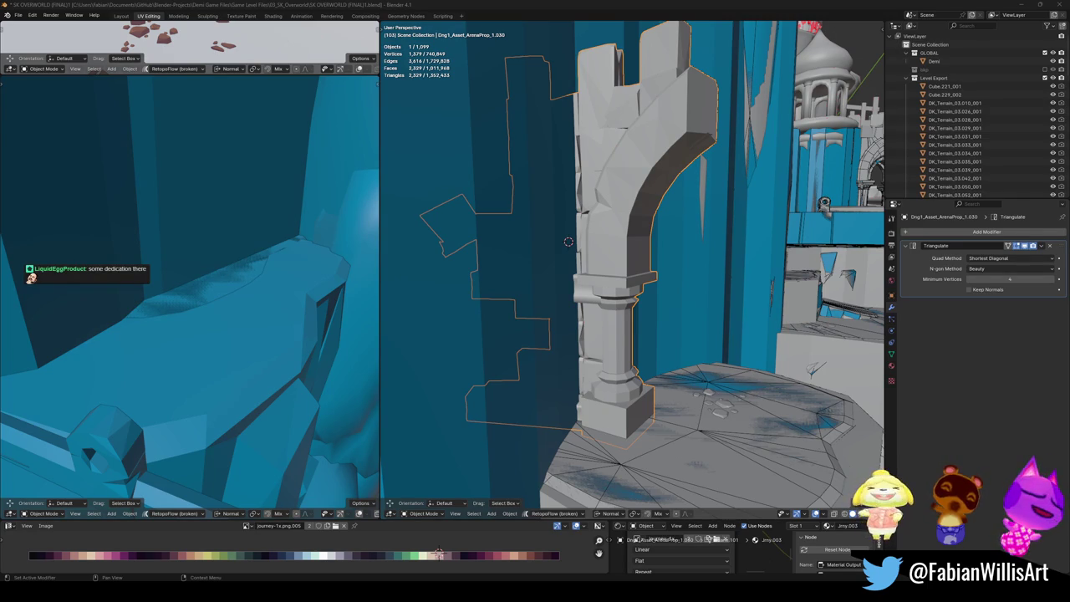
Step: Save the level file and look around the arch pillar and its neighbouring arches
mouse_move(568, 242)
middle_down()
mouse_move(705, 302)
mouse_move(635, 276)
middle_up()
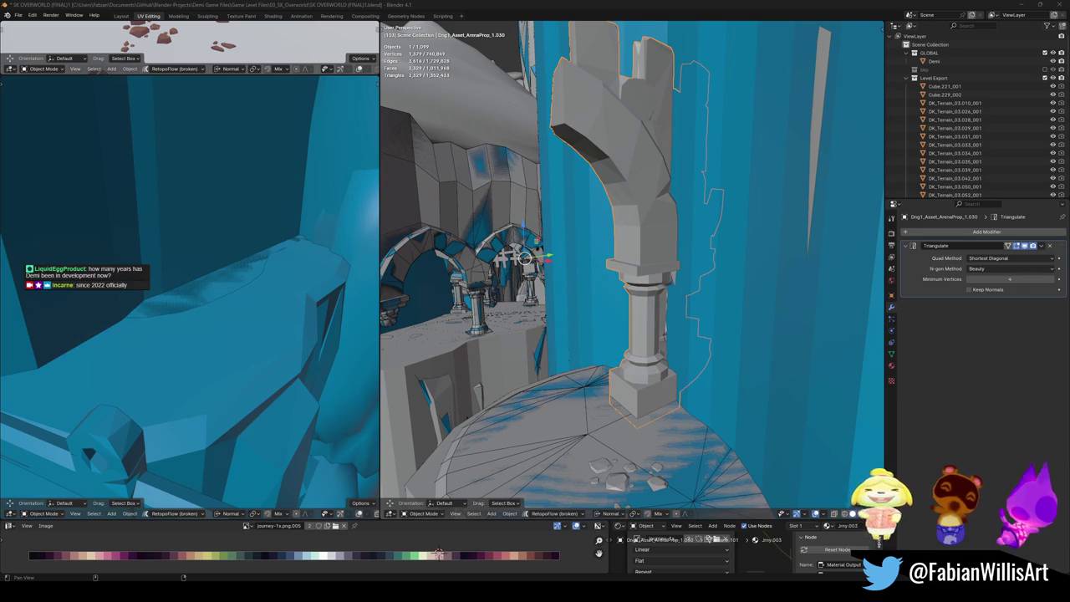
key(ctrl+s)
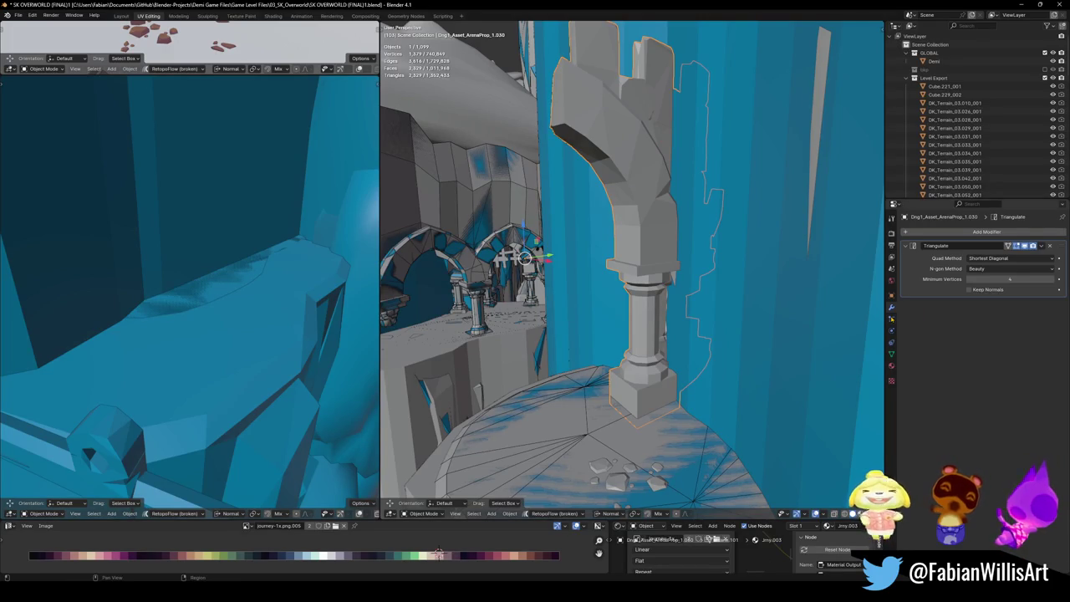
mouse_move(642, 317)
shift+middle_down()
mouse_move(686, 322)
mouse_move(682, 355)
shift+middle_up()
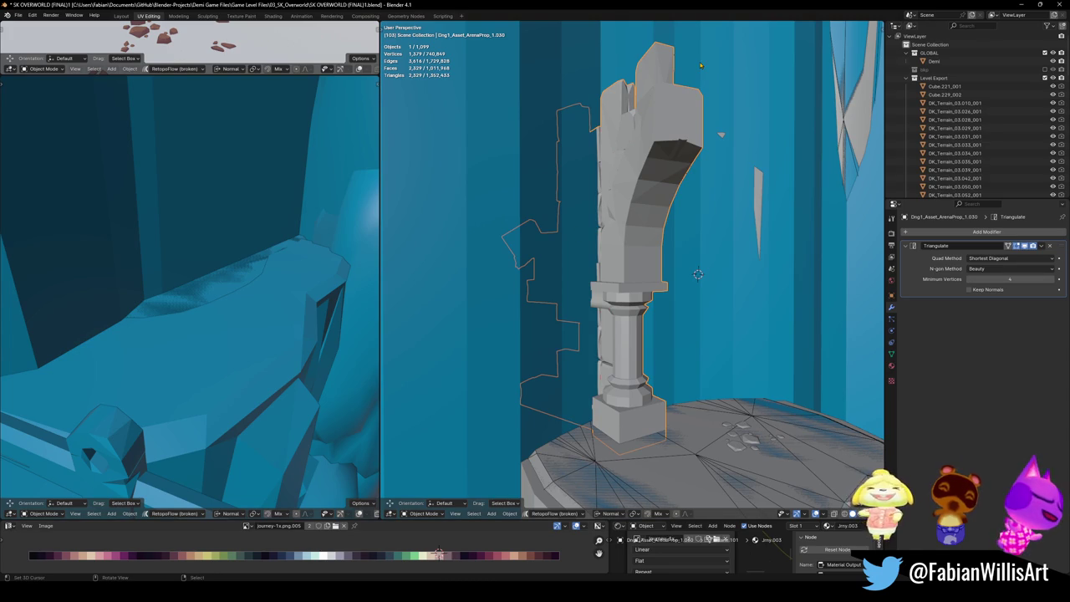
middle_drag(648, 270, 653, 294)
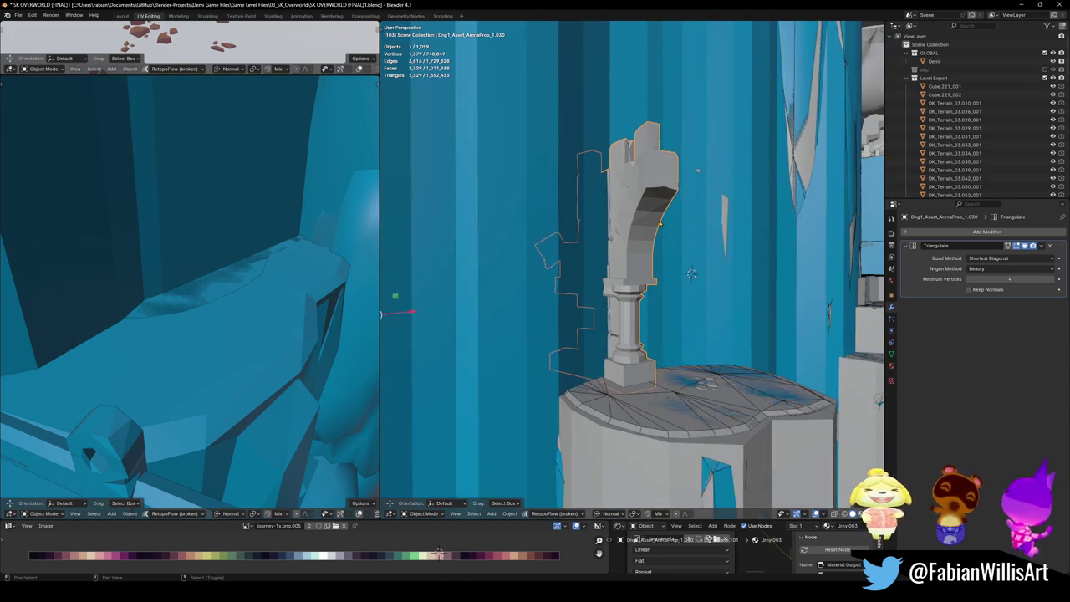
Step: Move the arch pillar's origin to its geometry centre using Origin to Geometry from Quick Favorites
scroll(653, 295, down, 2)
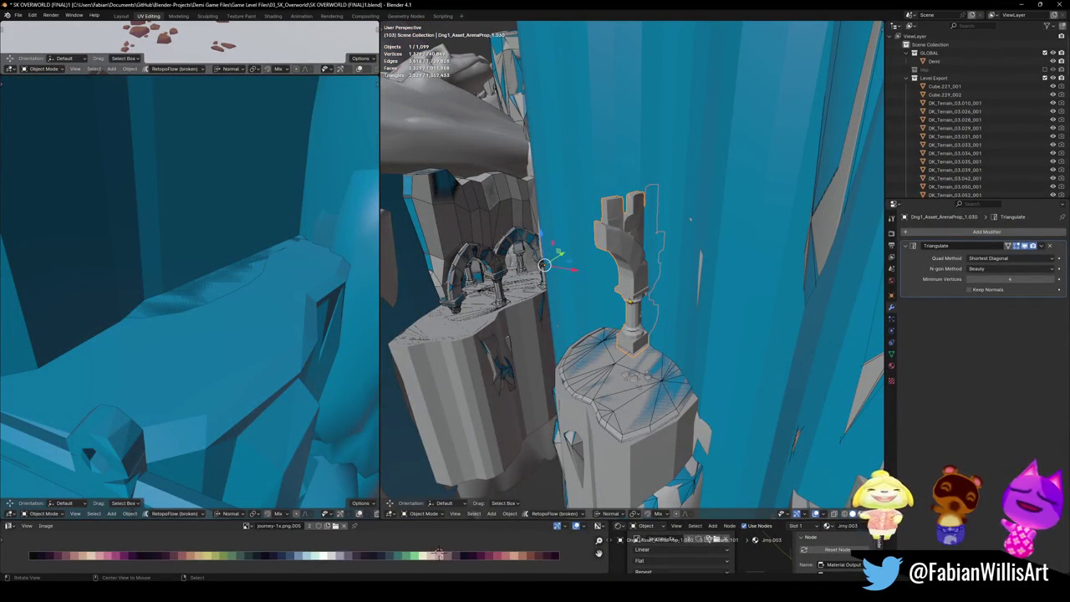
scroll(627, 301, up, 3)
mouse_move(627, 301)
middle_down()
mouse_move(622, 394)
mouse_move(658, 339)
middle_up()
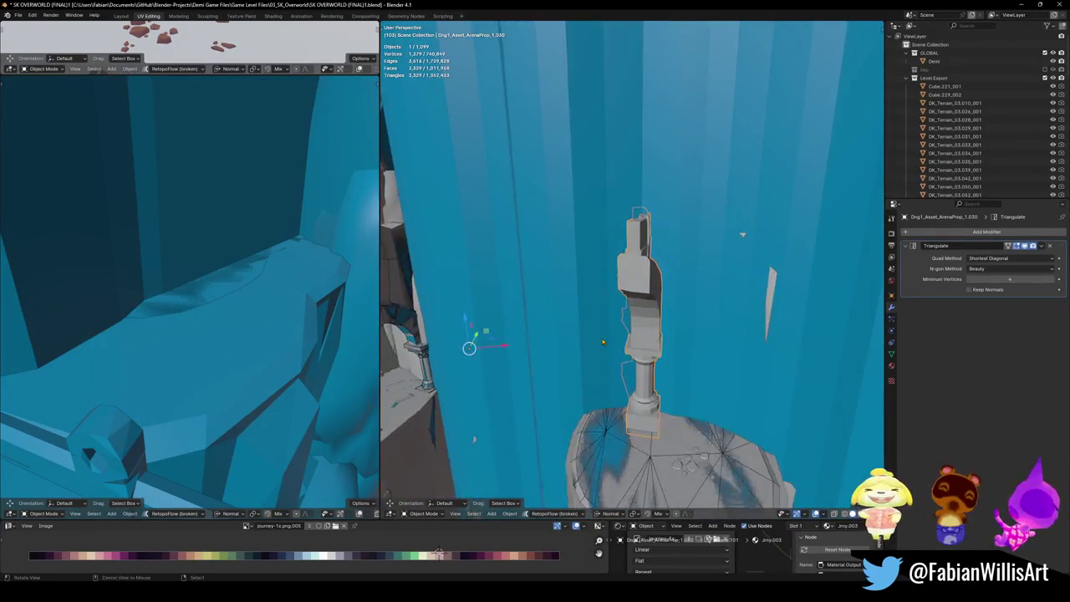
key(q)
click(635, 319)
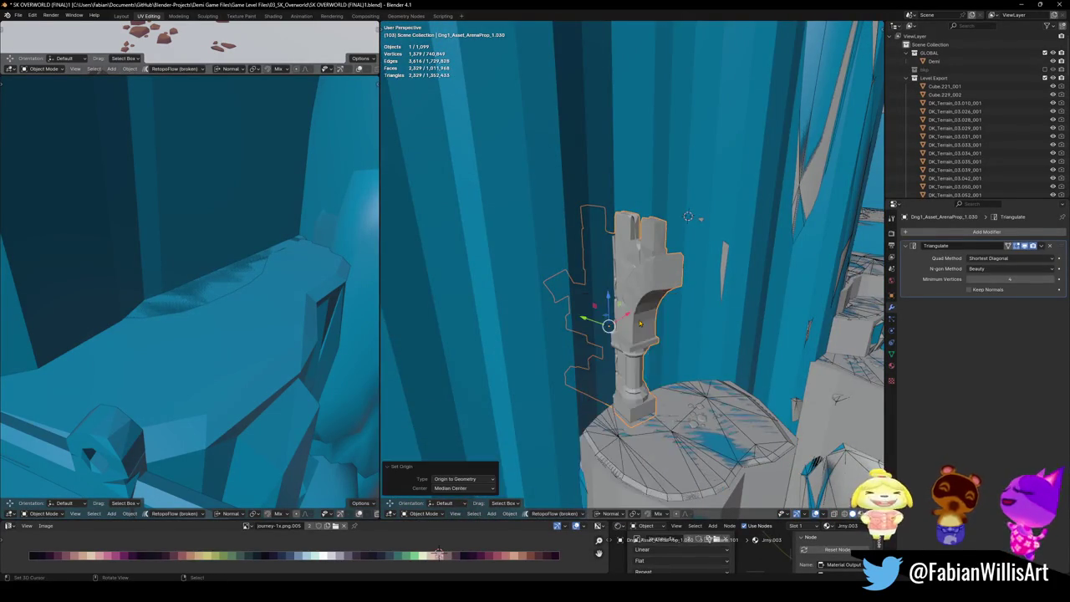
scroll(653, 340, up, 3)
scroll(653, 339, up, 3)
scroll(653, 340, down, 5)
mouse_move(654, 339)
middle_down()
mouse_move(647, 291)
mouse_move(662, 297)
middle_up()
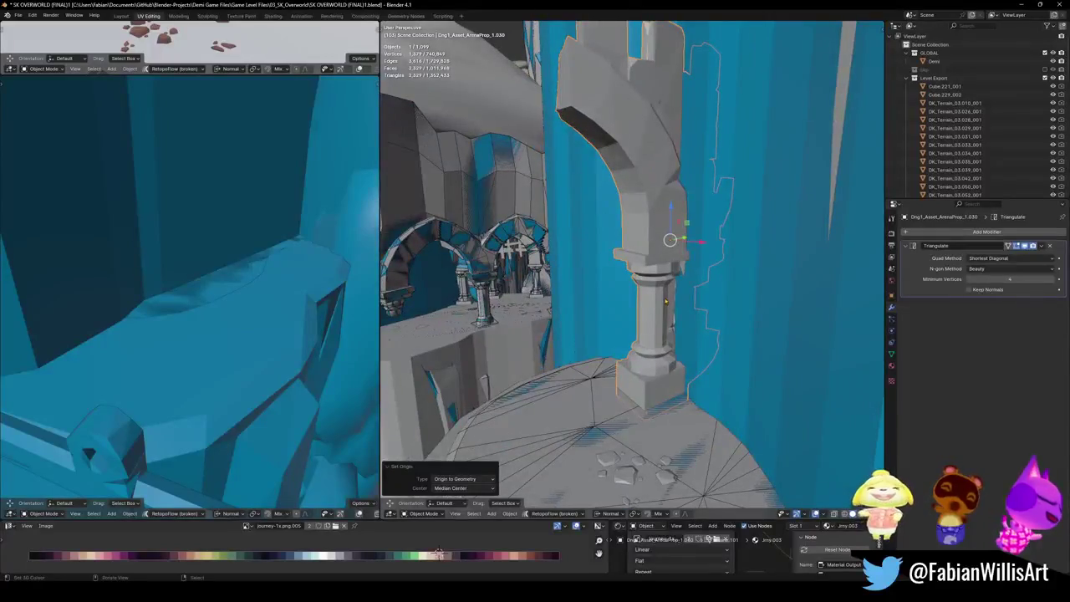
key(shift+alt+c)
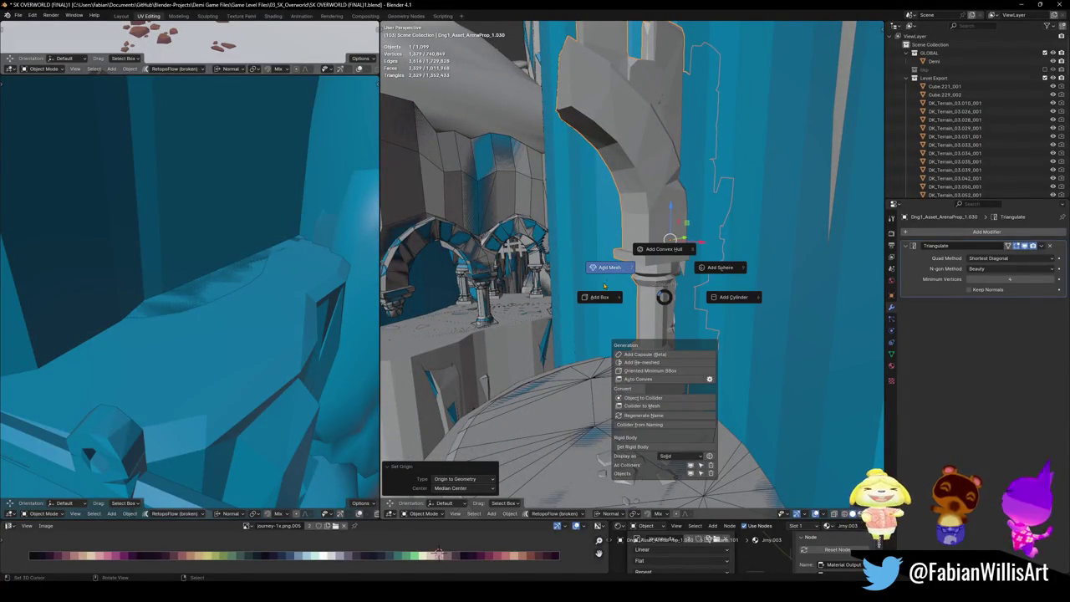
Step: Wrap the arch pillar in a mesh collider with a raised Decimate Ratio
click(619, 268)
scroll(758, 275, up, 2)
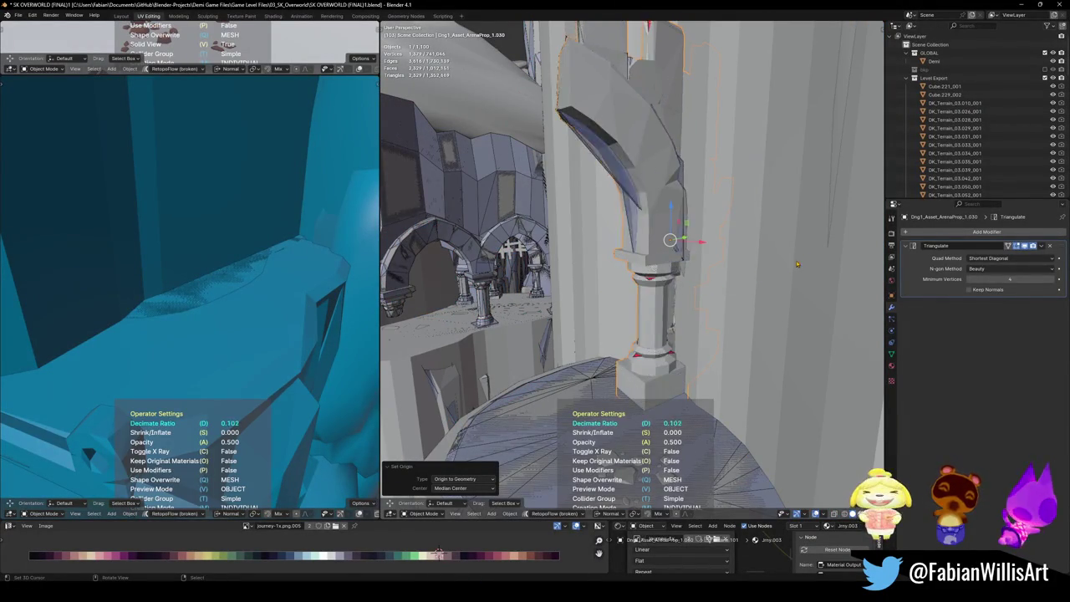
scroll(744, 276, up, 5)
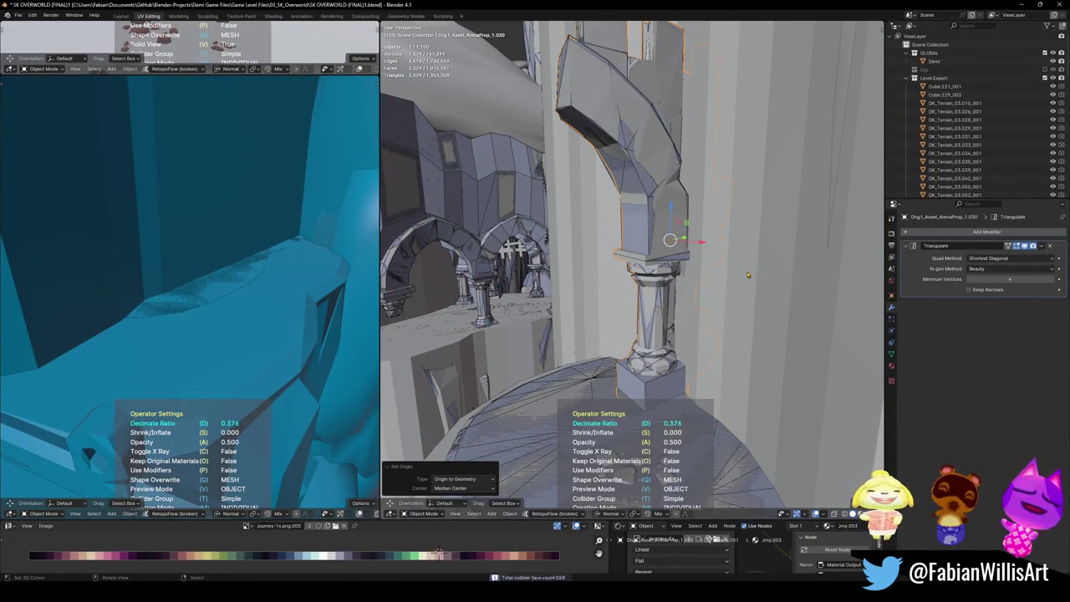
click(733, 277)
middle_drag(733, 278, 728, 107)
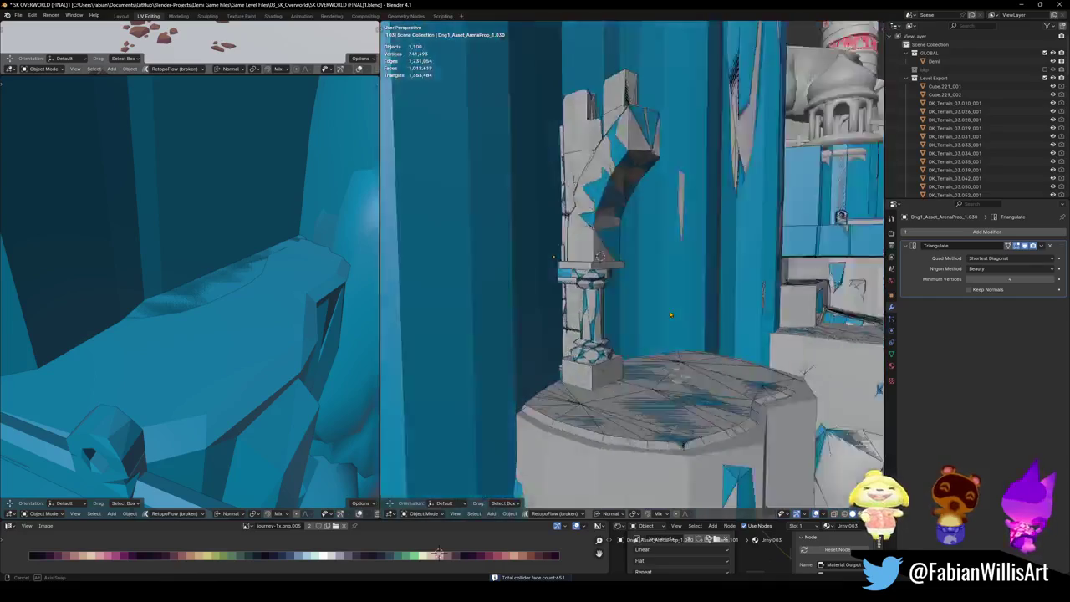
Step: Save the level file and inspect the new collider around the column
key(ctrl+s)
scroll(723, 107, up, 5)
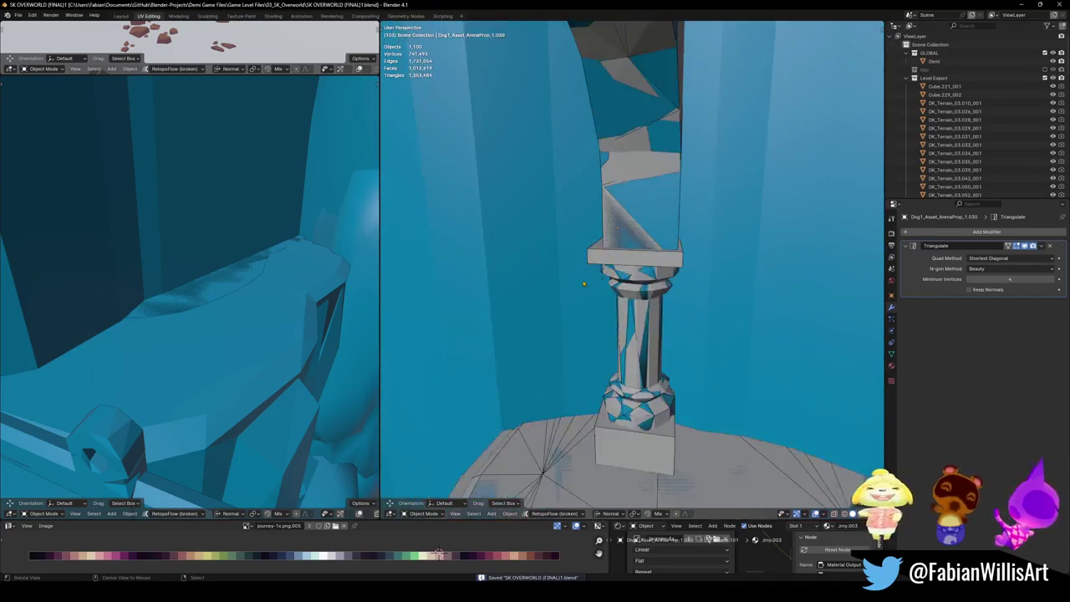
mouse_move(723, 107)
middle_down()
mouse_move(482, 336)
mouse_move(571, 316)
middle_up()
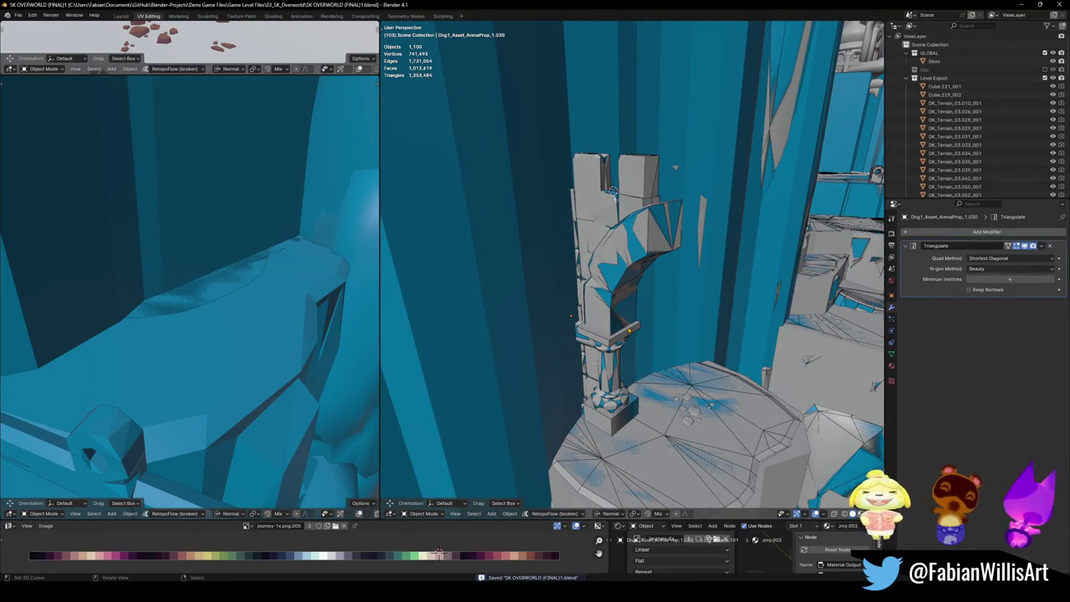
middle_drag(571, 316, 555, 369)
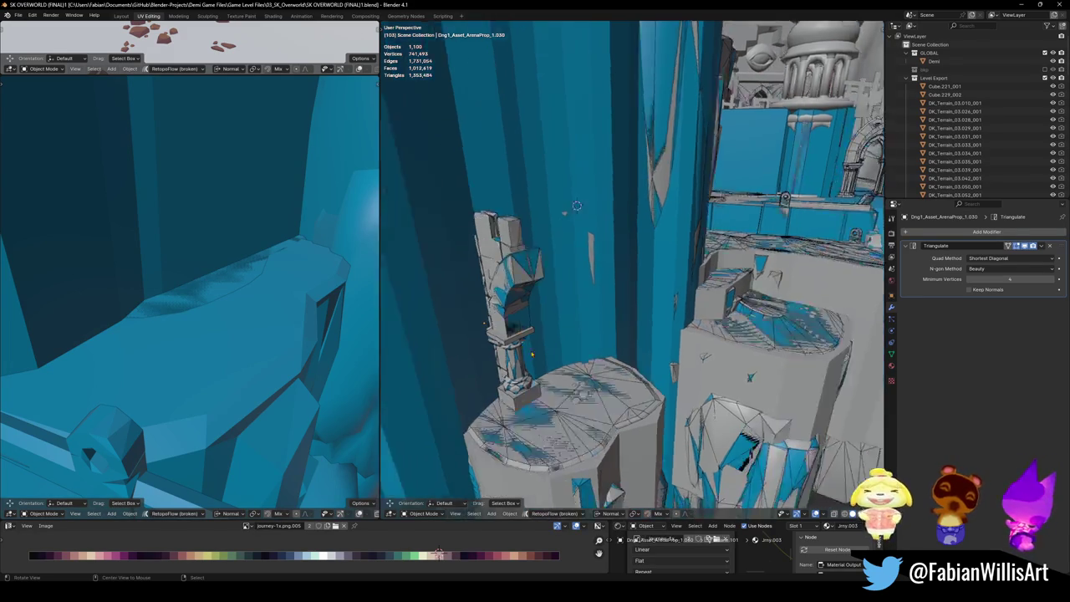
scroll(670, 349, up, 6)
middle_drag(670, 350, 708, 312)
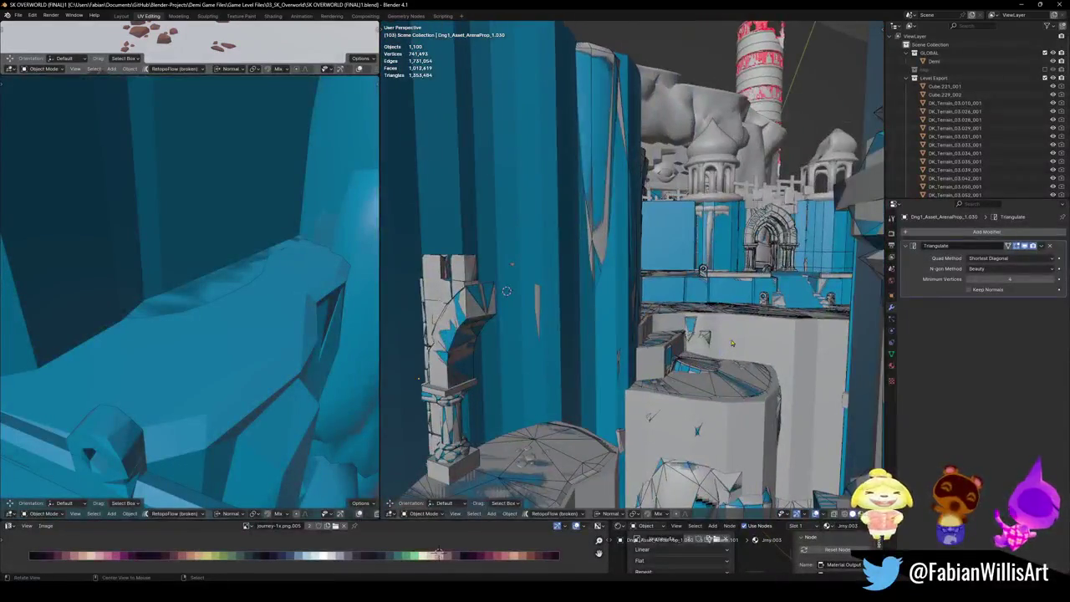
key(shift+grave)
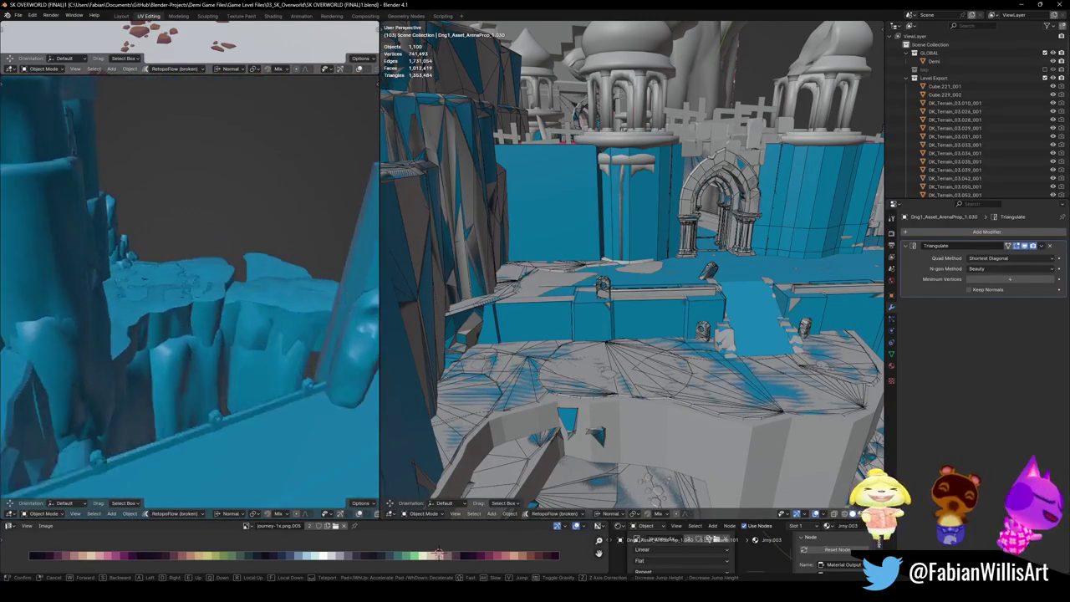
click(238, 334)
key(ctrl+s)
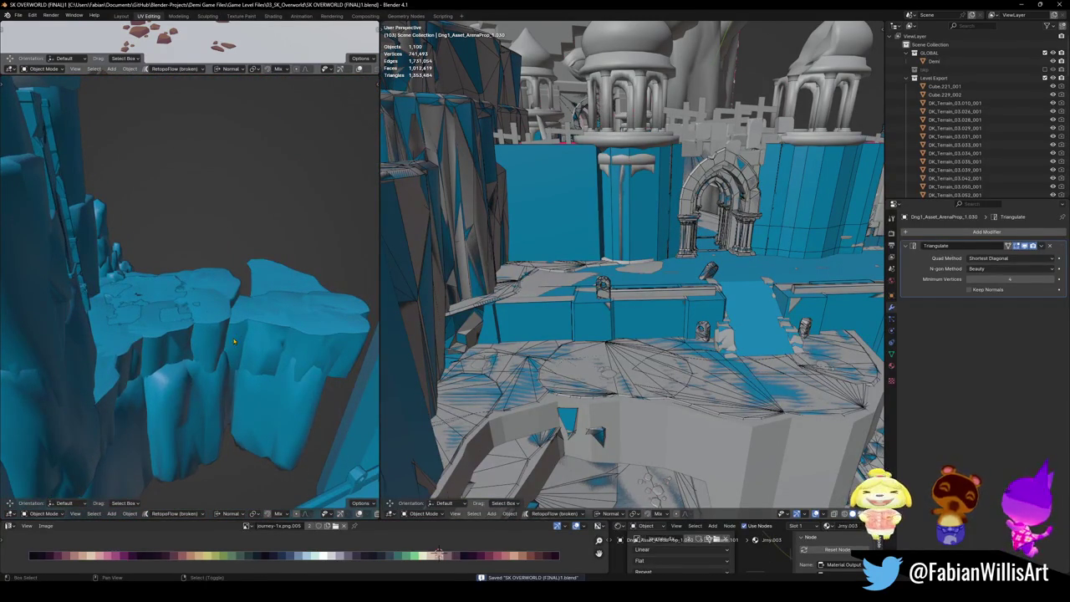
key(shift+grave)
key(w)
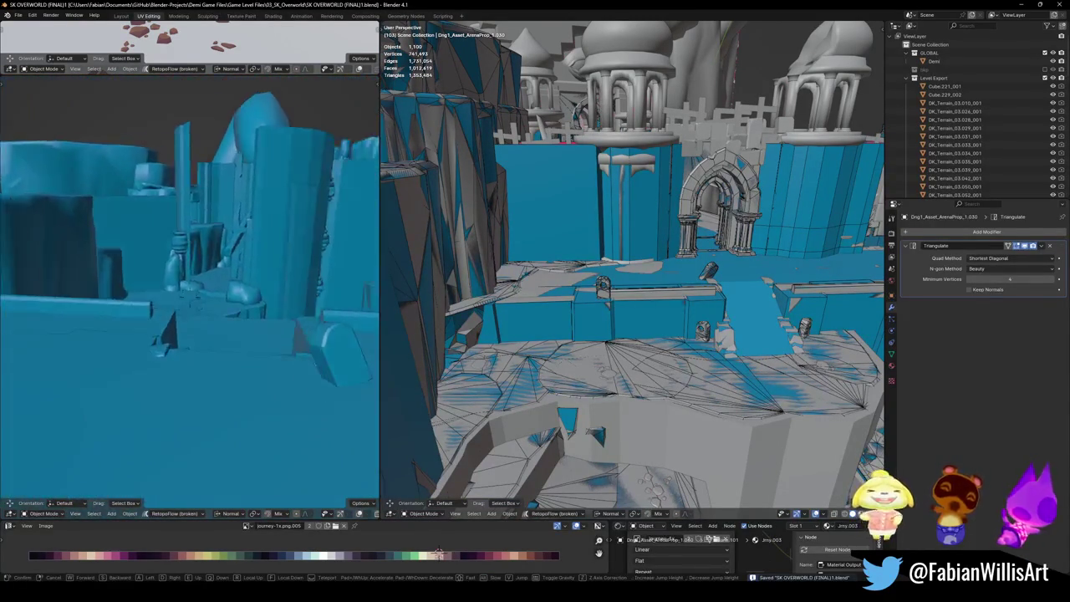
key(w)
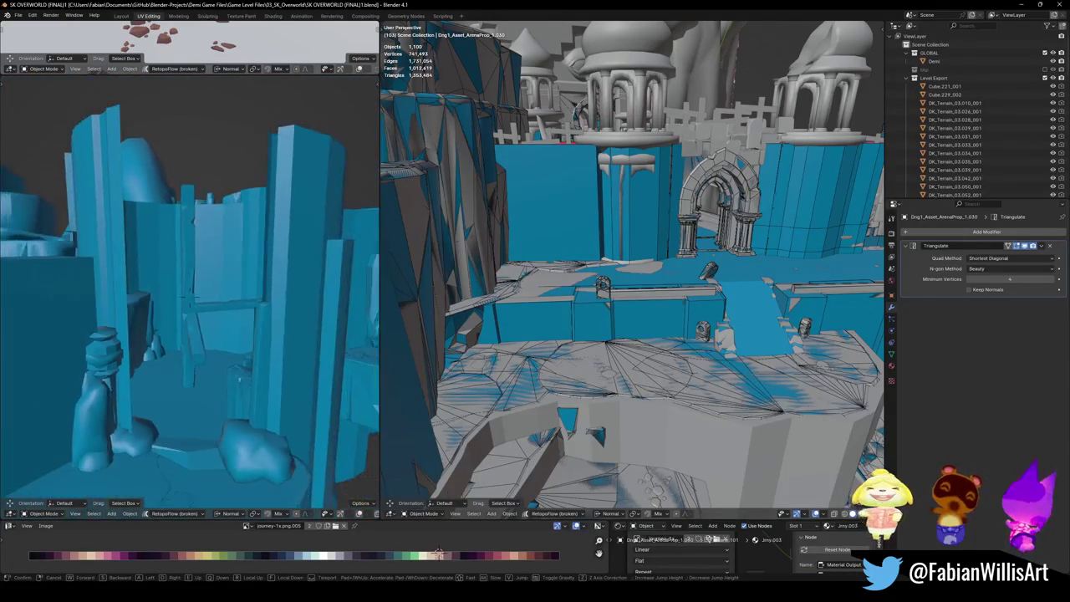
click(385, 326)
key(shift+grave)
key(w)
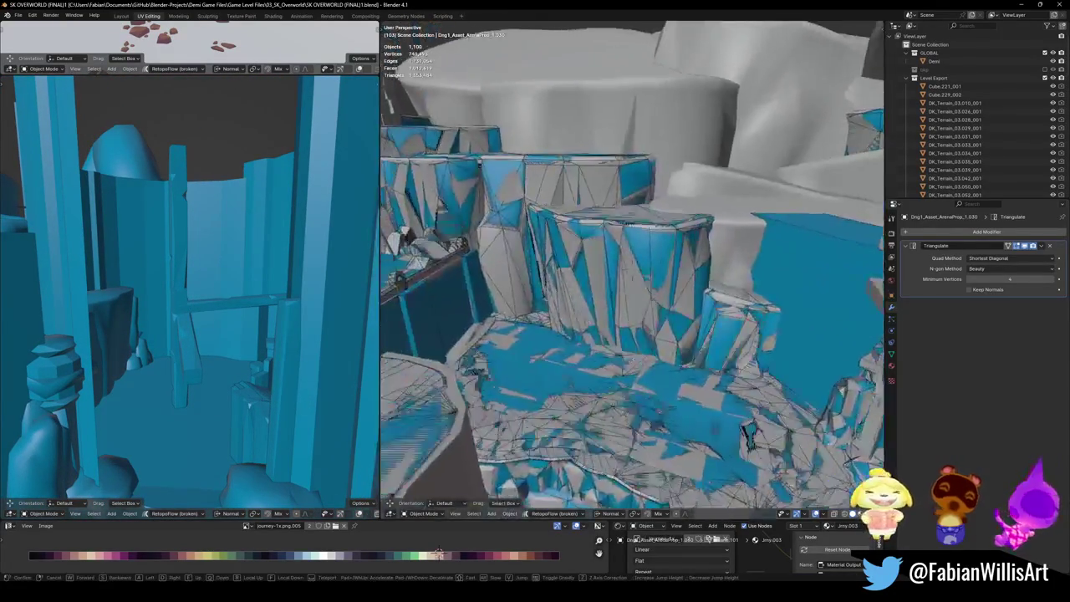
key(w)
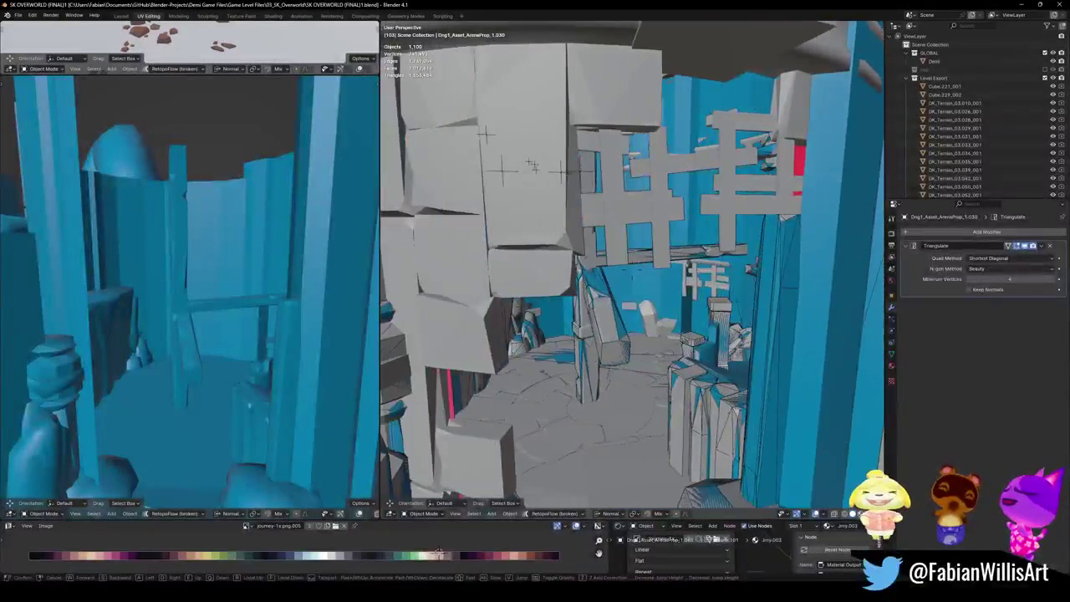
key(w)
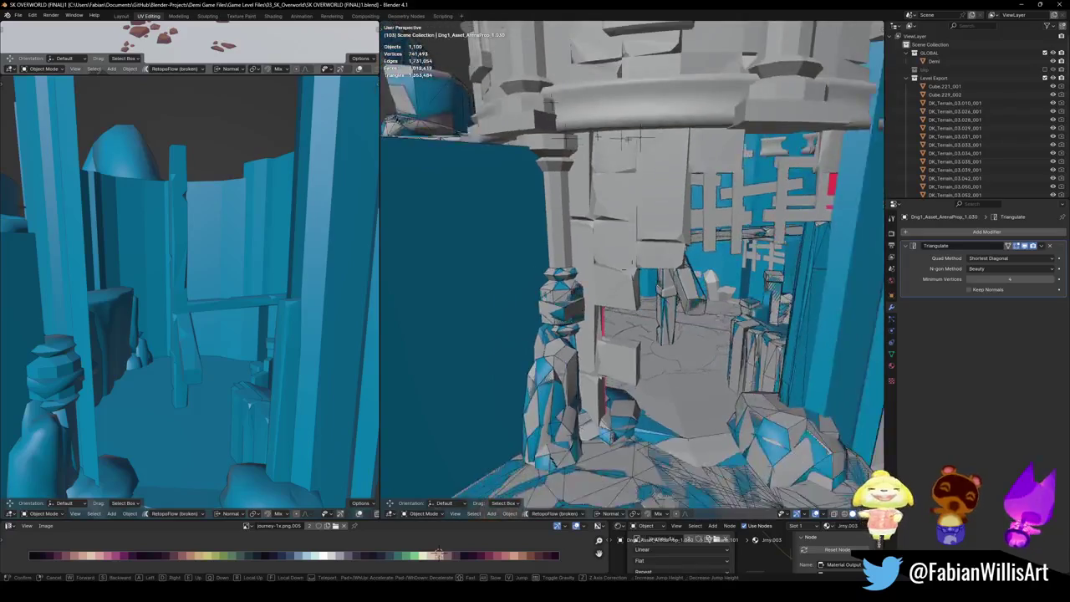
key(Return)
key(shift+grave)
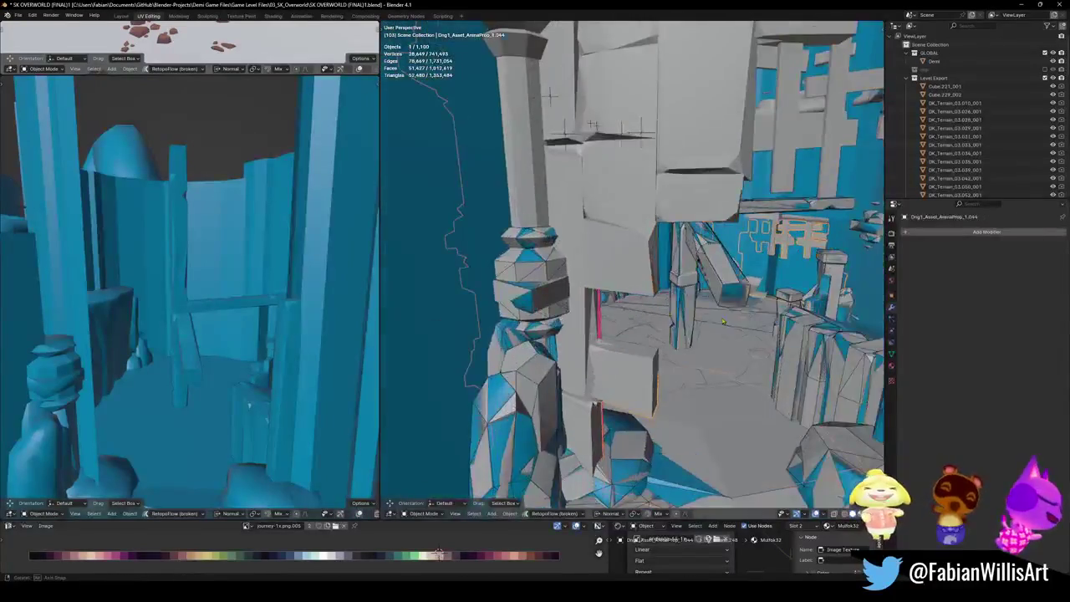
Step: In Edit Mode, select two linked wall-panel face islands and wrap them in a convex hull collider
key(Tab)
key(alt+a)
key(l)
middle_drag(624, 303, 617, 257)
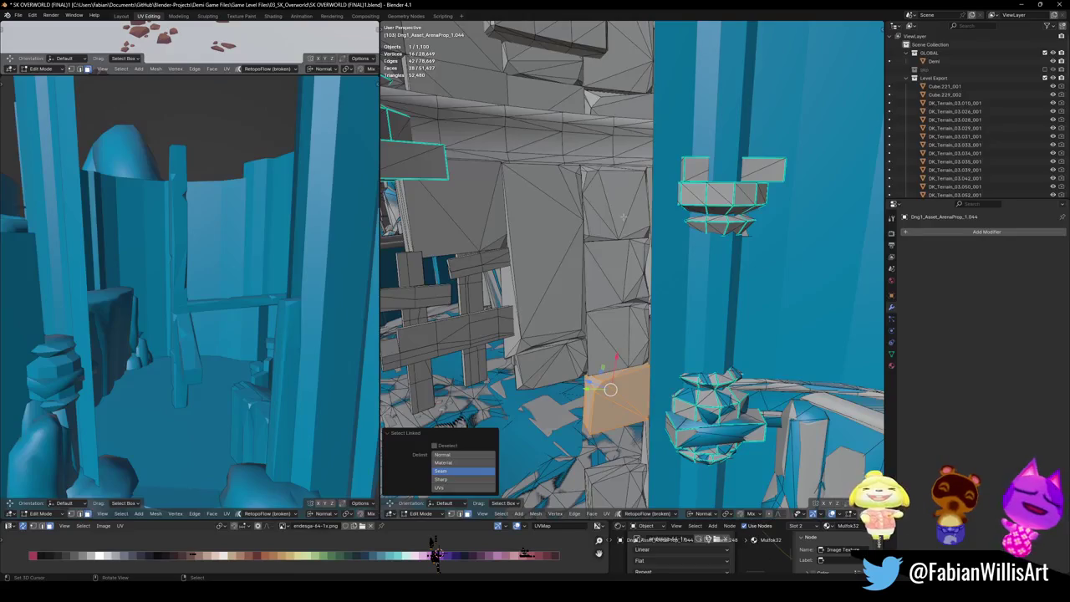
key(l)
middle_drag(623, 216, 610, 230)
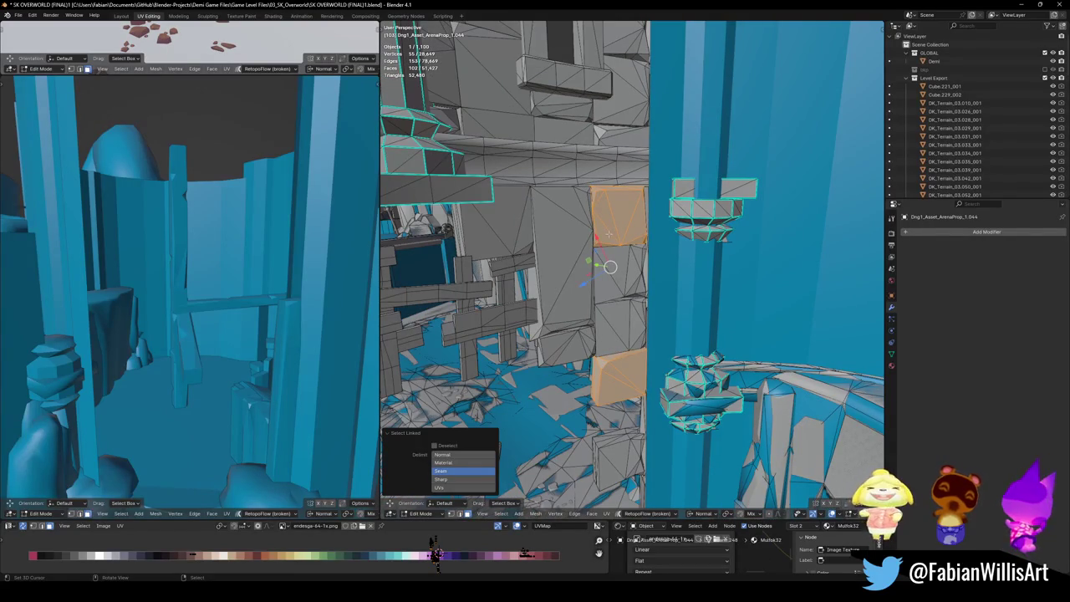
key(shift+alt+c)
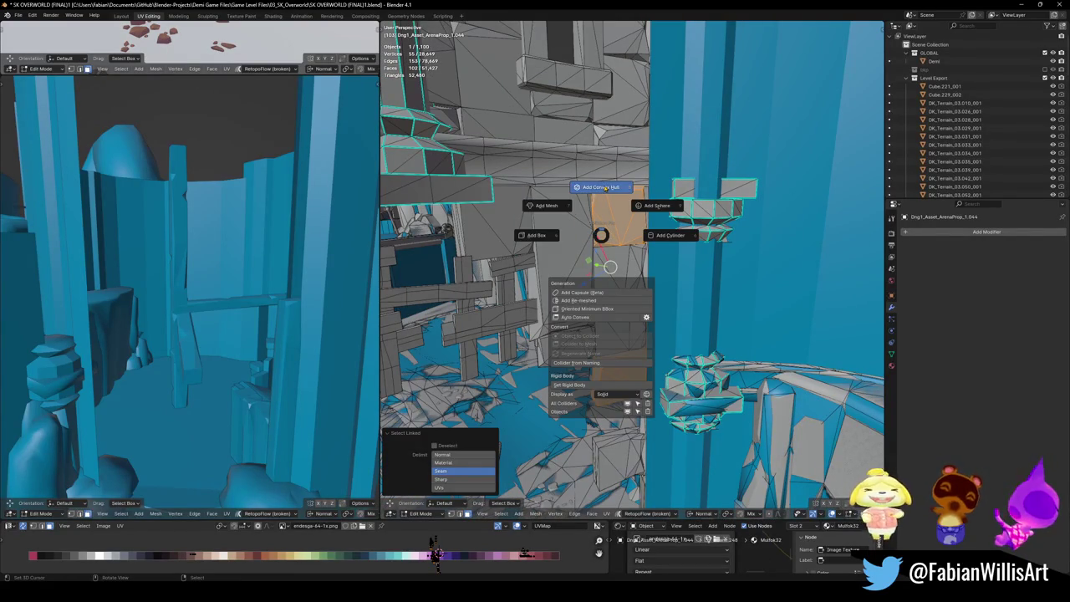
click(598, 198)
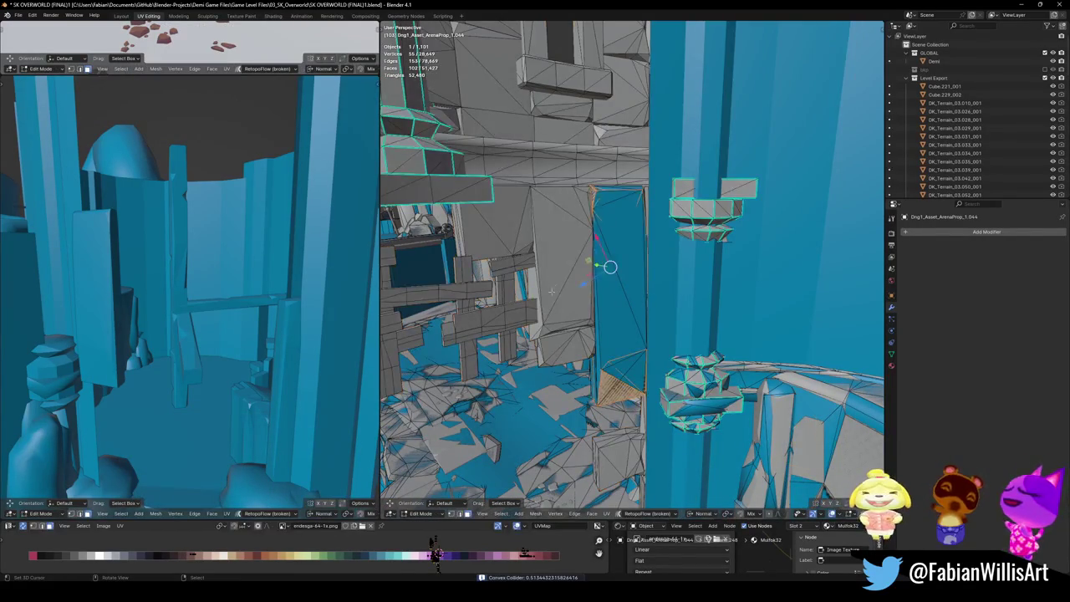
Step: Select the leaning plank and give it its own convex hull collider
key(l)
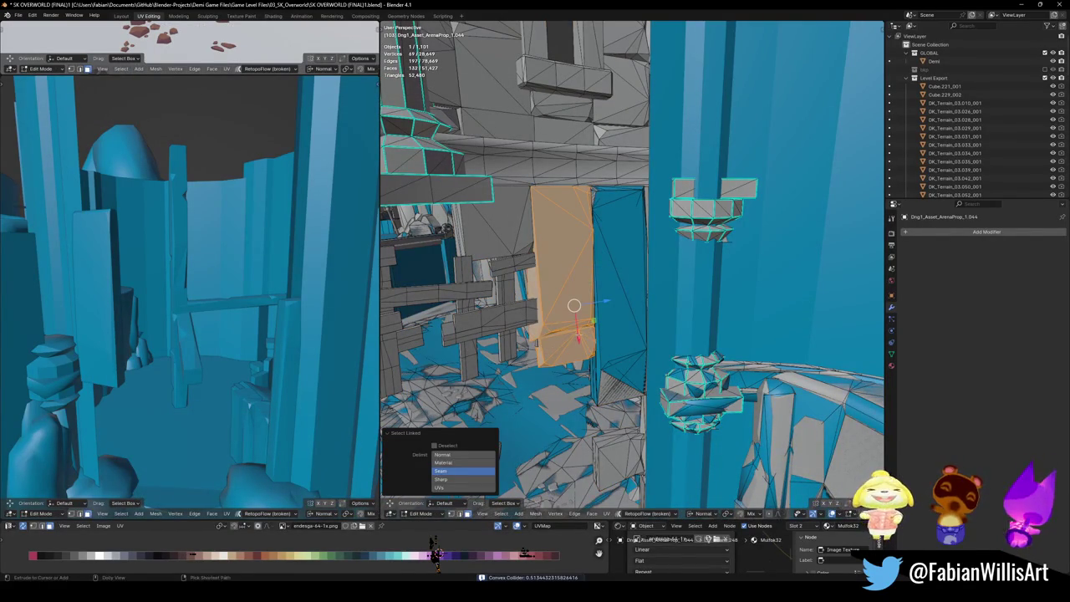
key(shift+alt+c)
click(573, 297)
middle_drag(573, 296, 629, 288)
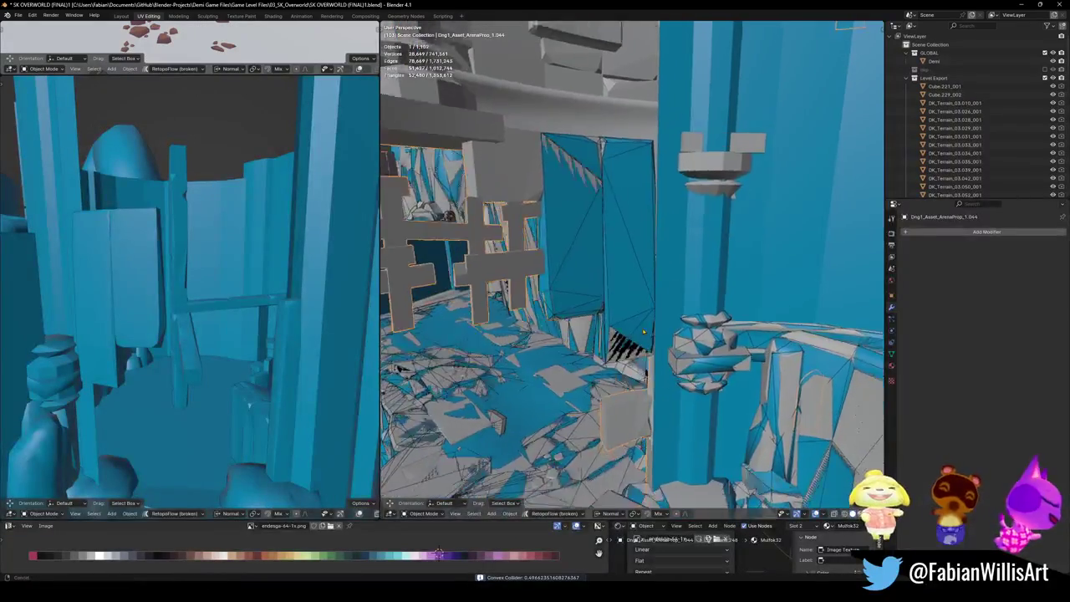
key(ctrl+z)
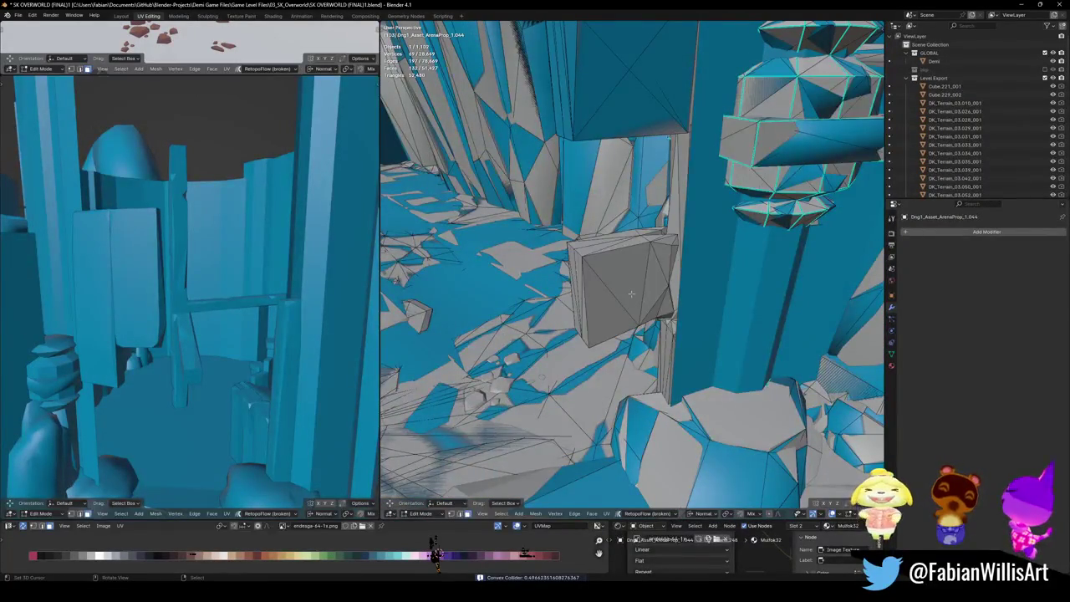
Step: Add a convex hull collider to the small box block beside the pillar
key(l)
mouse_move(635, 317)
middle_down()
mouse_move(652, 342)
mouse_move(705, 329)
middle_up()
key(shift+alt+c)
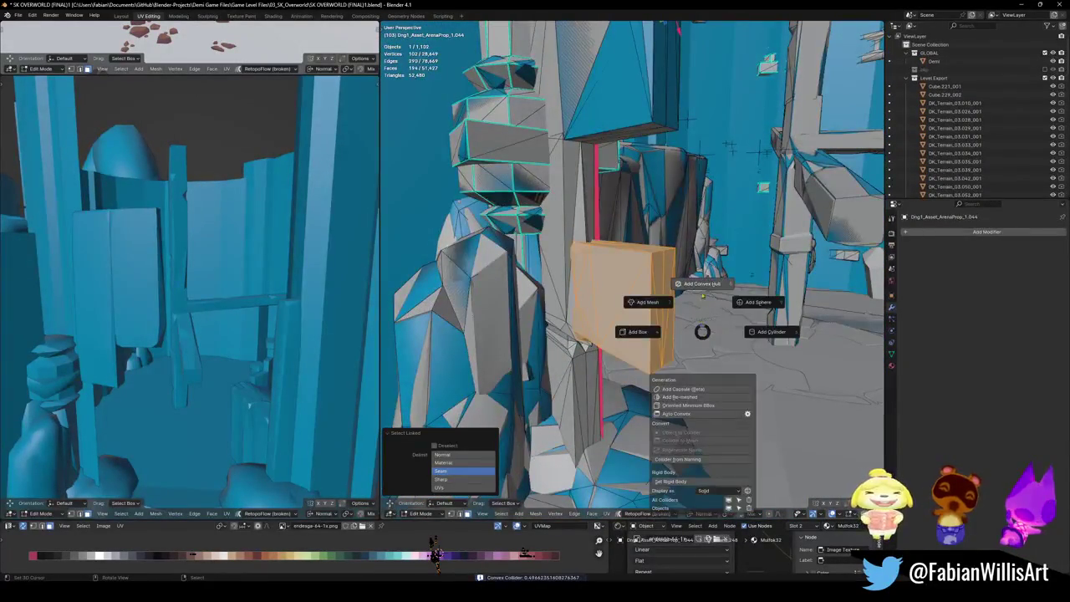
click(702, 286)
click(698, 286)
middle_drag(698, 287, 637, 393)
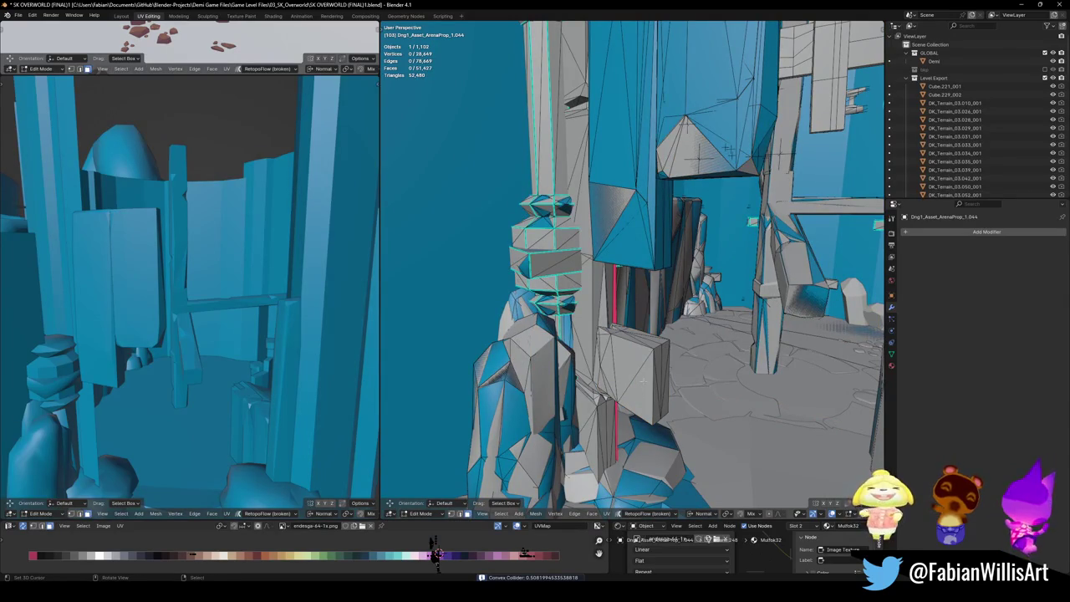
Step: Add a convex hull collider to the second box piece
key(l)
key(shift+alt+c)
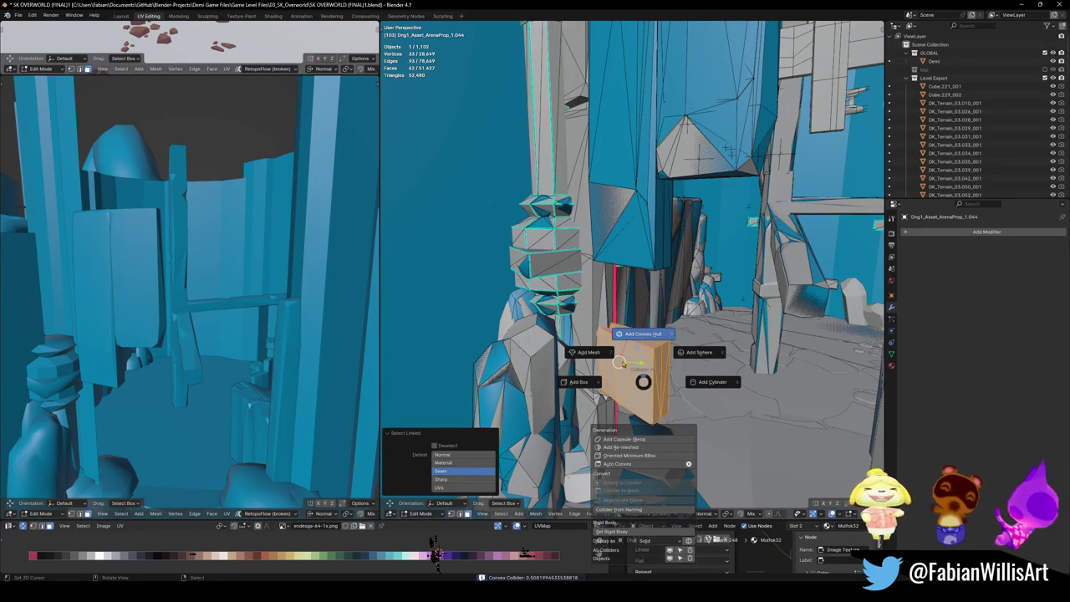
click(623, 362)
middle_drag(623, 362, 616, 318)
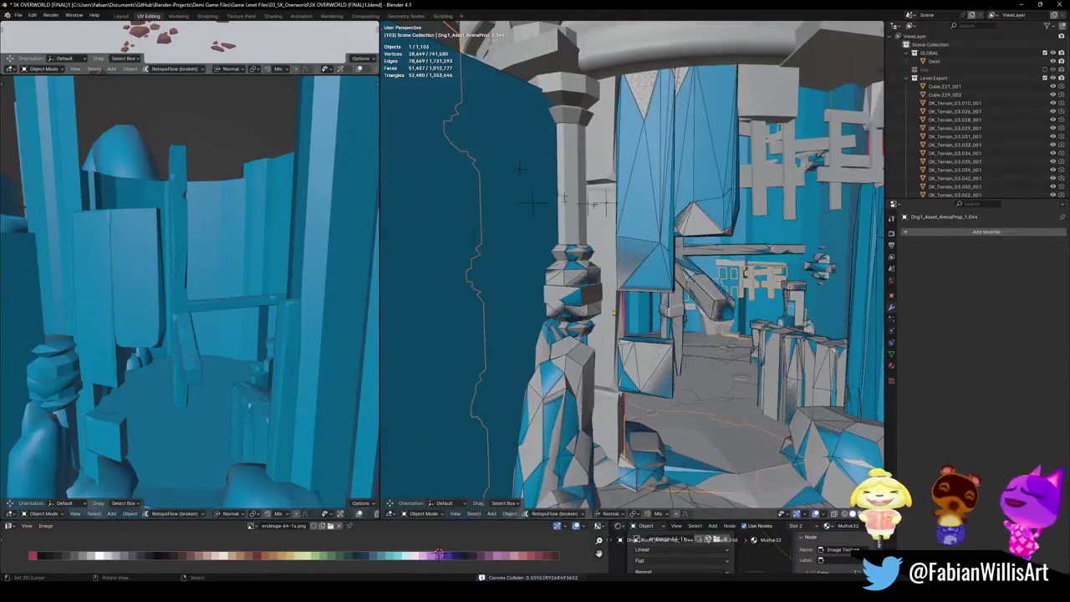
Step: Wrap both linked pieces under the tower ring in one convex hull collider and save
key(Tab)
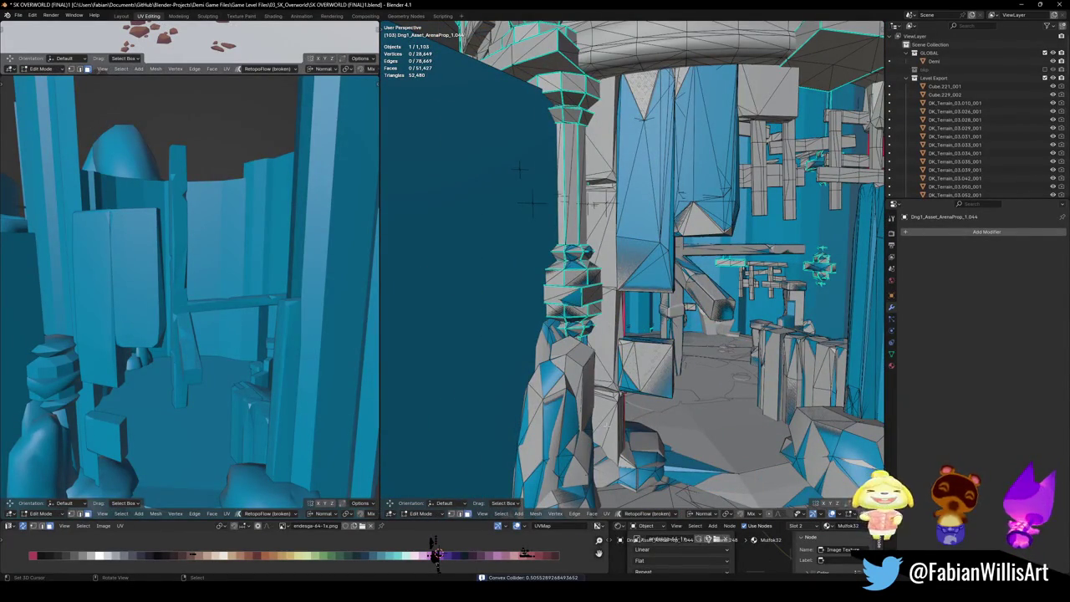
key(l)
key(l)
key(shift+alt+c)
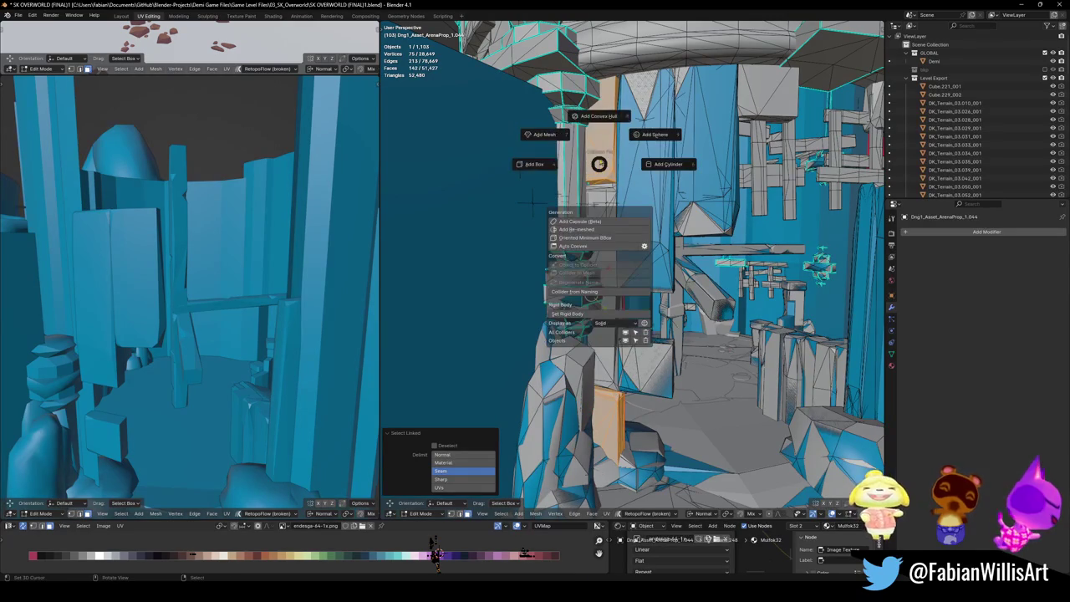
click(598, 117)
mouse_move(598, 117)
middle_down()
mouse_move(645, 224)
mouse_move(591, 320)
middle_up()
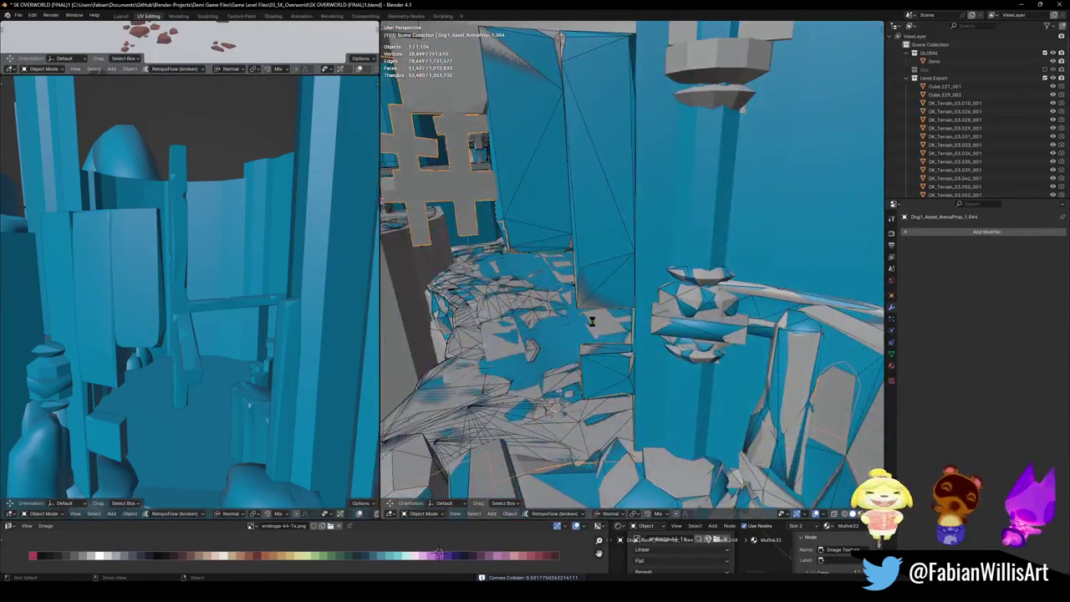
key(ctrl+s)
Step: Select the lattice fence panels, cover them with a convex hull collider and save the file
mouse_move(591, 320)
middle_down()
mouse_move(637, 216)
mouse_move(674, 361)
mouse_move(595, 135)
middle_up()
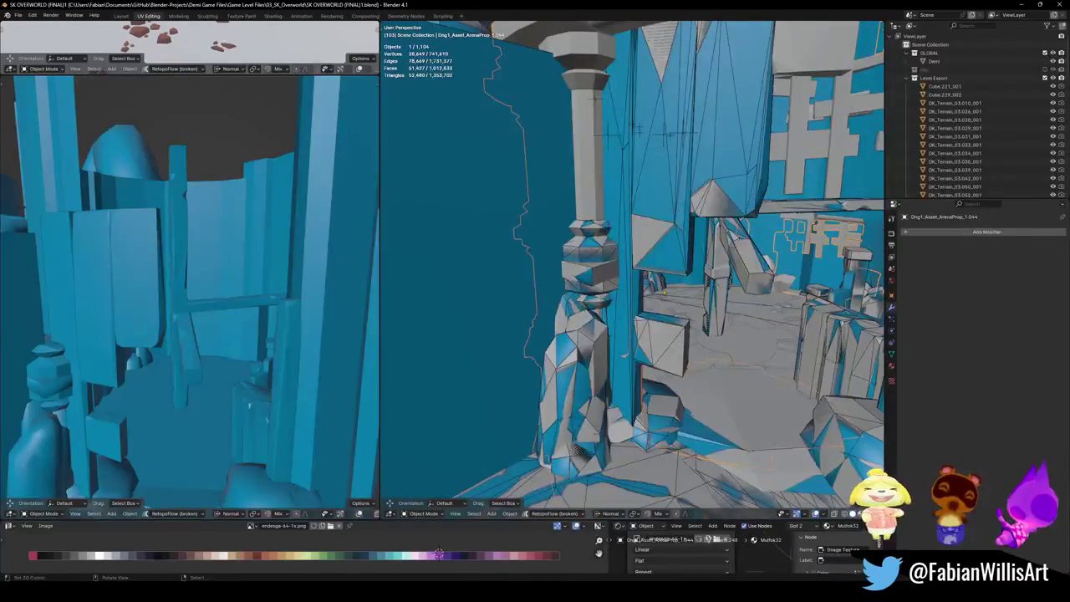
mouse_move(593, 96)
middle_down()
mouse_move(540, 195)
mouse_move(484, 455)
mouse_move(752, 330)
middle_up()
key(Tab)
key(a)
key(alt+a)
key(l)
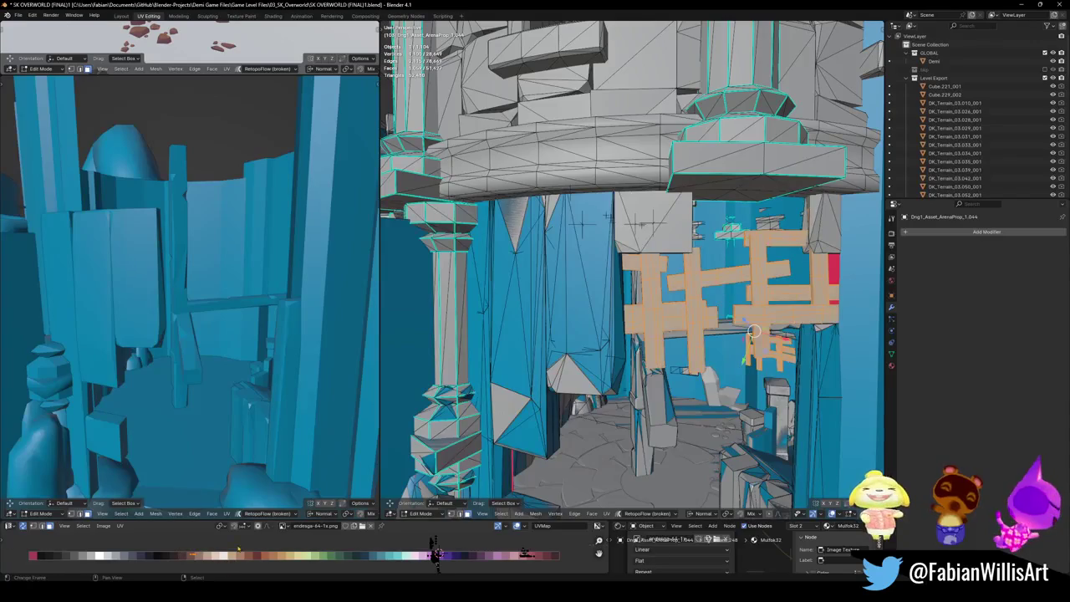
key(shift+alt+c)
click(644, 229)
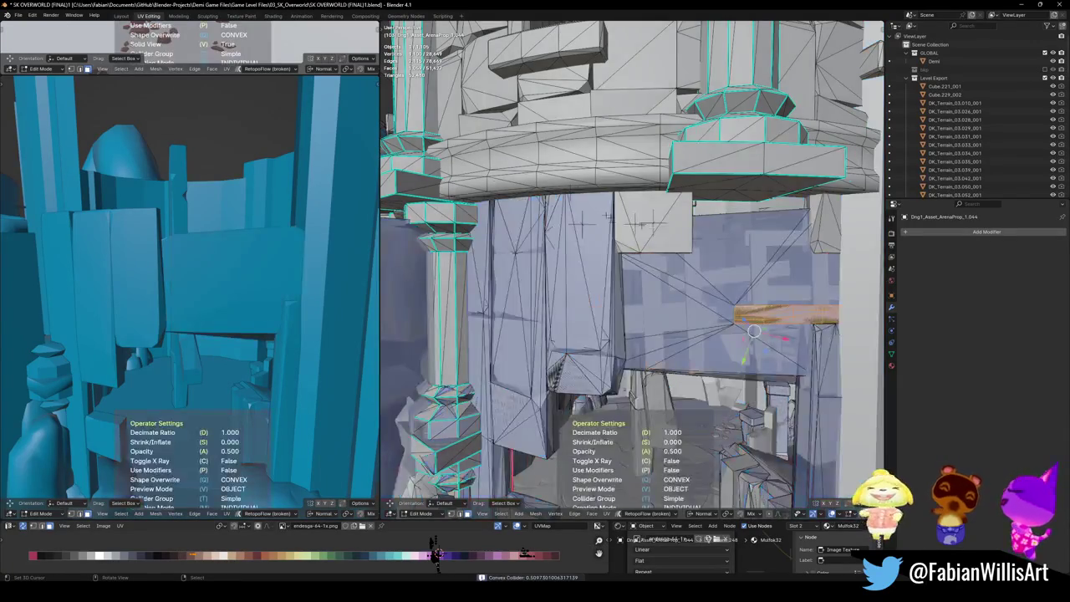
key(Tab)
middle_drag(753, 331, 347, 269)
key(ctrl+s)
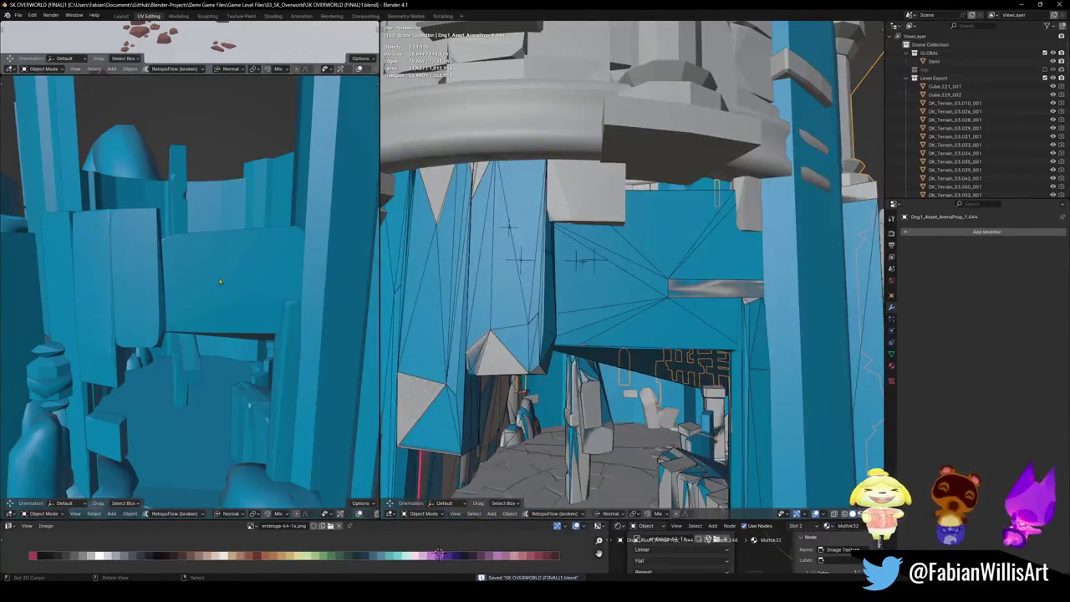
middle_drag(535, 217, 543, 311)
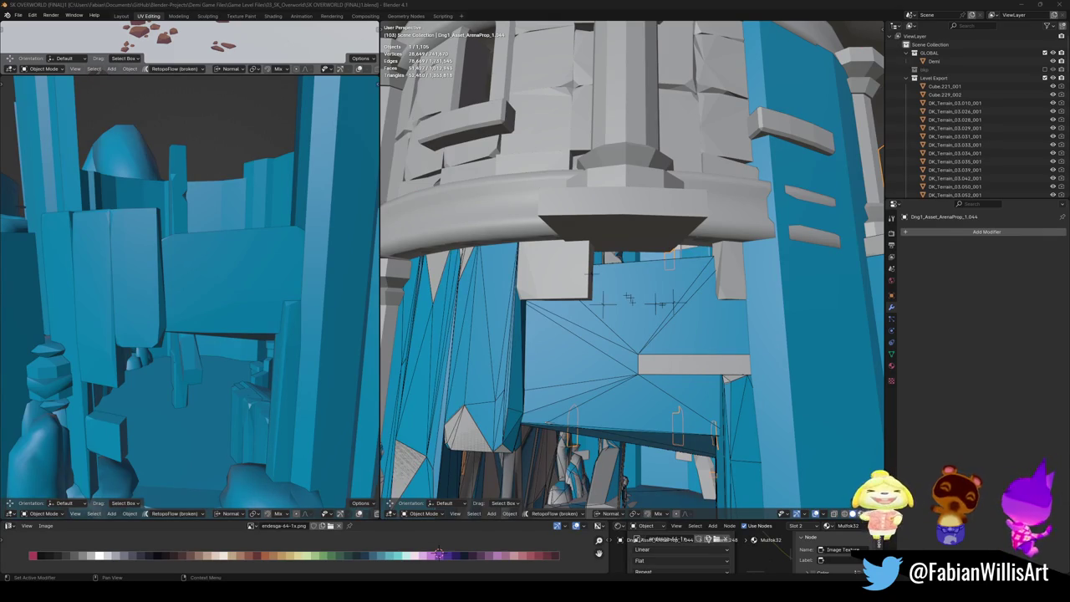
key(super+shift+s)
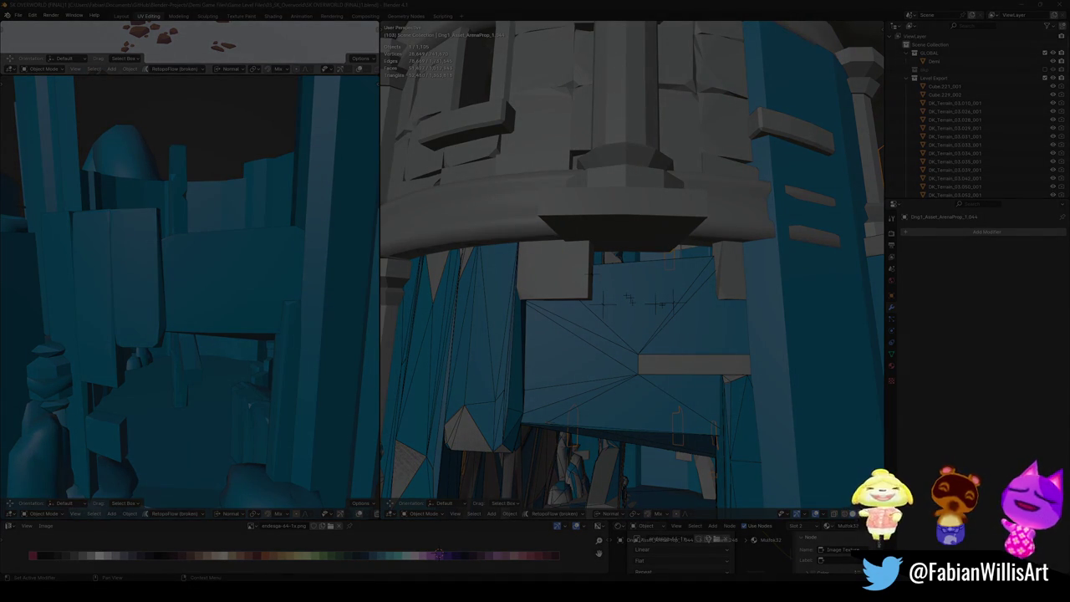
key(Escape)
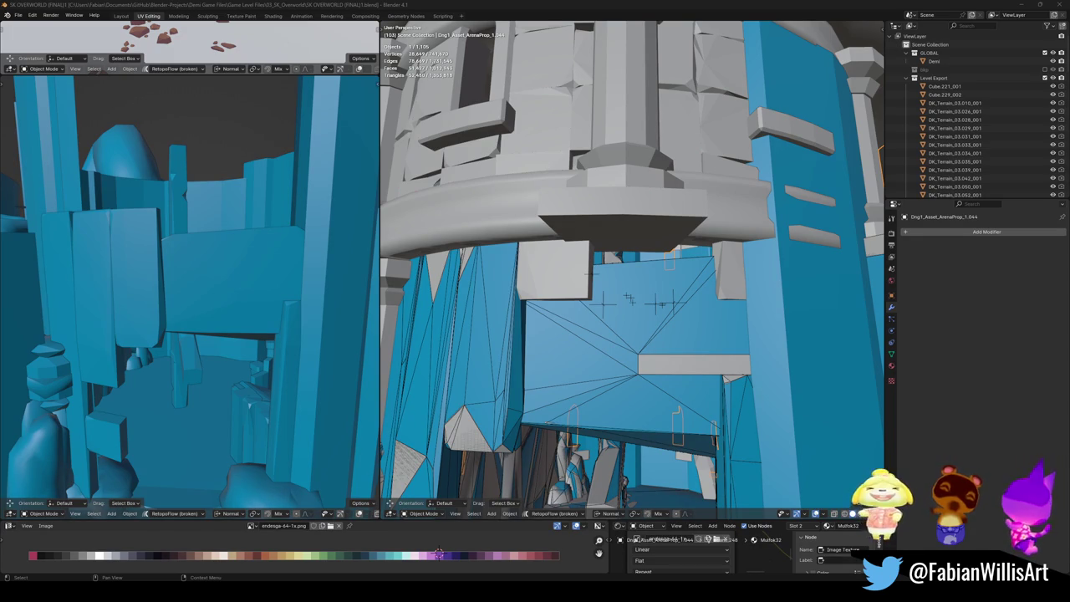
Step: View the tower's underside, then enter Edit Mode on the level mesh with nothing selected
mouse_move(615, 338)
middle_down()
mouse_move(579, 350)
mouse_move(669, 265)
mouse_move(692, 325)
middle_up()
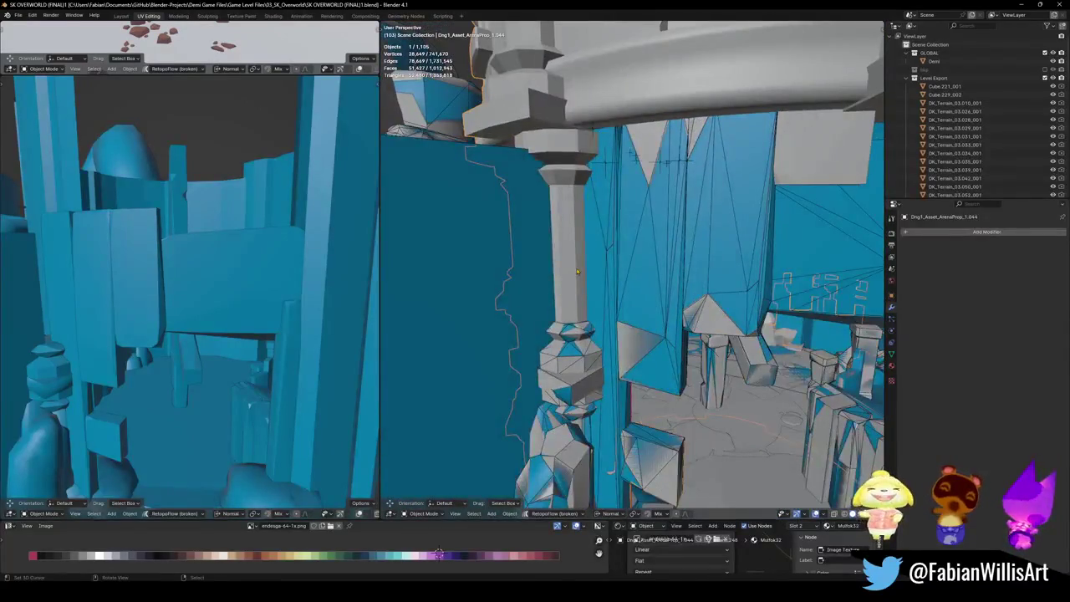
key(Tab)
key(alt+a)
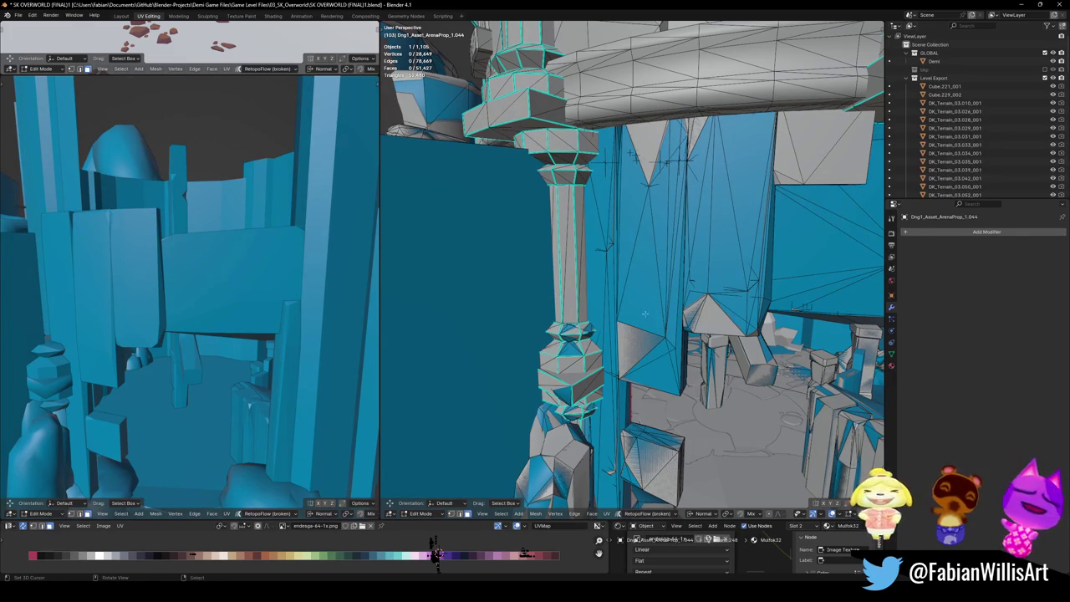
scroll(631, 320, up, 3)
Step: Centre the view on the small box and walk through the level toward the overhang
mouse_move(636, 326)
middle_down()
mouse_move(725, 383)
mouse_move(600, 363)
middle_up()
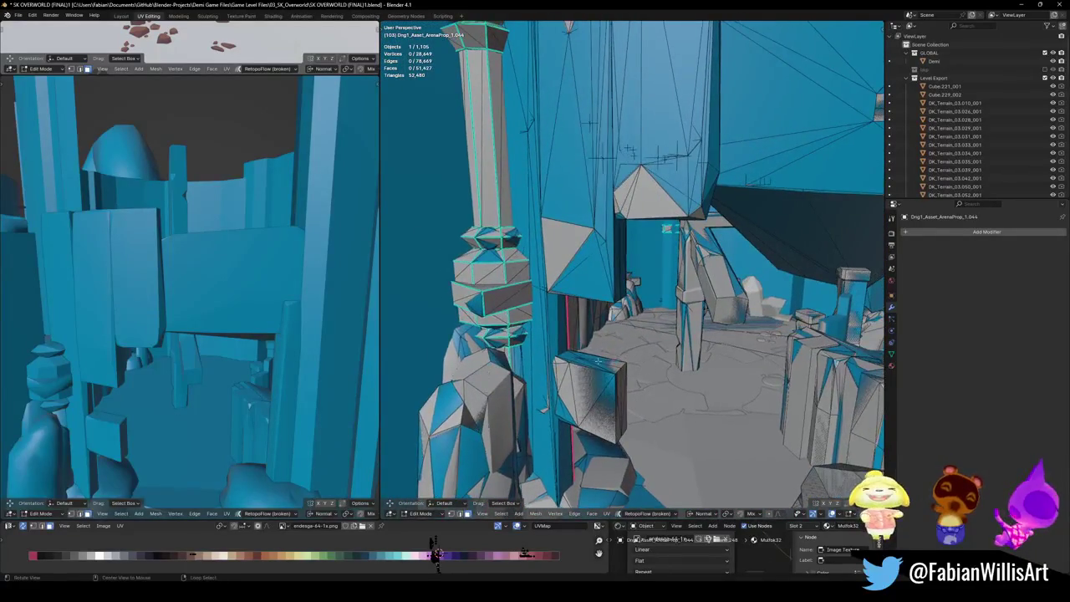
alt+middle_click(605, 382)
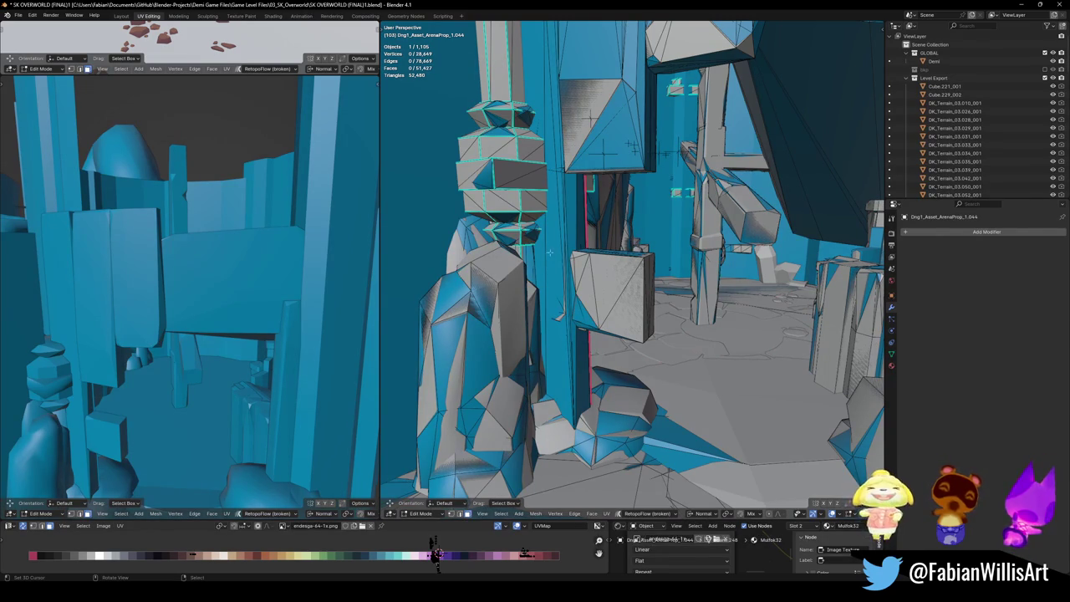
middle_drag(605, 238, 632, 144)
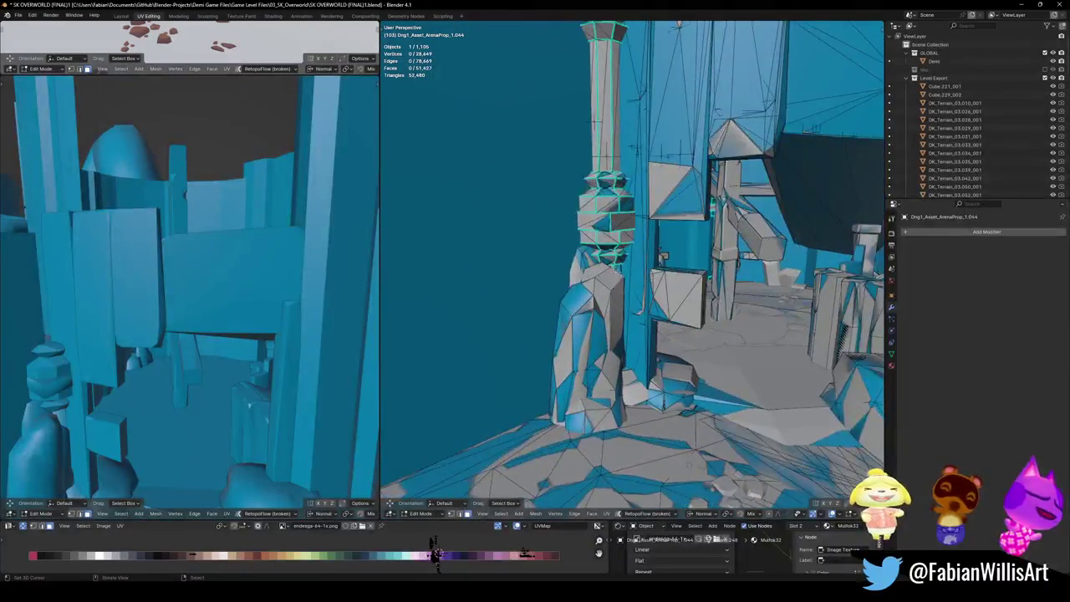
key(shift+grave)
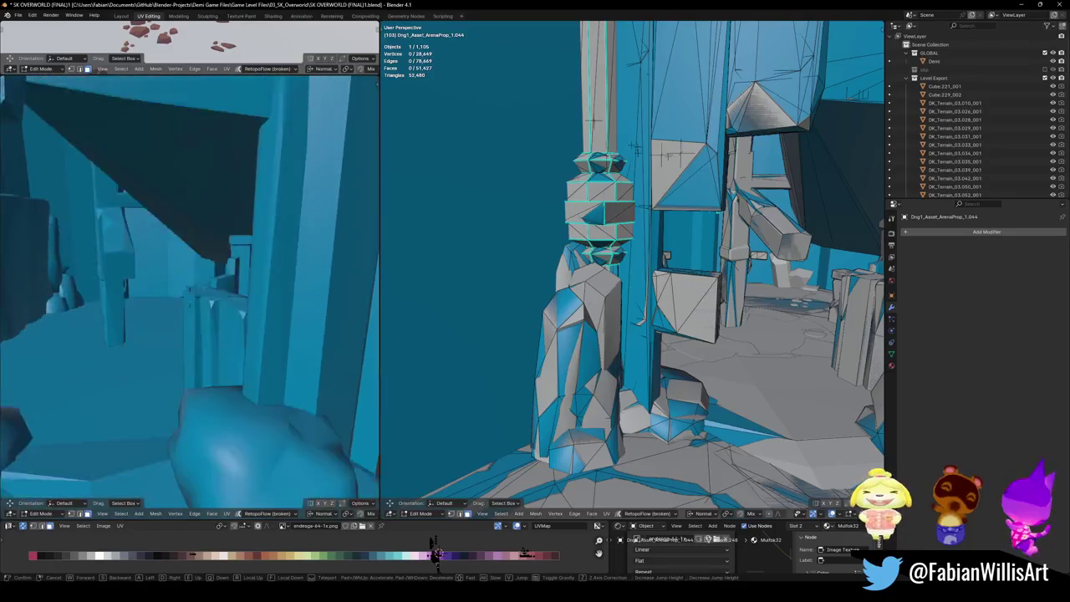
click(307, 365)
middle_drag(633, 251, 585, 234)
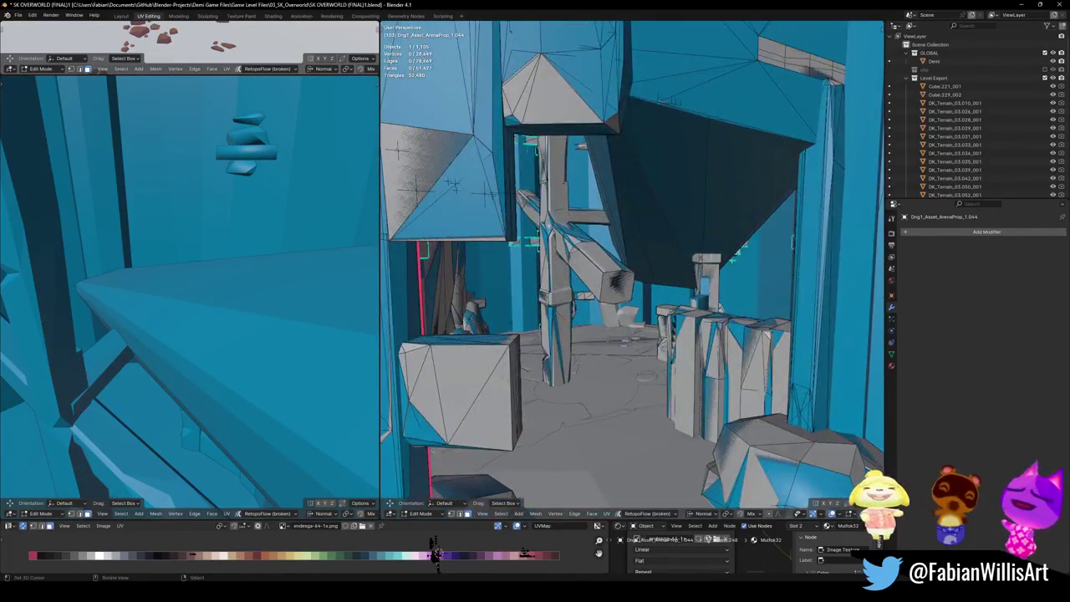
Step: Delete the stray convex-hull collider in Object Mode and return to Edit Mode
key(Tab)
key(Delete)
key(shift+grave)
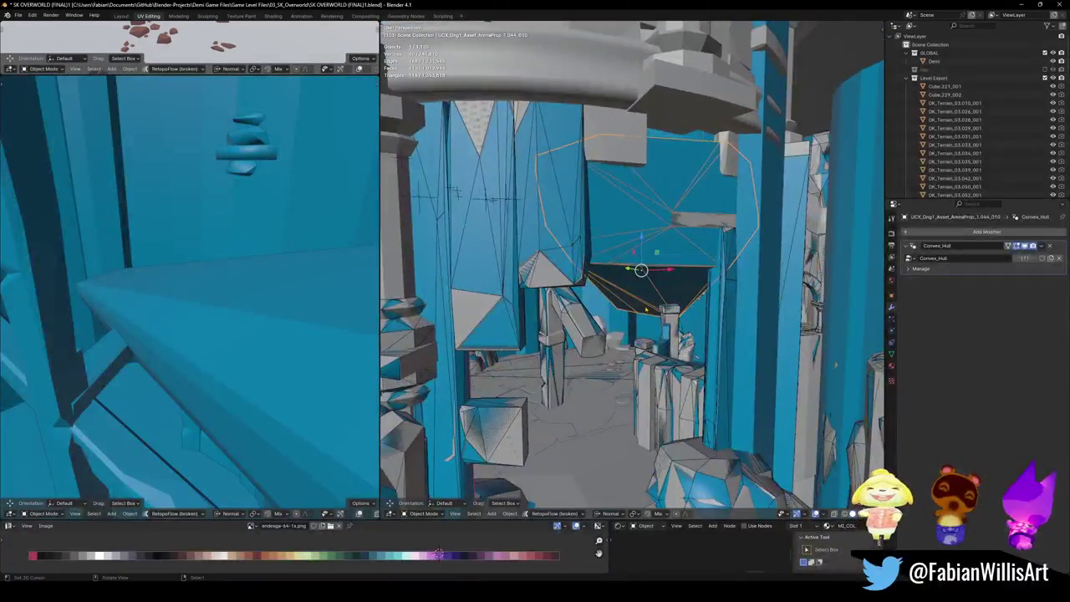
click(648, 265)
click(647, 266)
key(Tab)
middle_drag(648, 266, 660, 288)
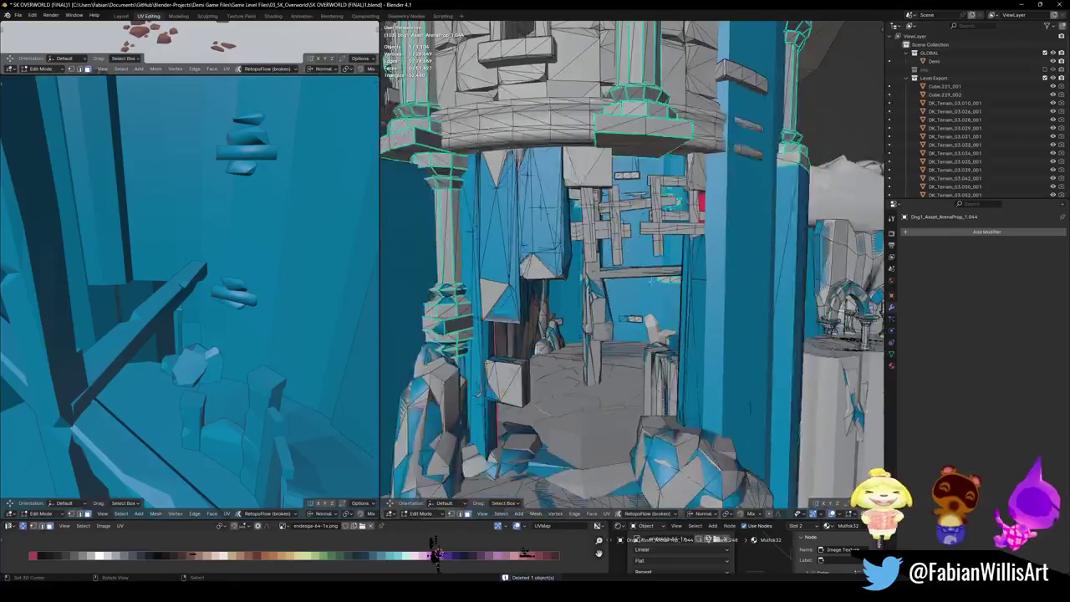
Step: Clear the mesh selection and select all the linked wooden cross planks
middle_drag(756, 406, 751, 416)
key(a)
key(alt+a)
scroll(751, 416, up, 3)
scroll(750, 416, up, 2)
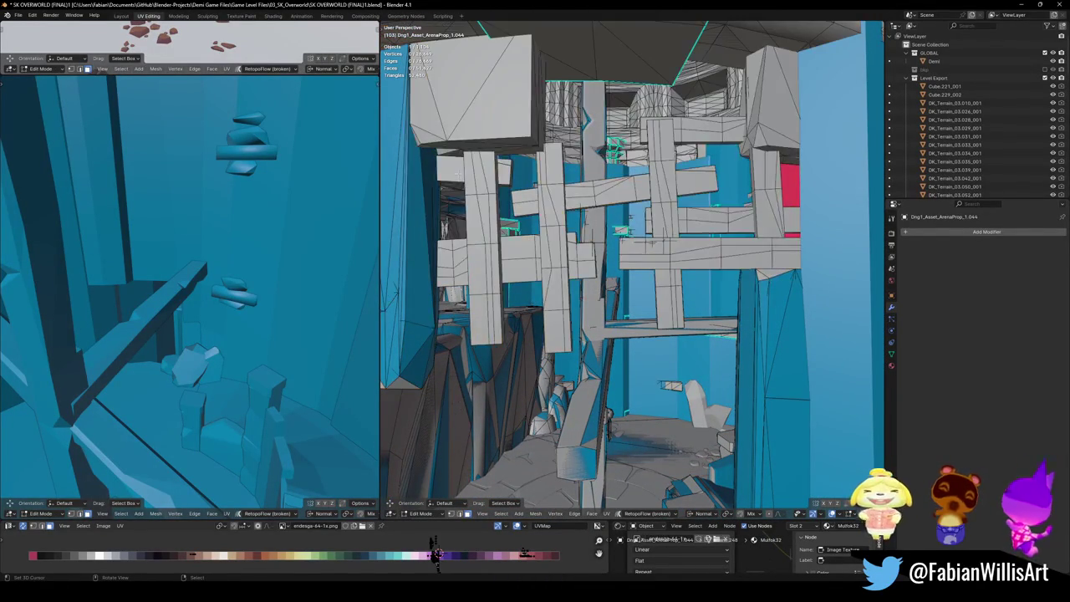
key(l)
key(l)
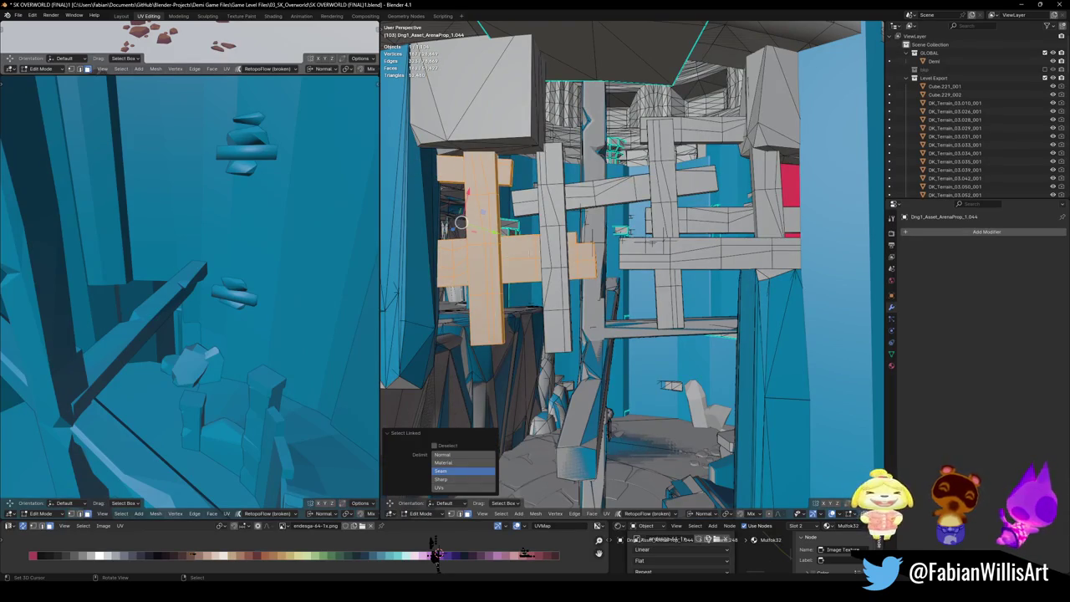
key(l)
key(l)
key(l)
key(l)
key(l)
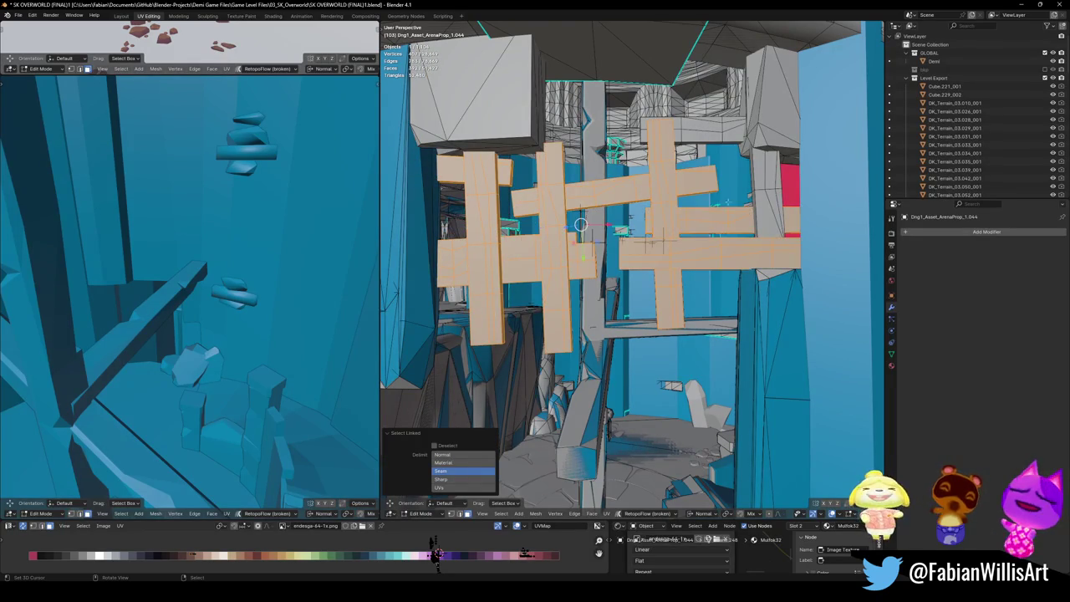
key(l)
Step: Wrap the selected planks in a convex-hull collider and save the level file
scroll(652, 242, down, 3)
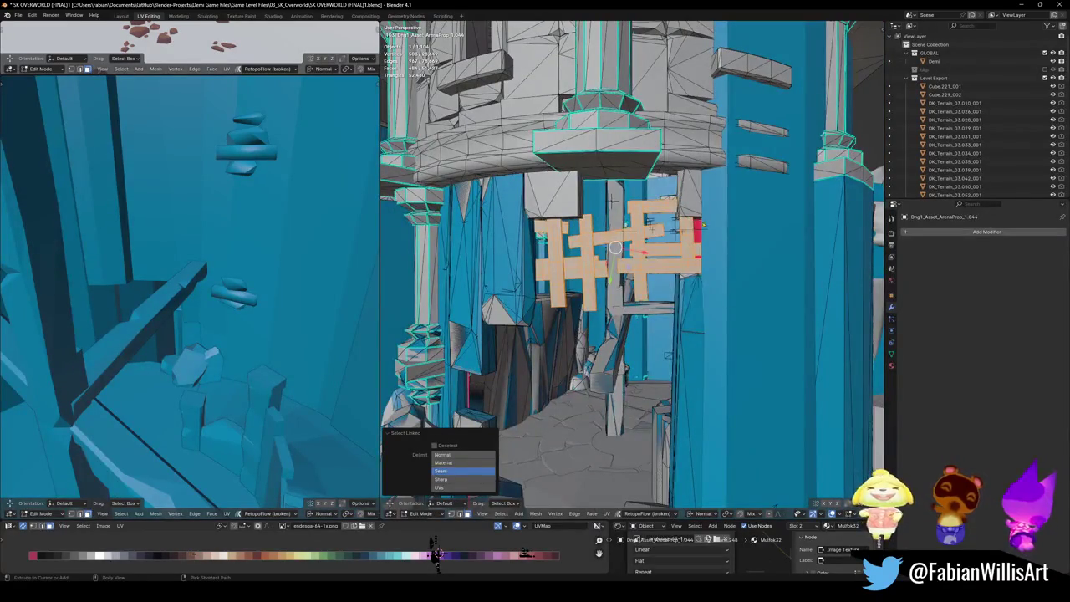
key(shift+alt+c)
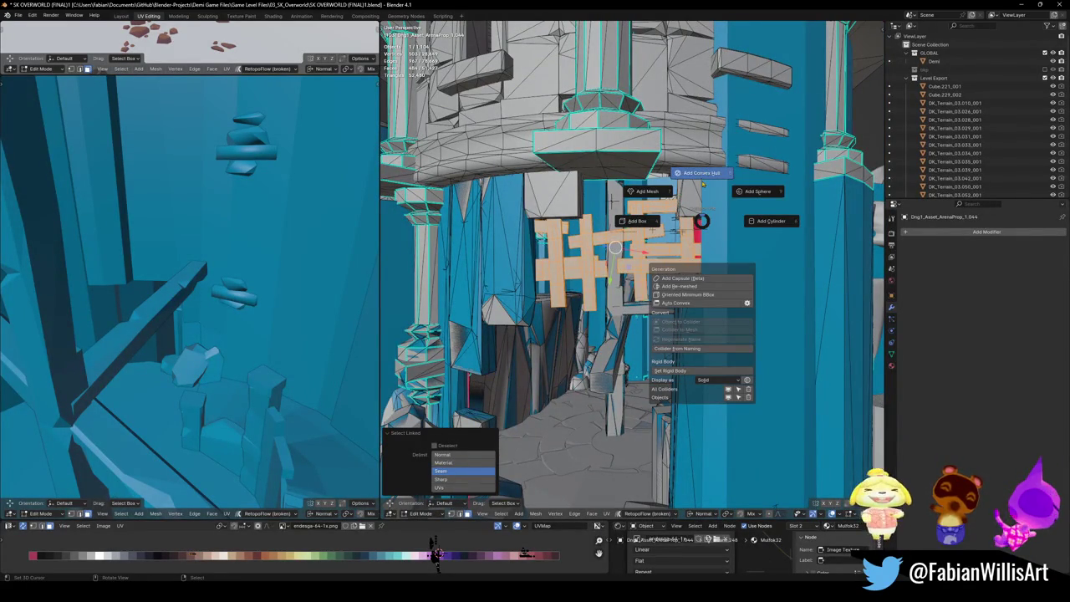
click(700, 173)
middle_drag(585, 216, 636, 250)
key(ctrl+s)
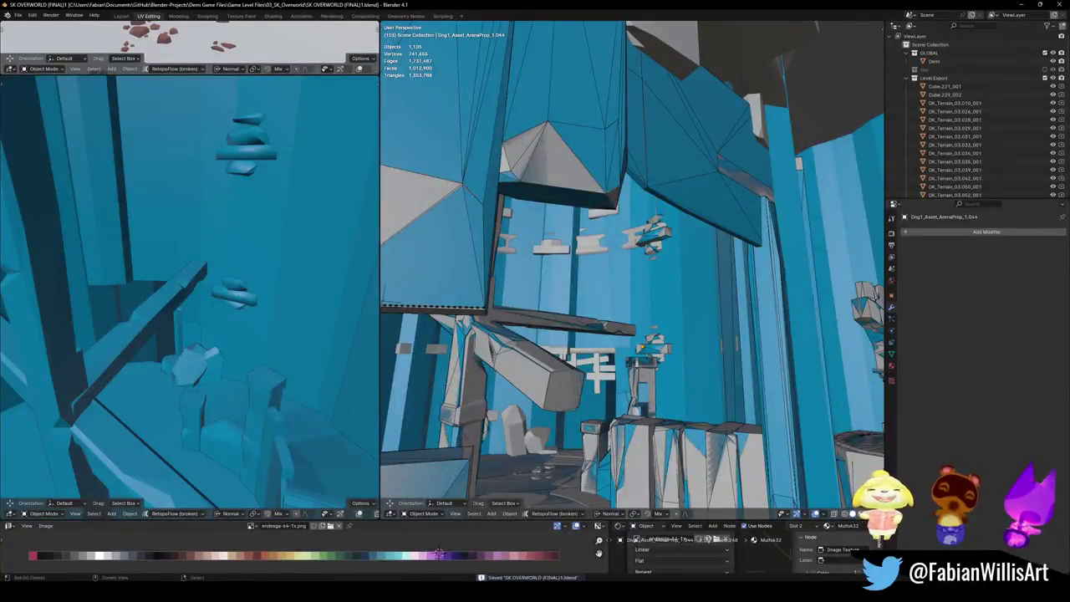
Step: Select the rock wall piece SD_Wall_14.016 and add a convex collider to it
mouse_move(646, 403)
middle_down()
mouse_move(615, 372)
mouse_move(587, 307)
middle_up()
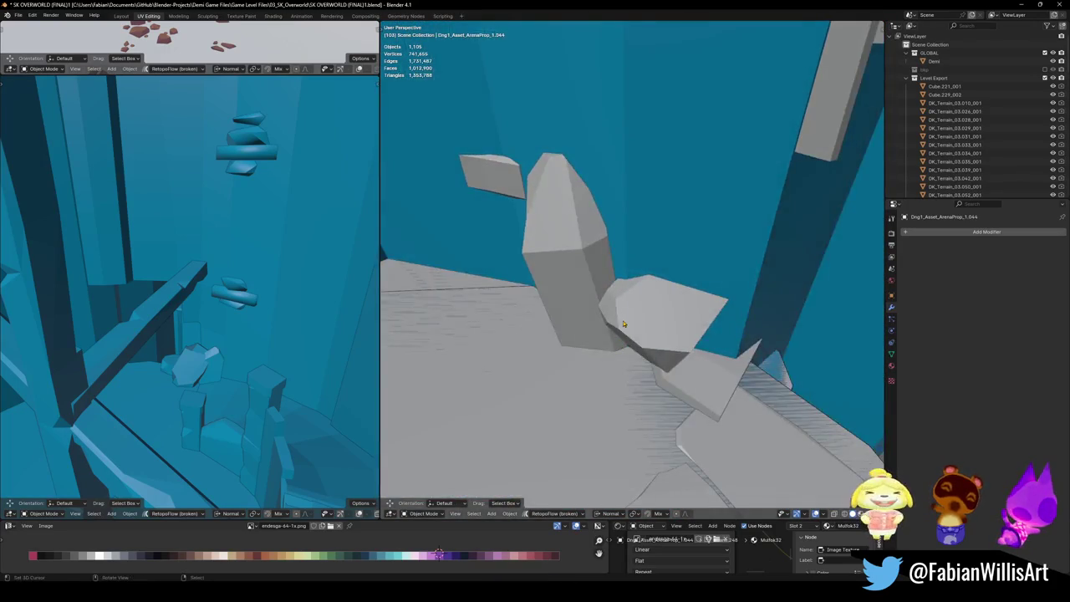
middle_drag(587, 308, 625, 350)
click(626, 349)
key(Tab)
key(a)
key(alt+a)
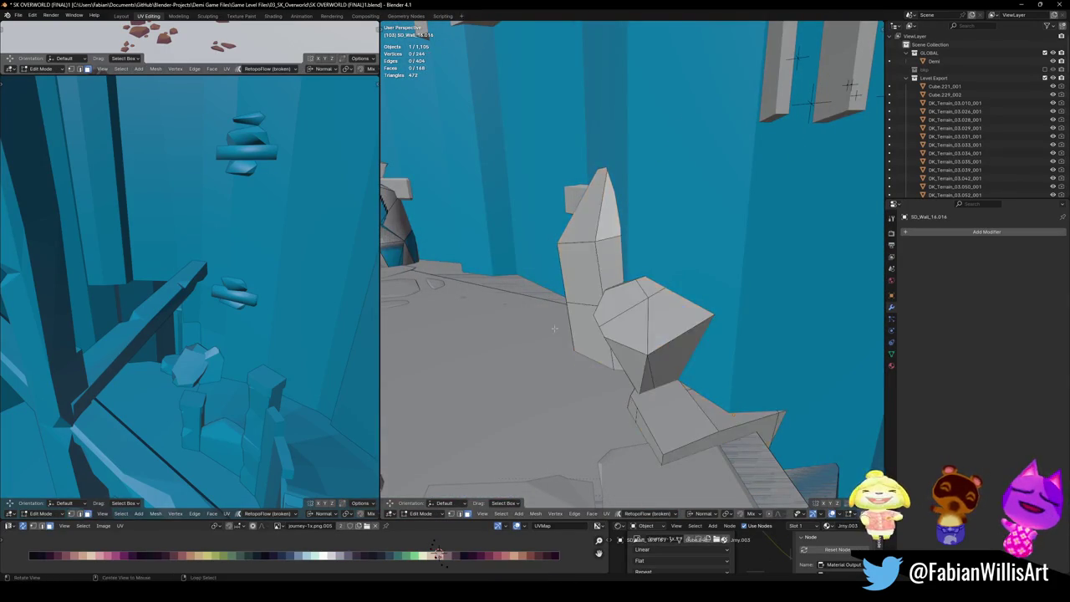
scroll(631, 353, down, 3)
key(Tab)
key(shift+alt+c)
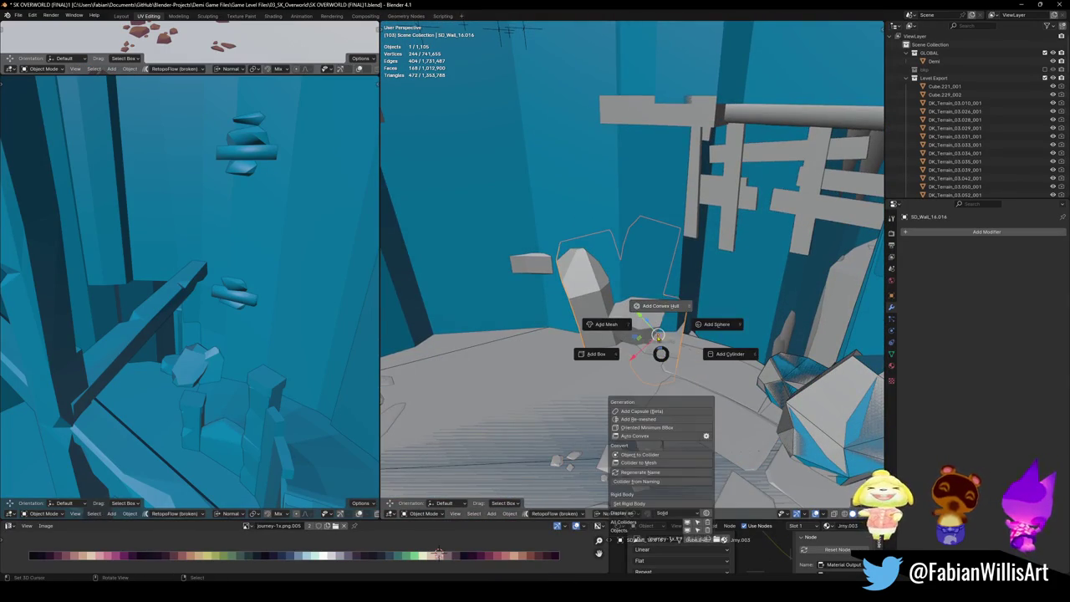
click(658, 334)
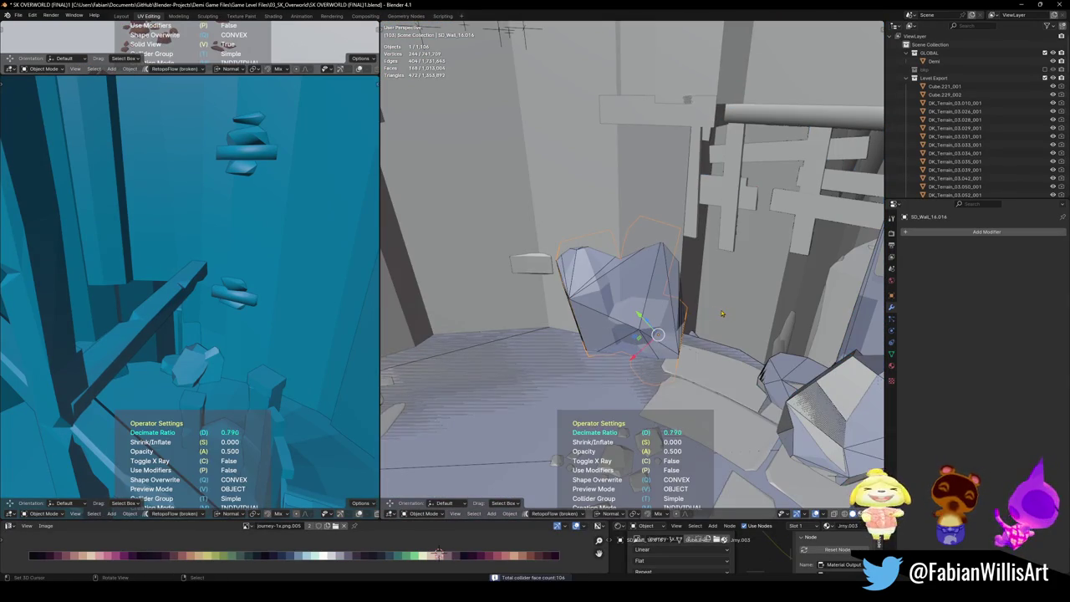
click(657, 335)
Step: Give SD_Wall_14.016 a mesh collider with Decimate Ratio 0.466 and save the file
key(shift+alt+c)
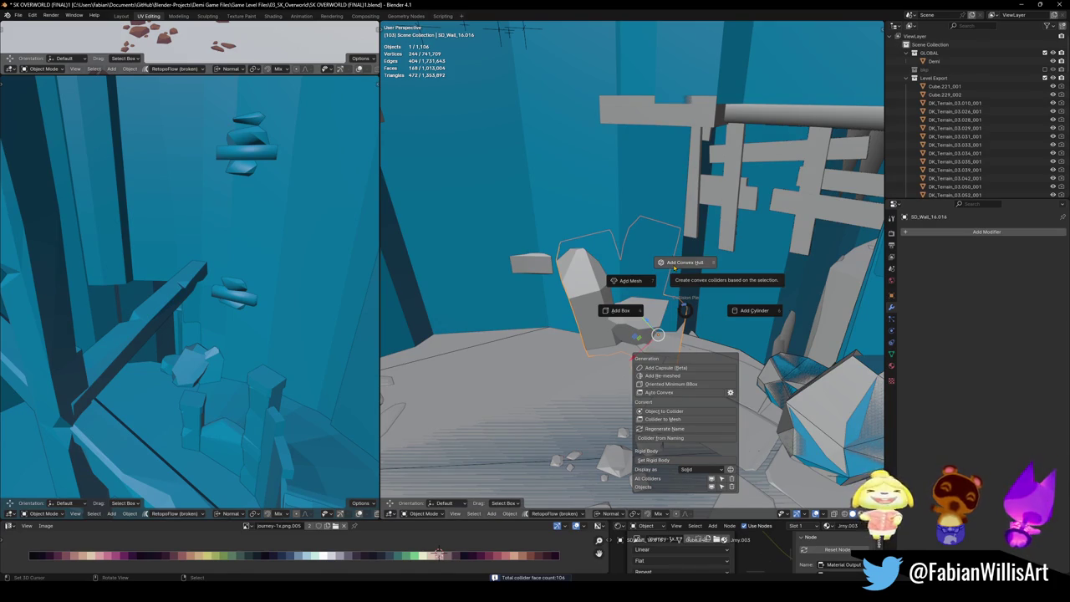
click(627, 281)
key(d)
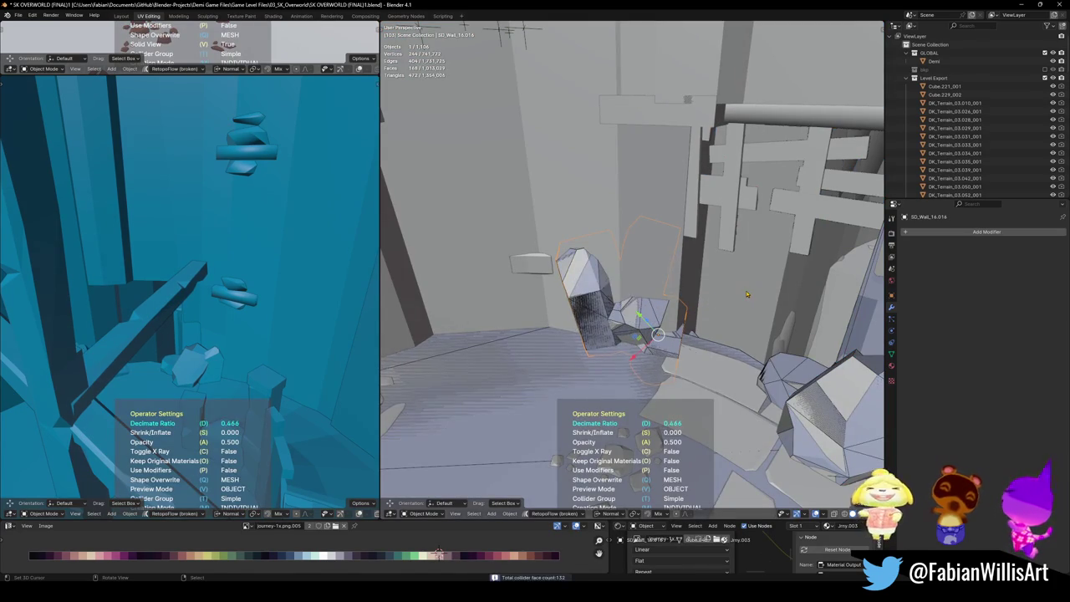
click(746, 294)
mouse_move(746, 294)
middle_down()
mouse_move(657, 332)
mouse_move(601, 336)
mouse_move(682, 356)
middle_up()
key(ctrl+s)
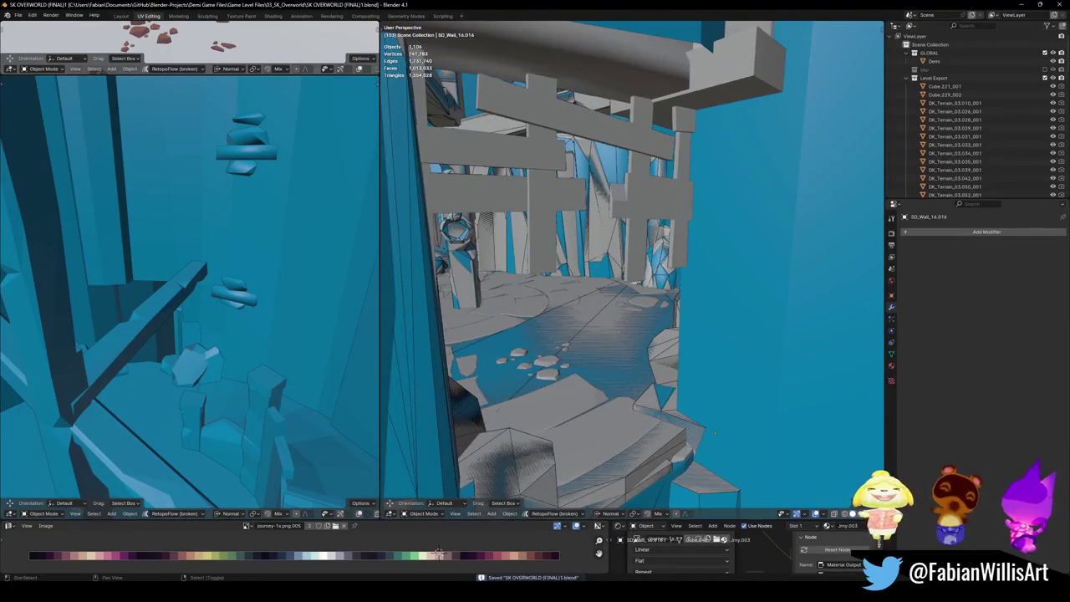
key(shift+grave)
key(w)
key(w)
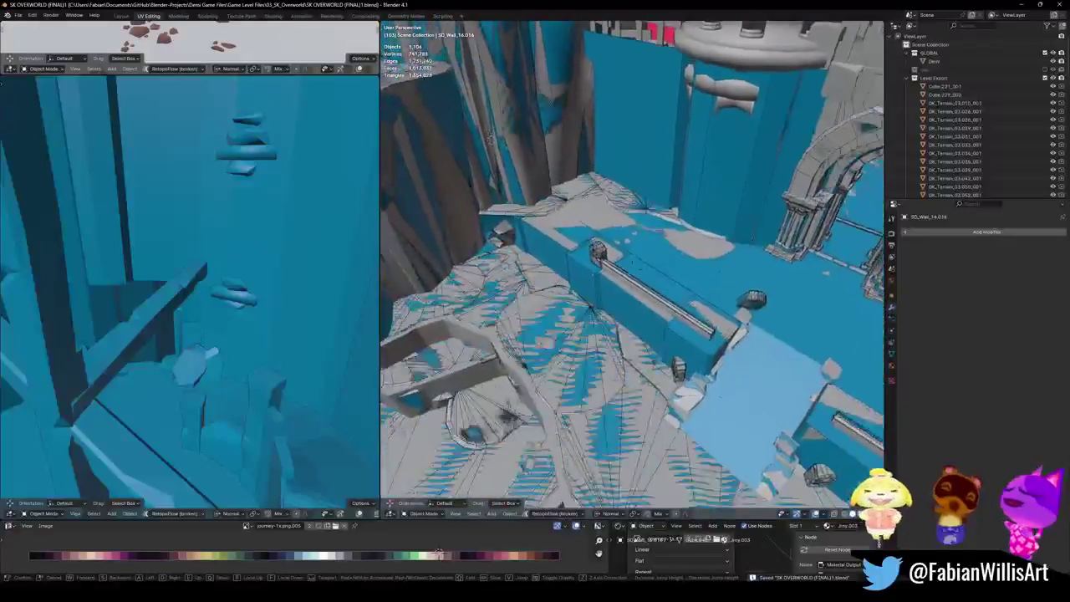
key(w)
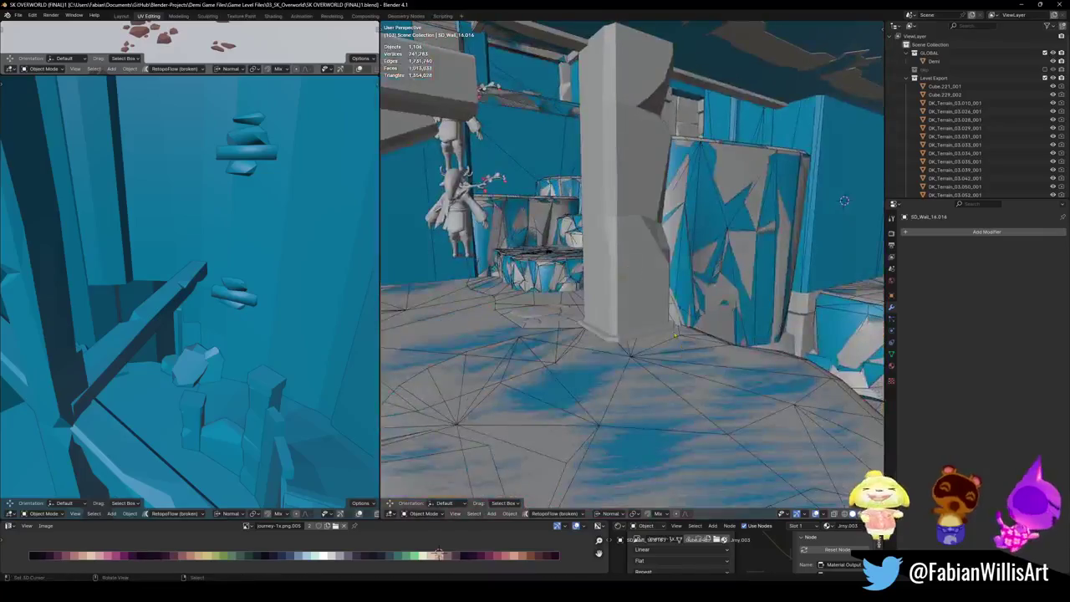
click(624, 258)
key(ctrl+s)
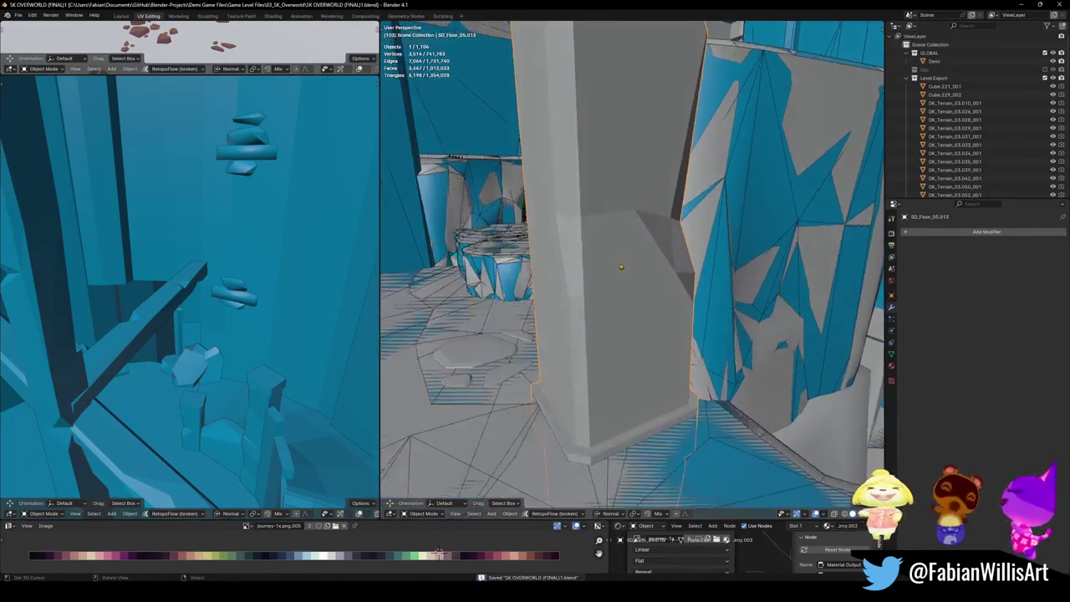
Step: Give pillar SD_Floor_05.013's linked geometry a decimated mesh collider at ratio 0.544
middle_drag(623, 259, 603, 409)
key(Tab)
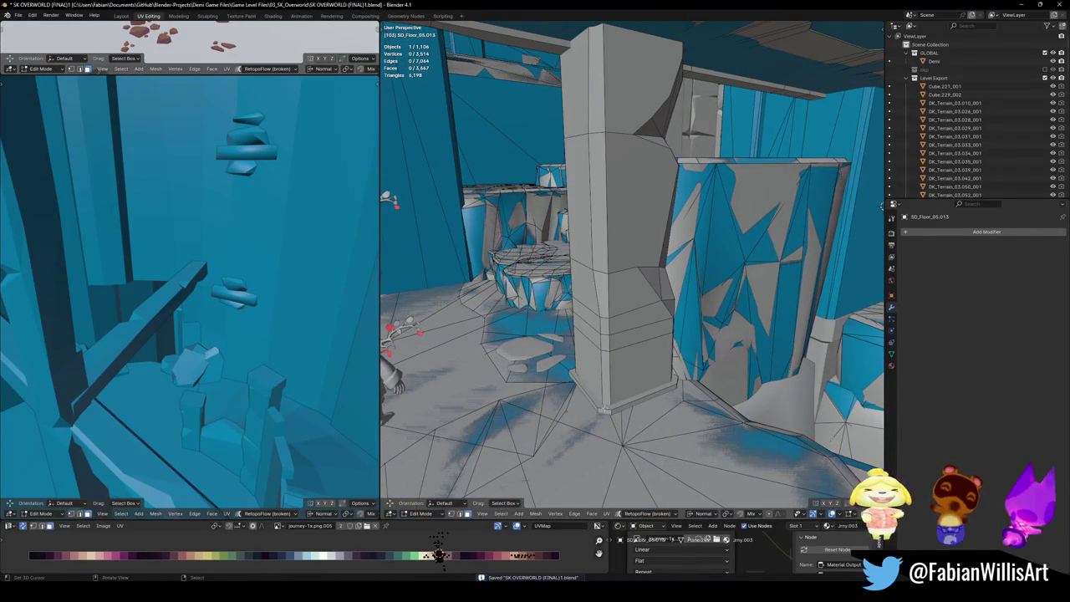
key(l)
key(shift+grave)
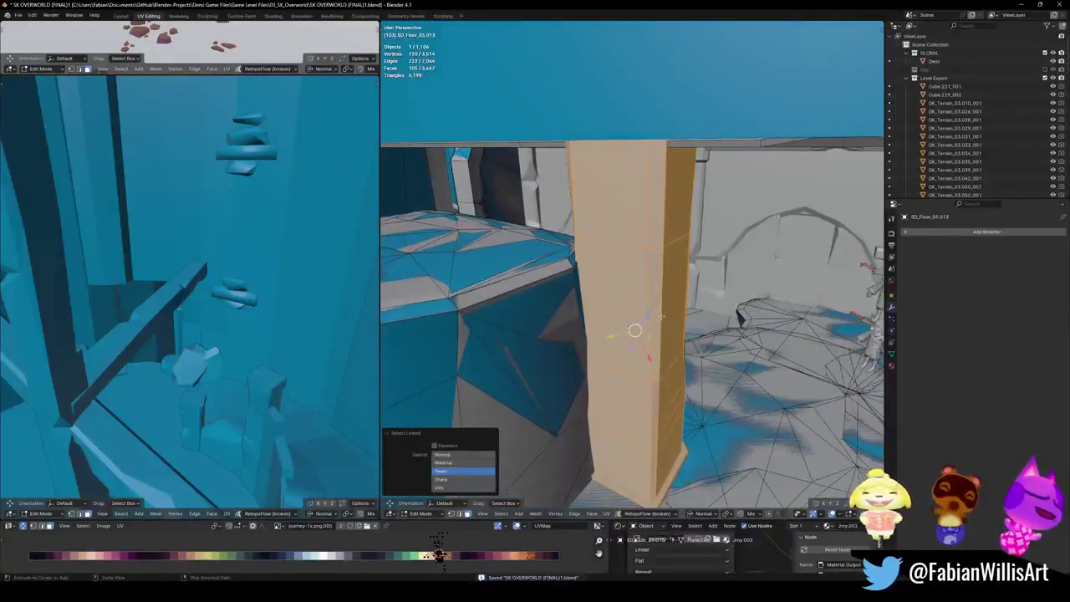
key(shift+c)
click(656, 269)
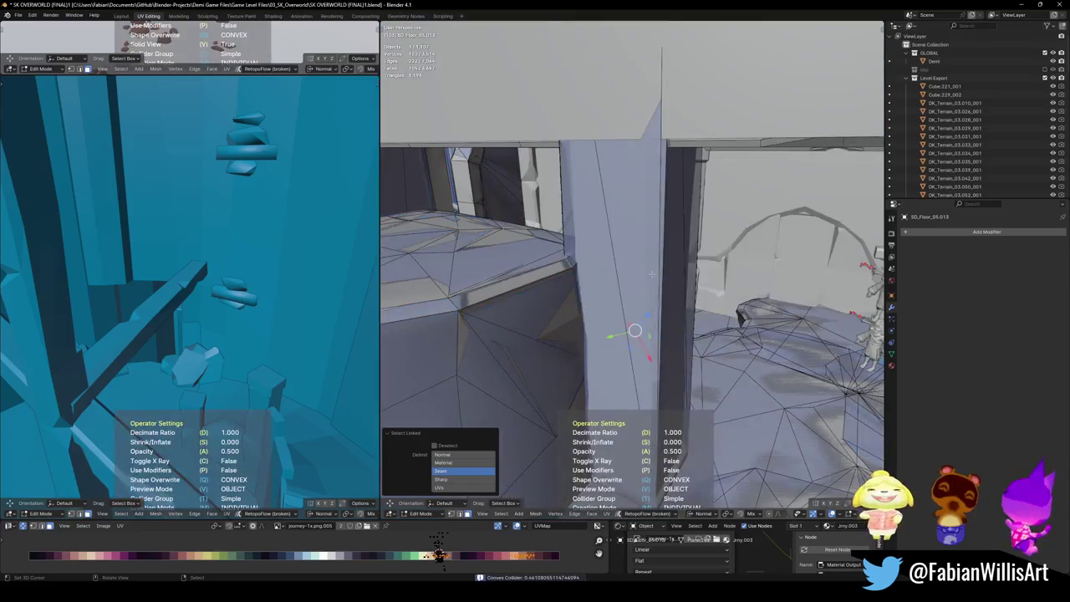
key(shift+c)
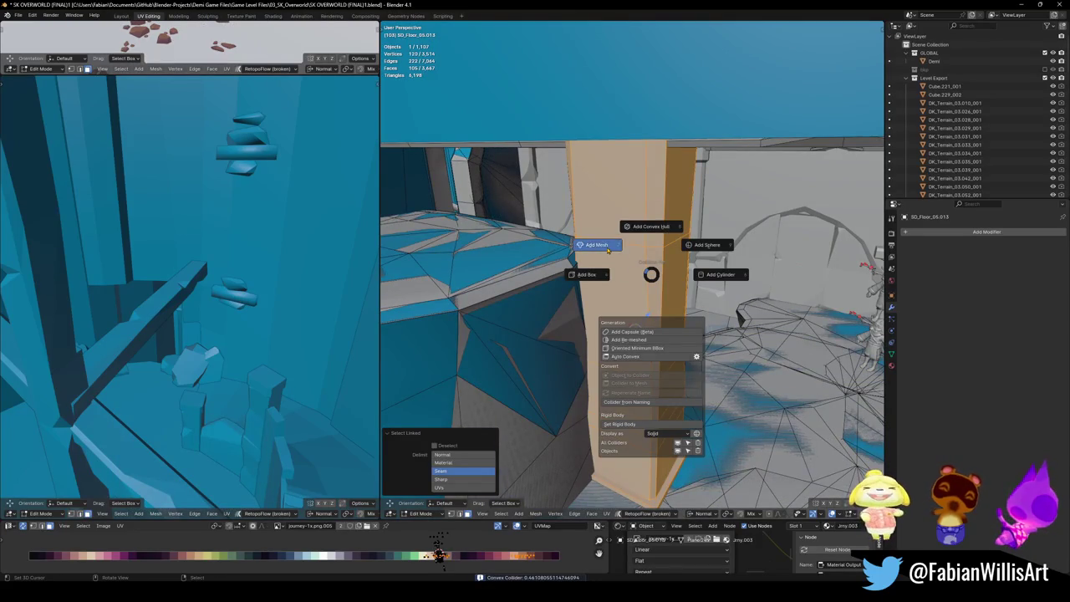
click(602, 248)
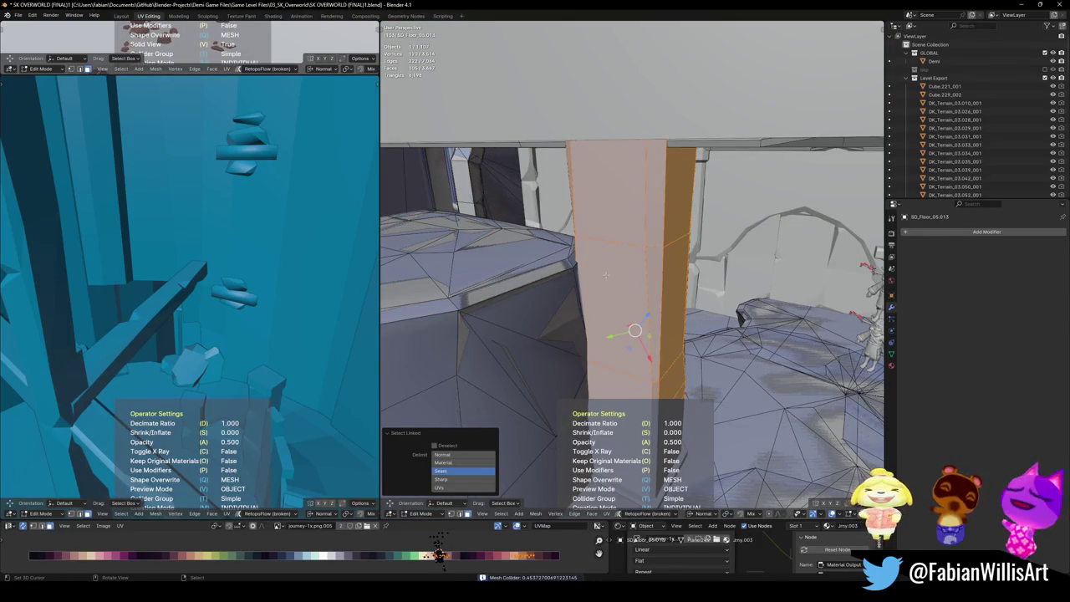
key(Tab)
key(Tab)
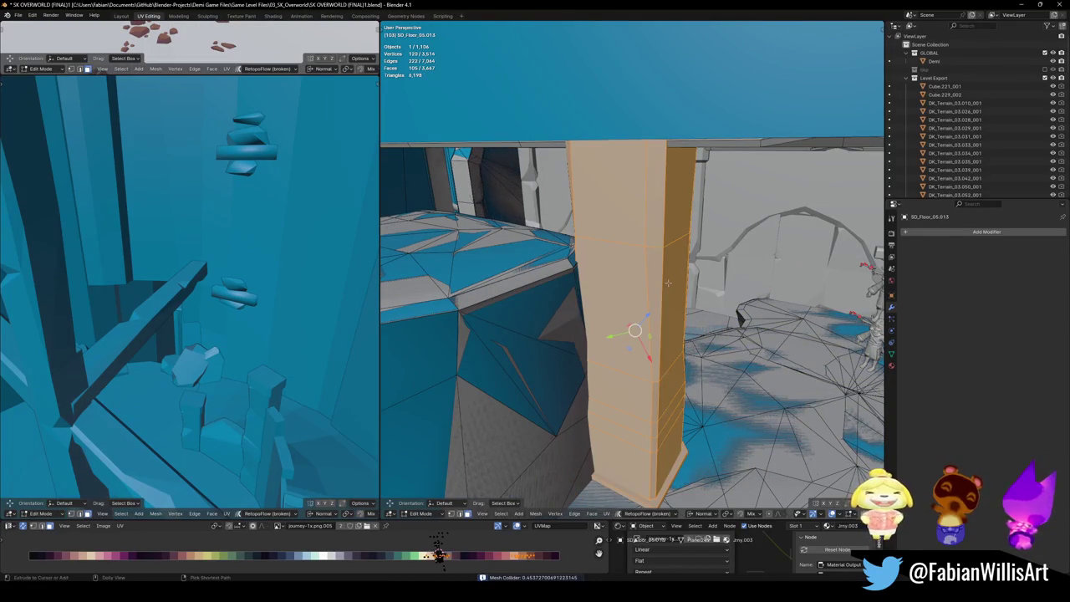
key(shift+c)
click(607, 283)
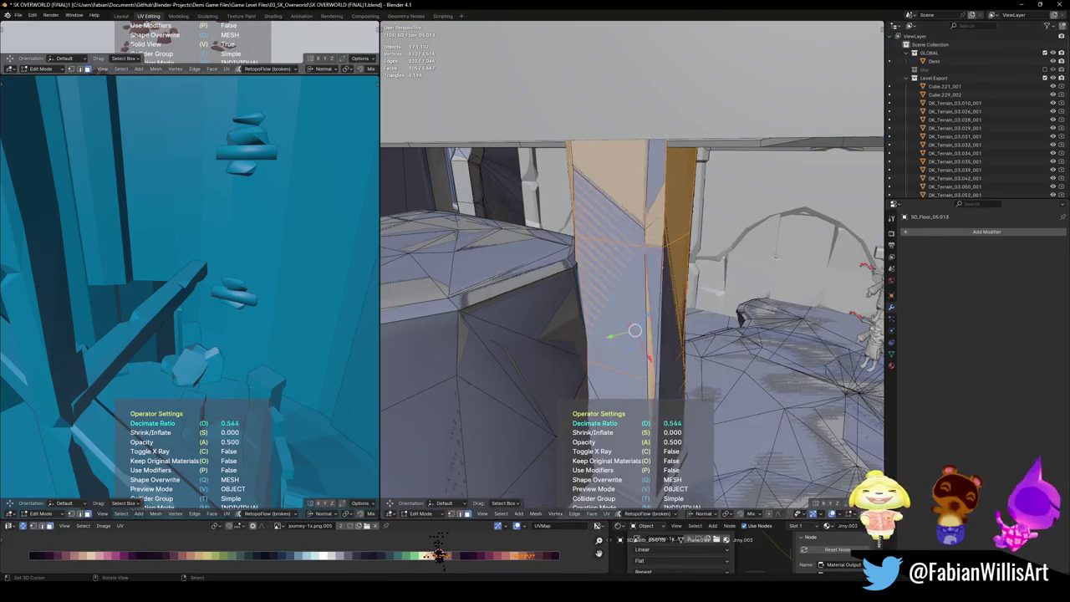
key(Tab)
Step: Add a mesh collider to pillar SD_Floor_05.014 and save the file
middle_drag(627, 273, 669, 287)
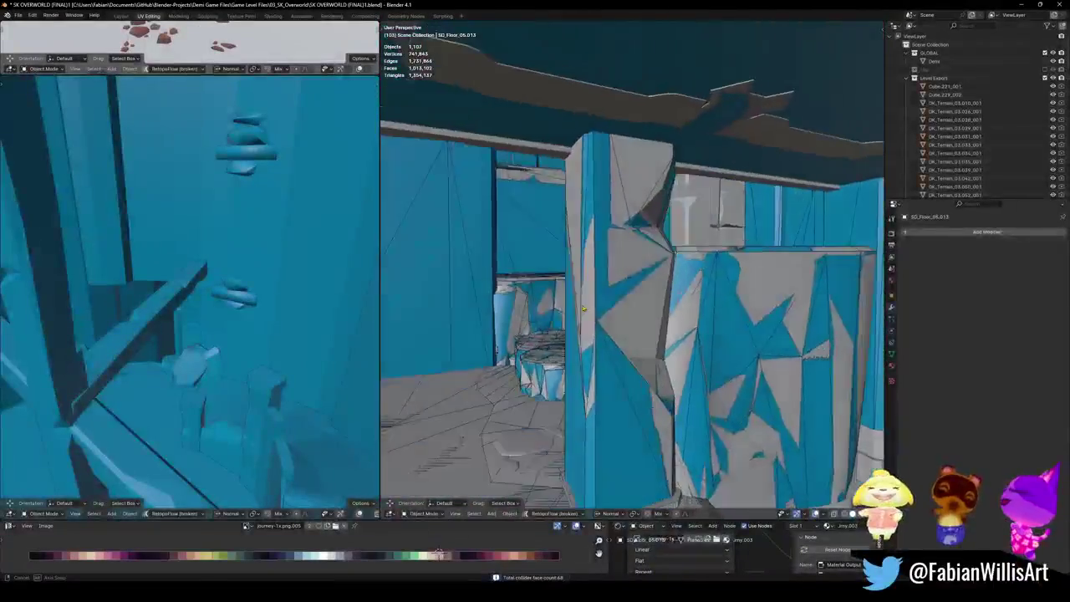
middle_drag(601, 332, 640, 269)
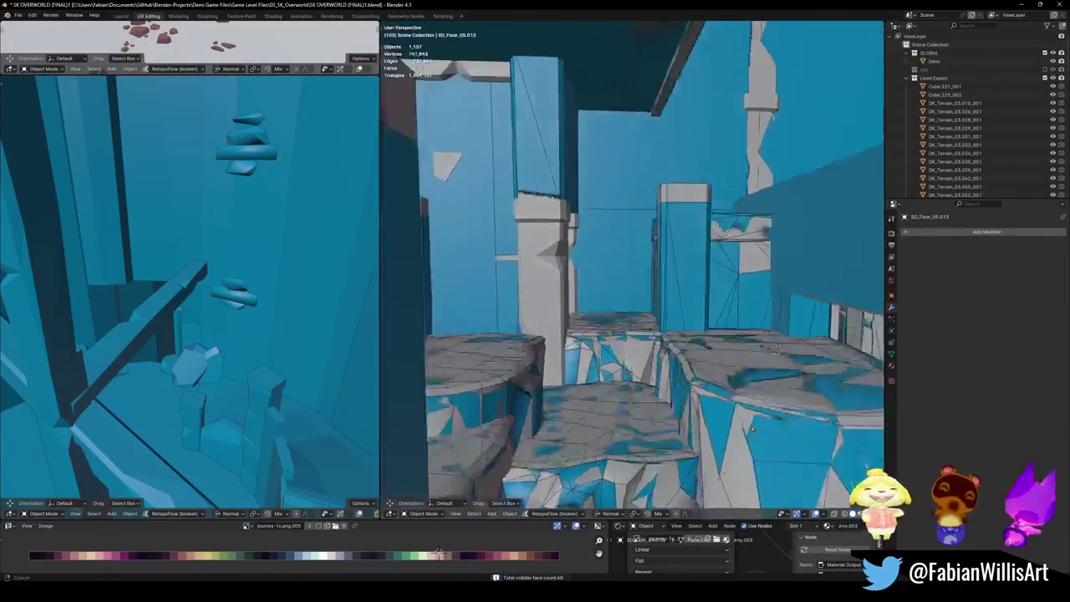
click(640, 269)
key(Tab)
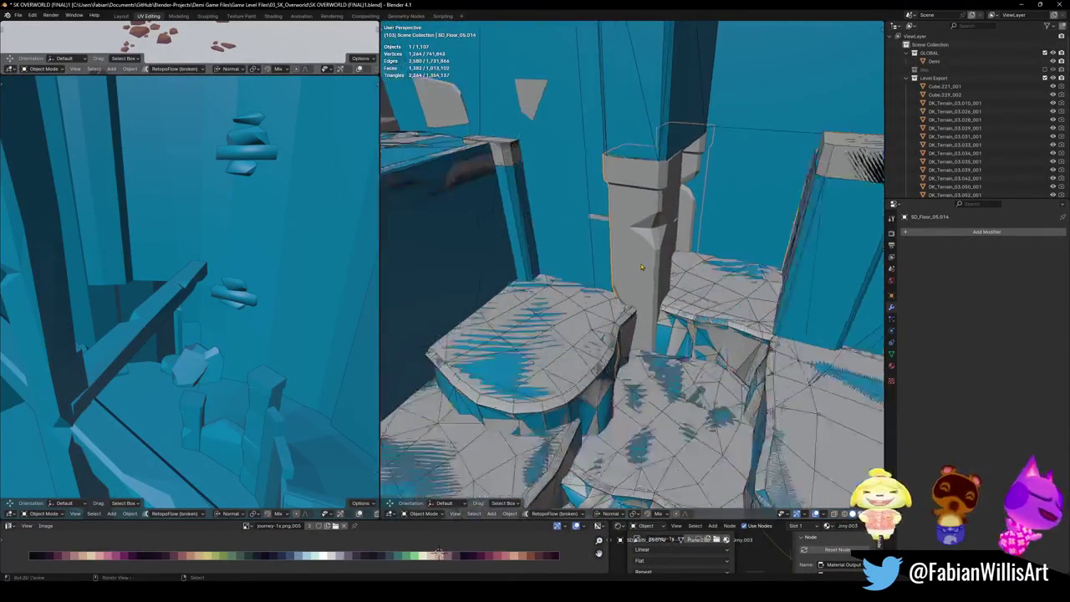
middle_drag(640, 269, 637, 328)
key(a)
key(alt+a)
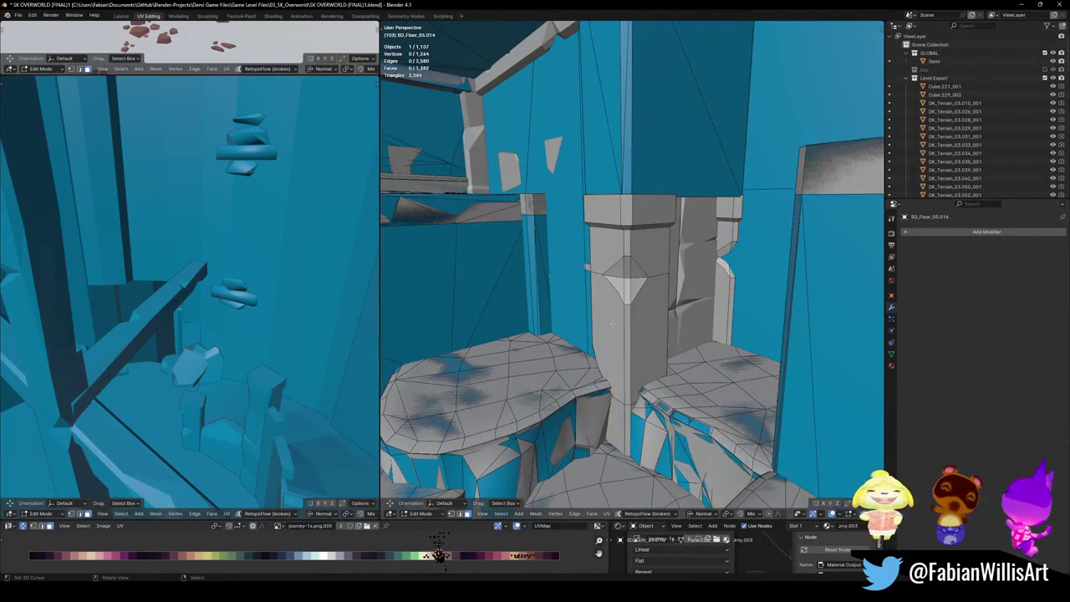
key(l)
key(shift+alt+c)
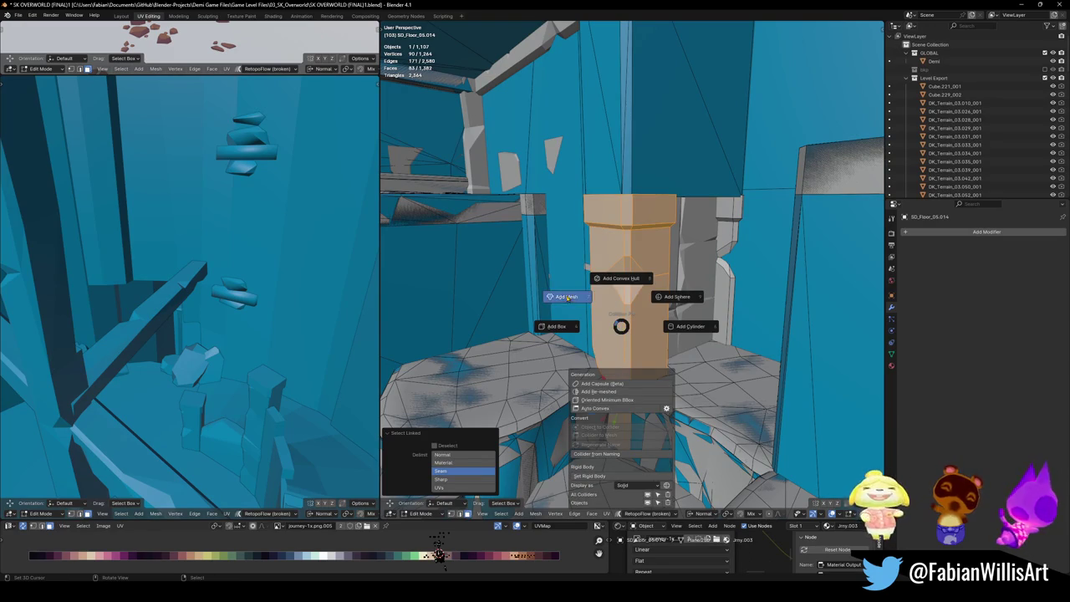
click(569, 298)
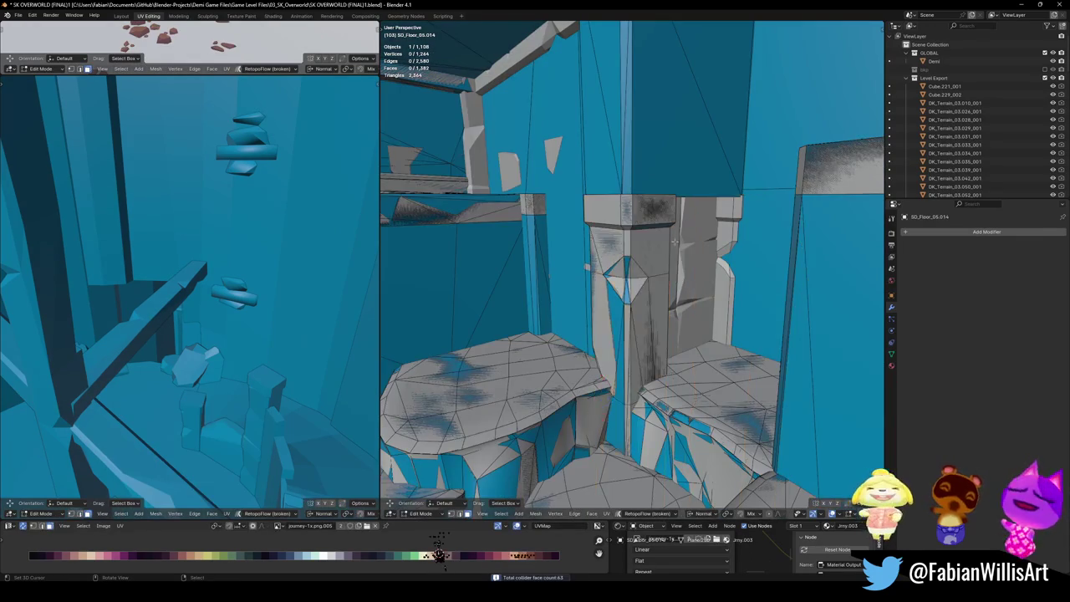
key(ctrl+Tab)
click(663, 222)
key(ctrl+s)
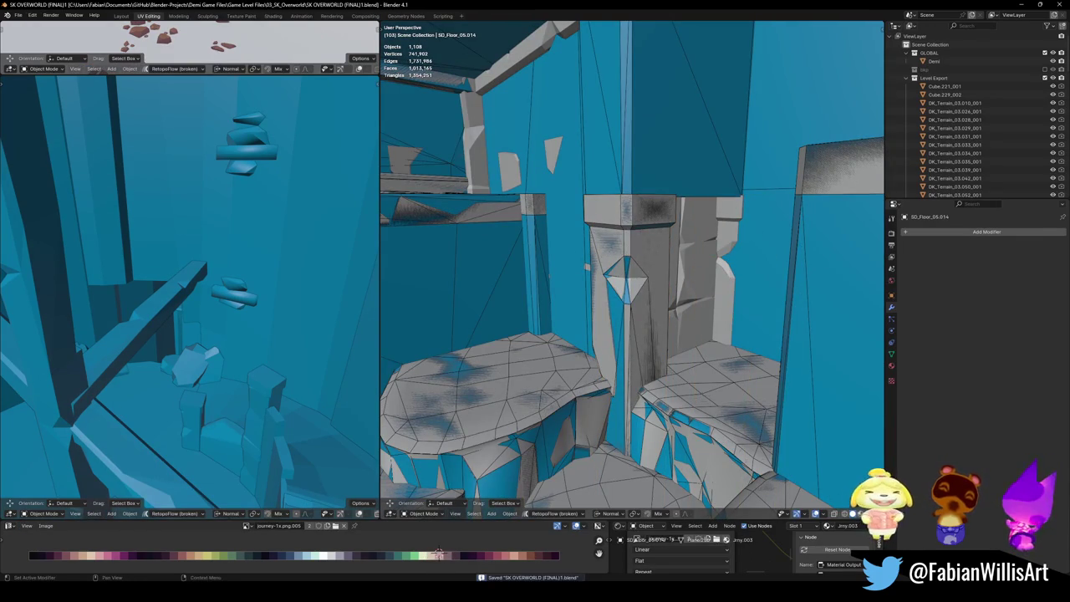
Step: Replace Cube.148's old collider UCX_Cube.148_002 with a new convex collider
click(685, 276)
scroll(660, 263, up, 5)
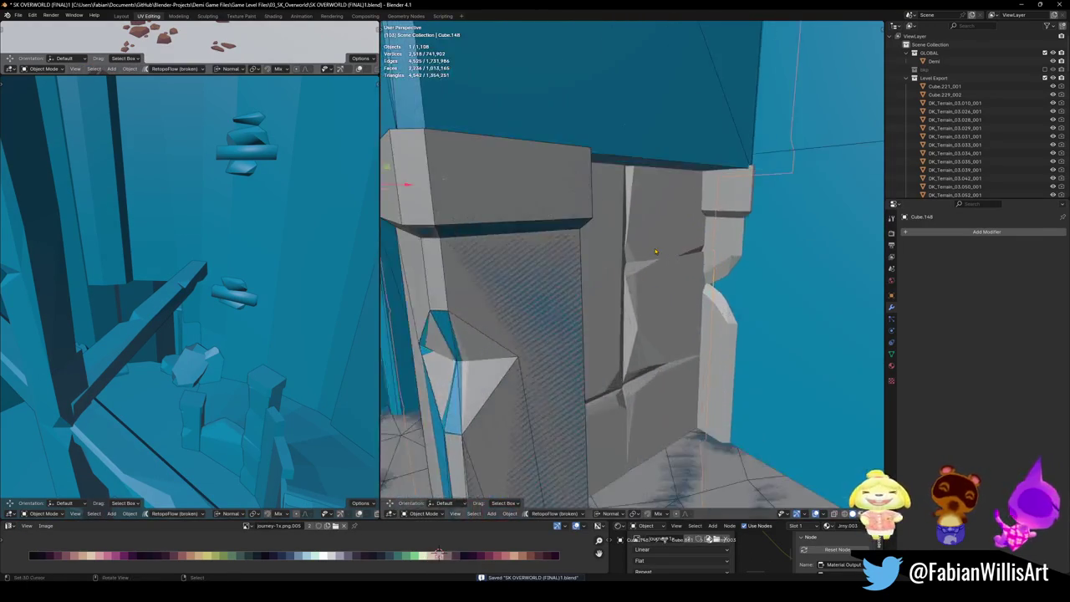
scroll(627, 249, down, 2)
mouse_move(627, 249)
middle_down()
mouse_move(597, 315)
mouse_move(645, 313)
mouse_move(681, 338)
mouse_move(585, 251)
middle_up()
click(636, 311)
key(Delete)
click(619, 285)
key(Tab)
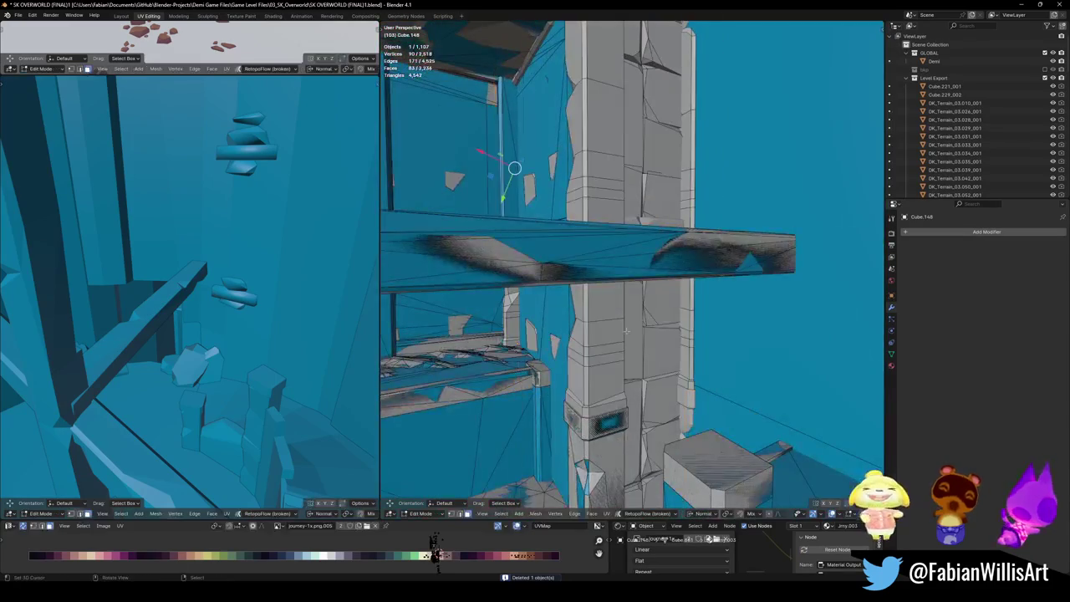
key(l)
key(l)
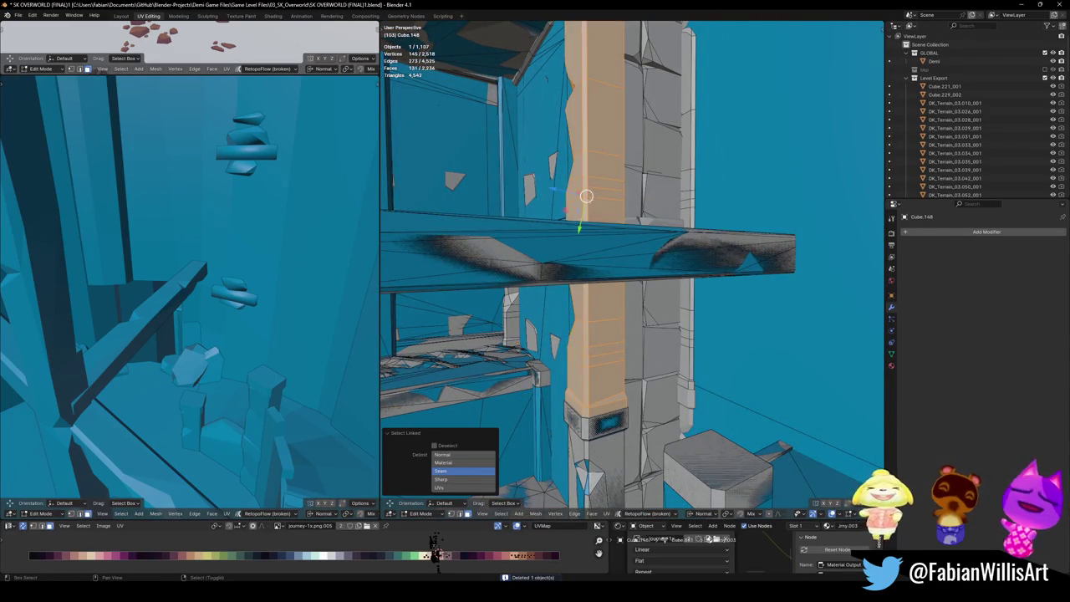
middle_drag(580, 191, 585, 310)
key(shift+alt+c)
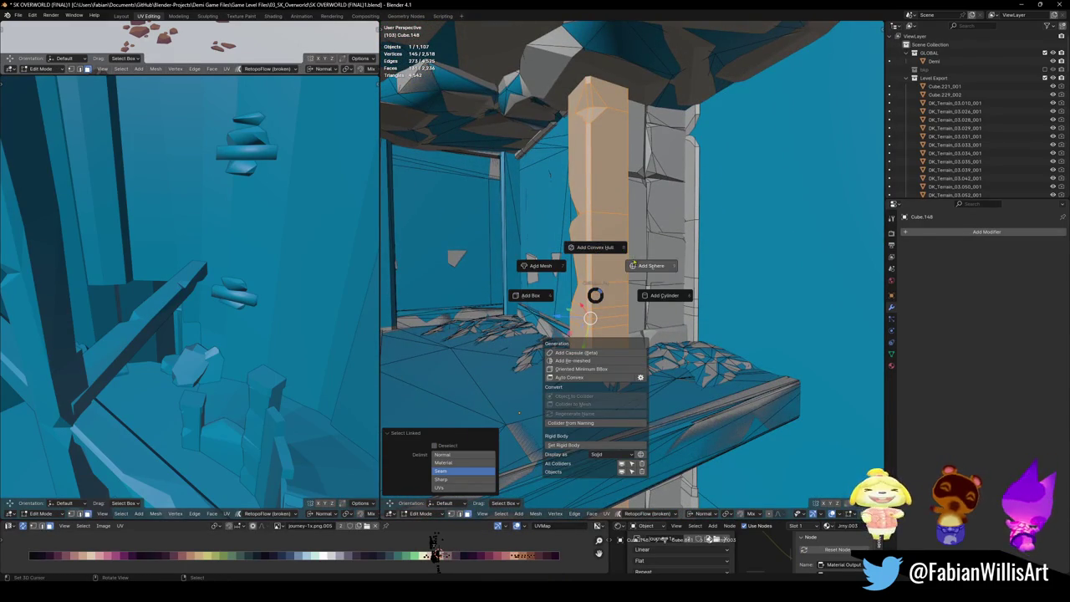
click(578, 247)
Step: Add mesh and convex hull colliders to further connected parts of the pillar
middle_drag(590, 317, 595, 139)
key(alt+a)
key(l)
key(l)
mouse_move(610, 246)
middle_down()
mouse_move(629, 117)
mouse_move(648, 446)
mouse_move(654, 350)
middle_up()
key(l)
key(shift+alt+c)
click(600, 320)
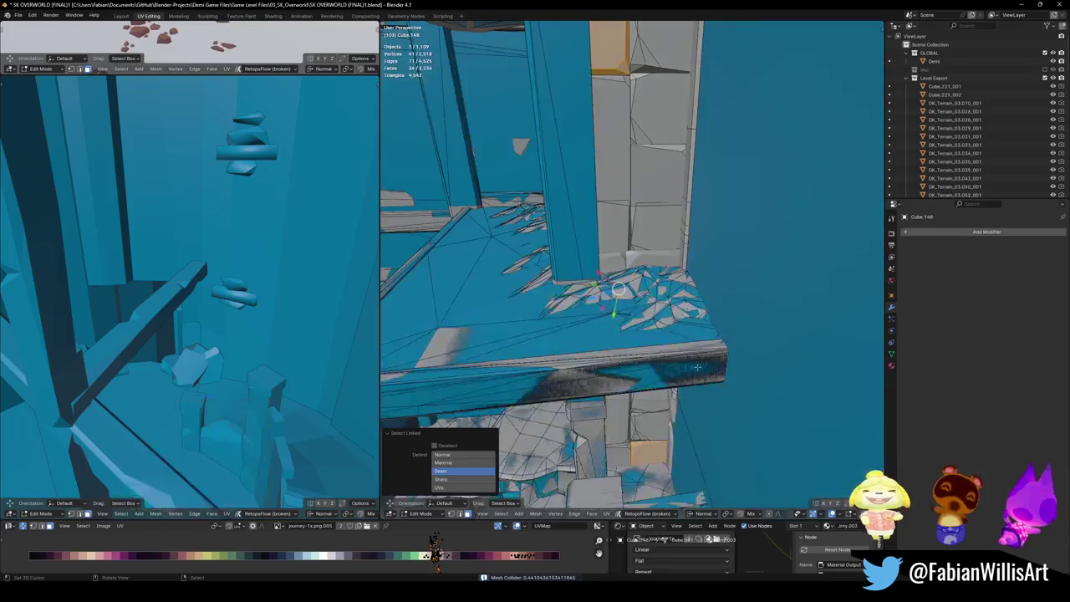
key(shift+alt+c)
click(690, 327)
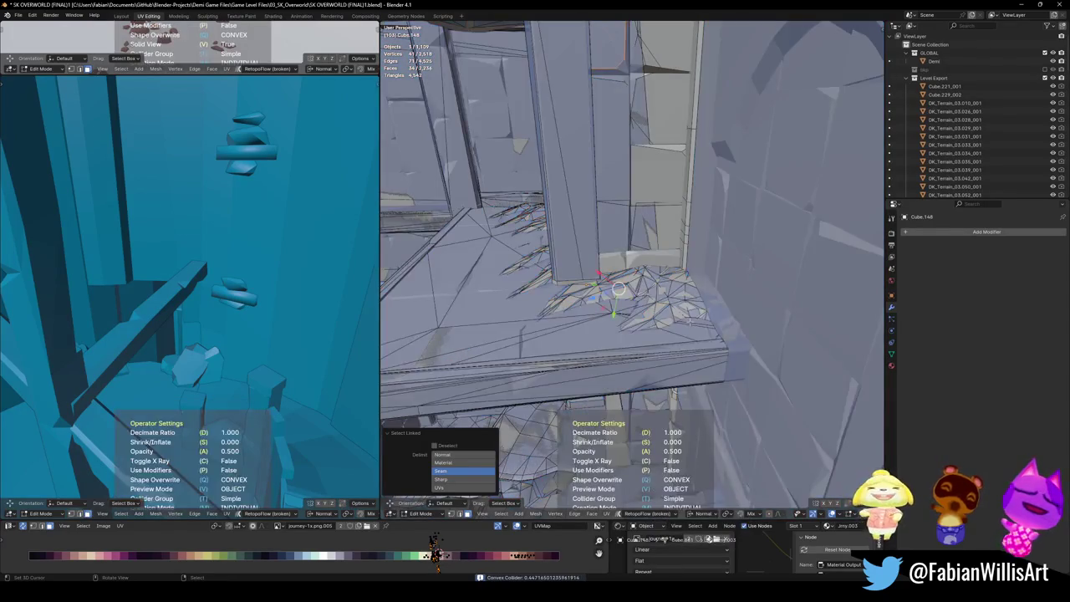
middle_drag(691, 327, 675, 369)
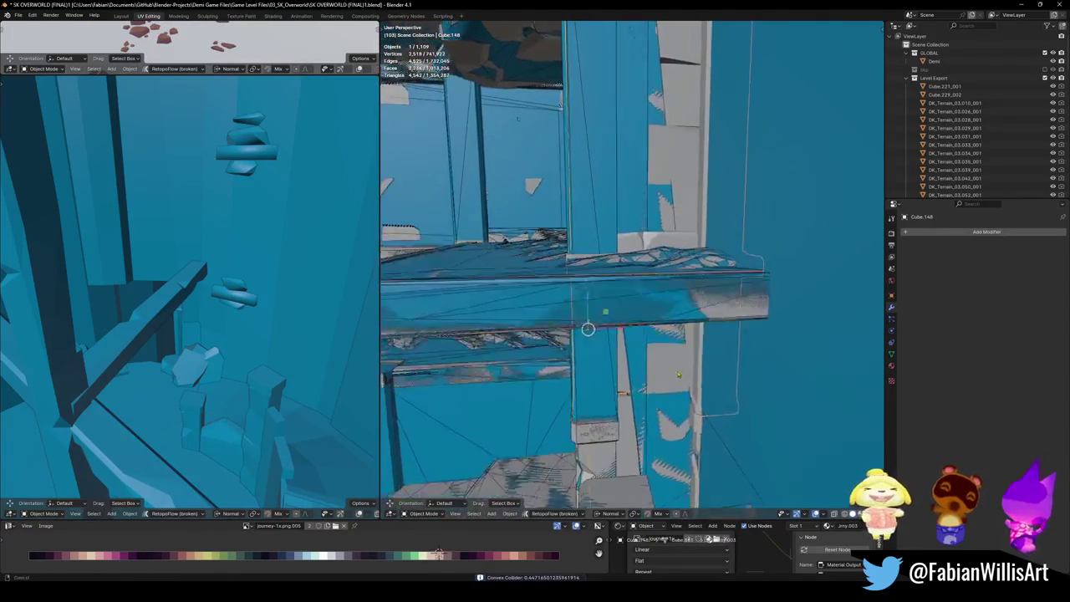
Step: Wrap the connected ledge pieces near the wall corner in convex hull colliders
key(Tab)
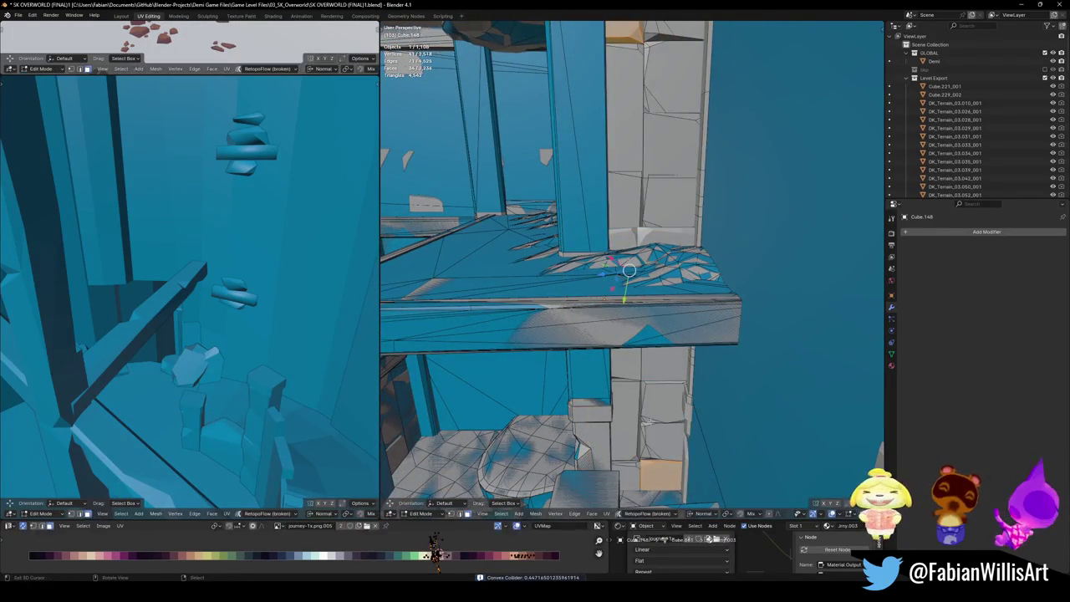
key(l)
middle_drag(660, 122, 664, 127)
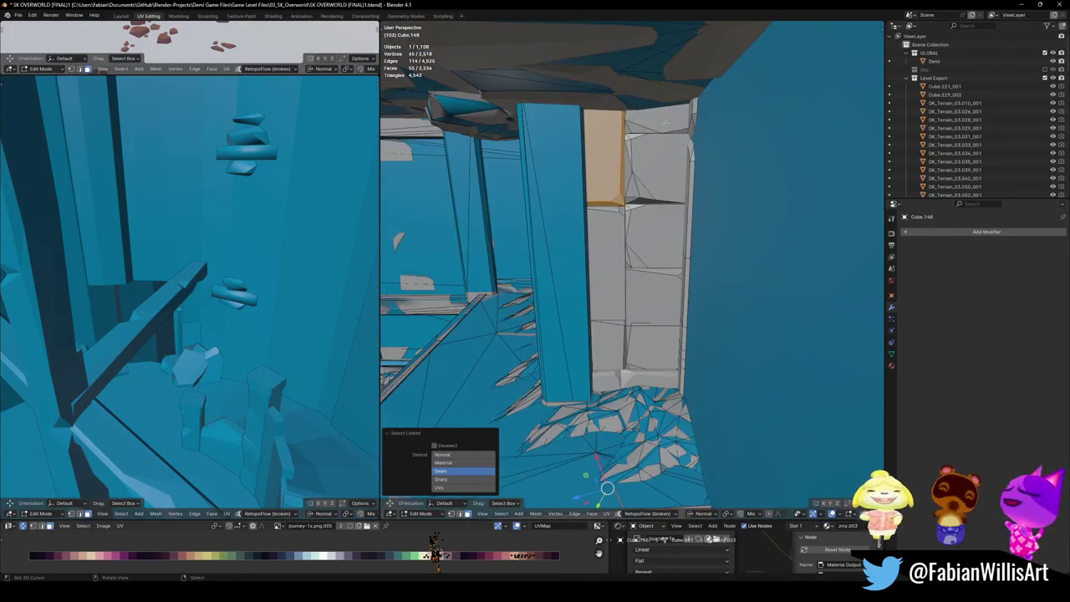
key(shift+alt+c)
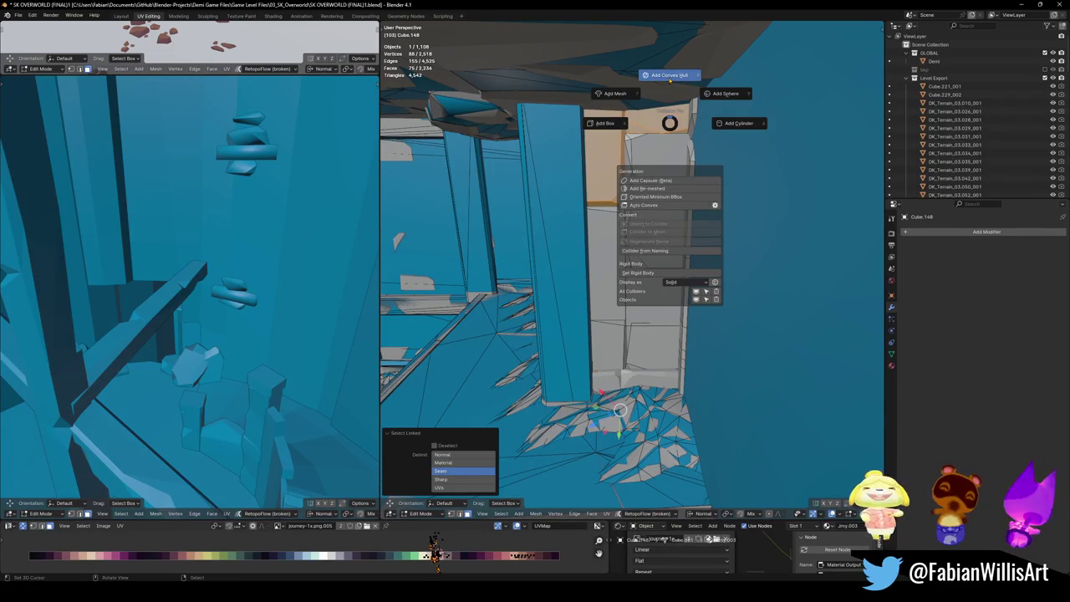
click(655, 85)
click(655, 84)
middle_drag(655, 85, 647, 359)
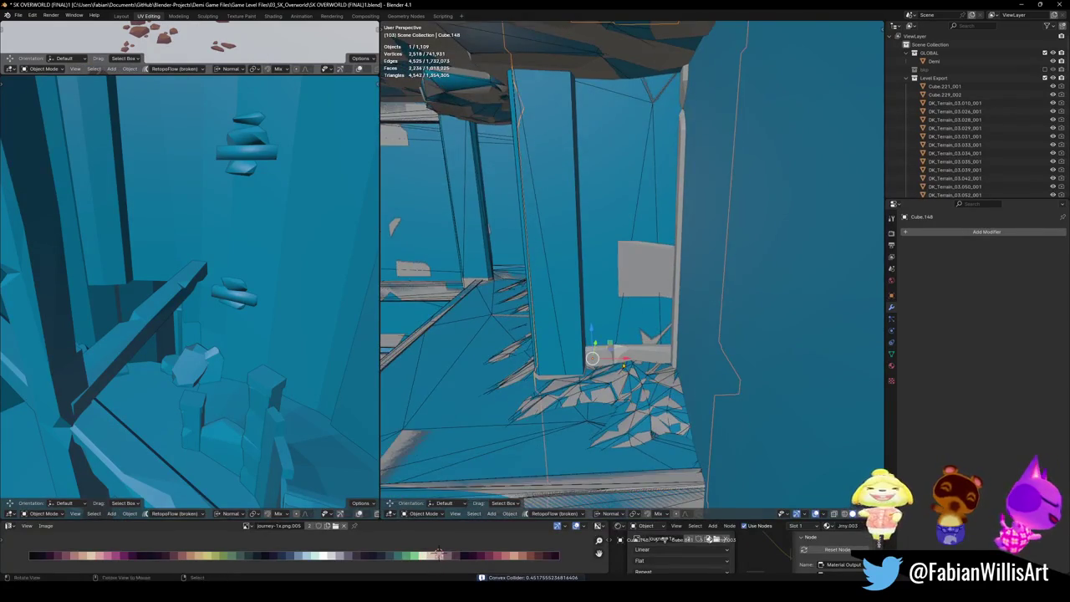
key(shift+alt+c)
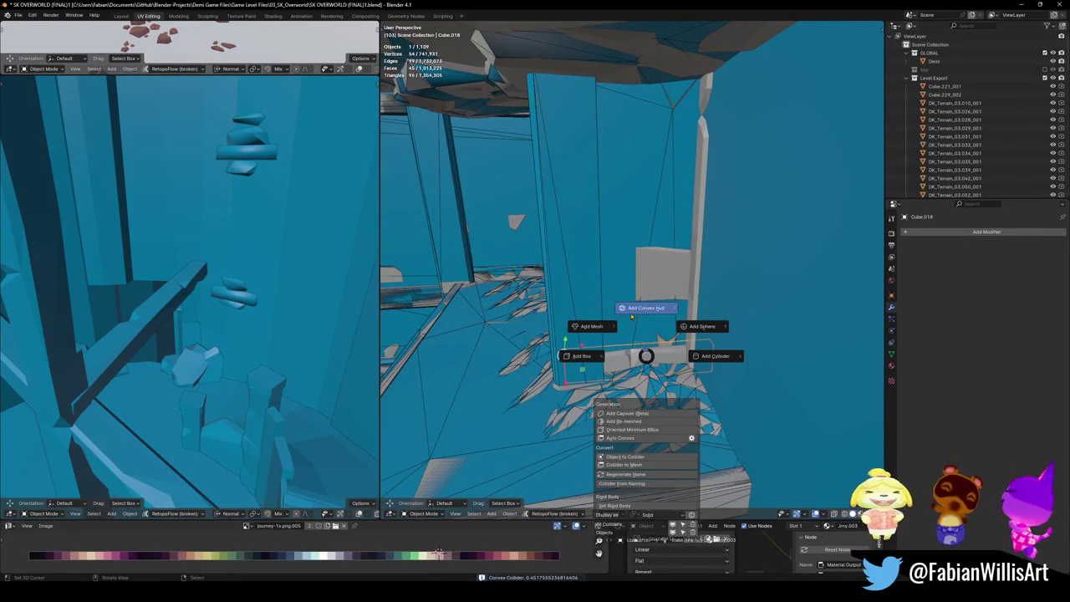
click(675, 312)
Step: Add a convex hull collider around Cube.148's column and save the level
click(698, 268)
middle_drag(699, 269, 717, 284)
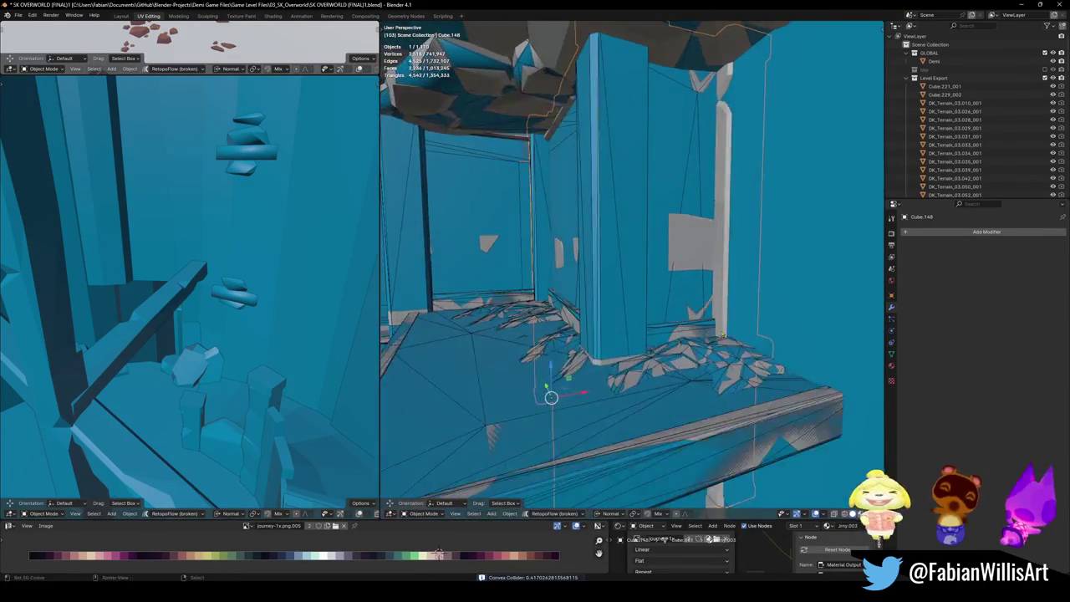
key(Tab)
key(l)
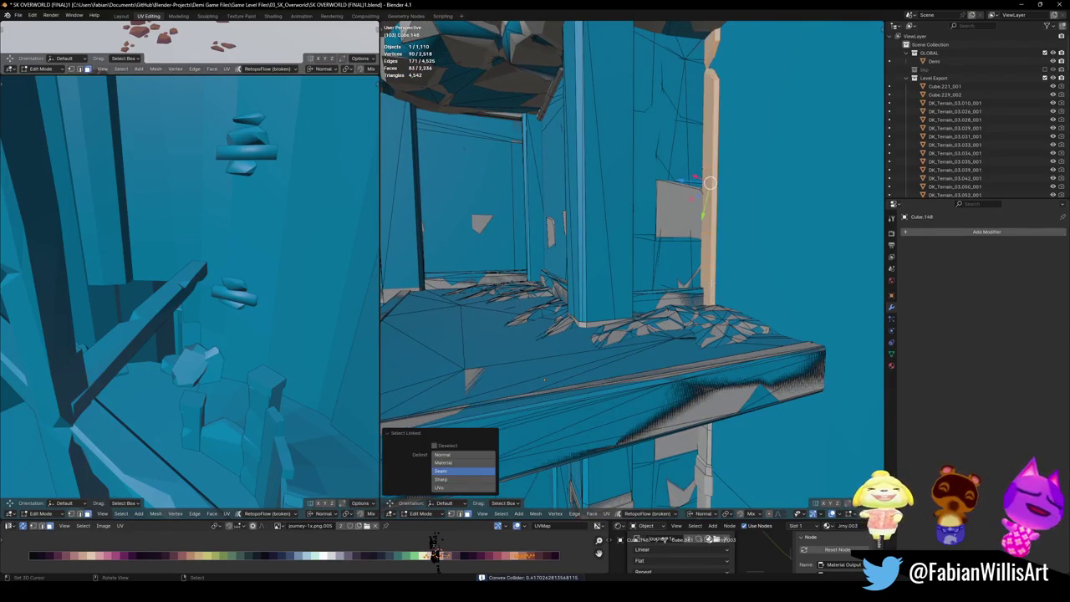
middle_drag(710, 283, 723, 73)
key(l)
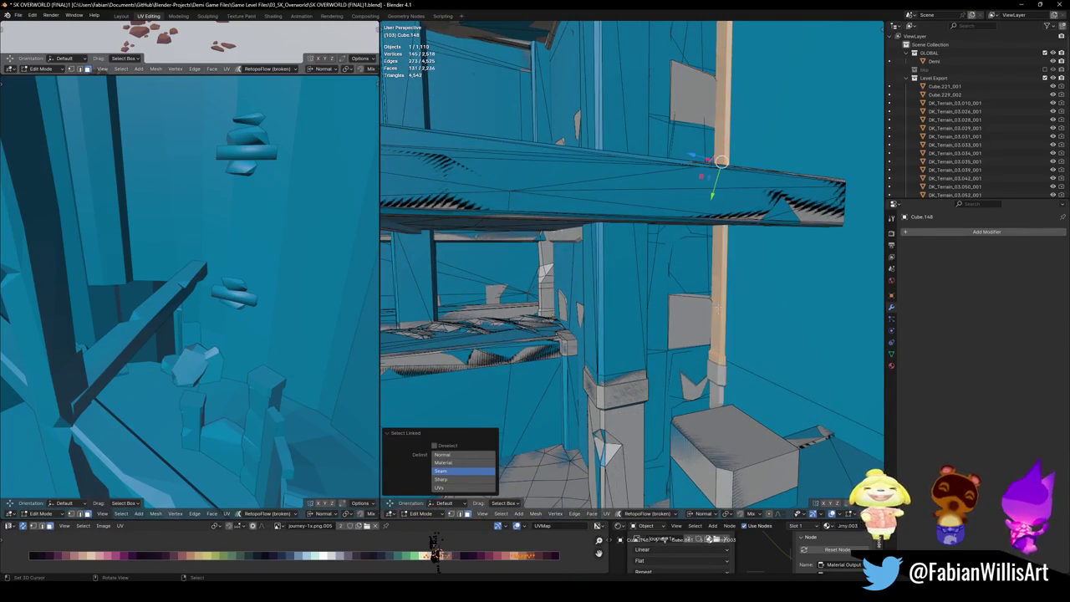
middle_drag(716, 308, 671, 310)
key(shift+c)
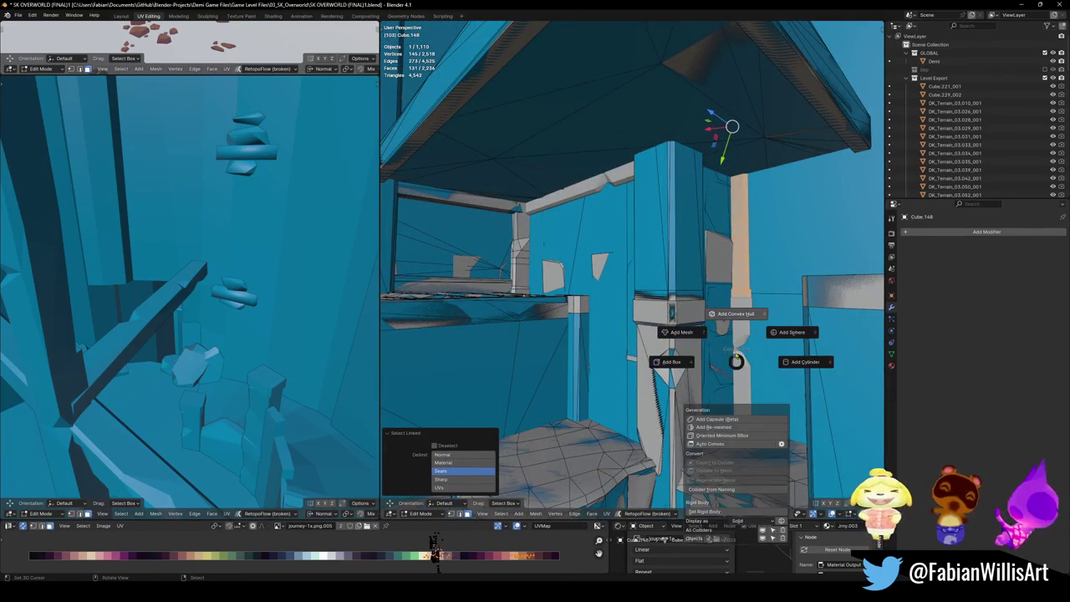
click(722, 322)
key(ctrl+s)
Step: Wrap the small right pillar piece in a convex hull collider and save the level
click(596, 182)
mouse_move(596, 182)
middle_down()
mouse_move(608, 276)
mouse_move(612, 245)
middle_up()
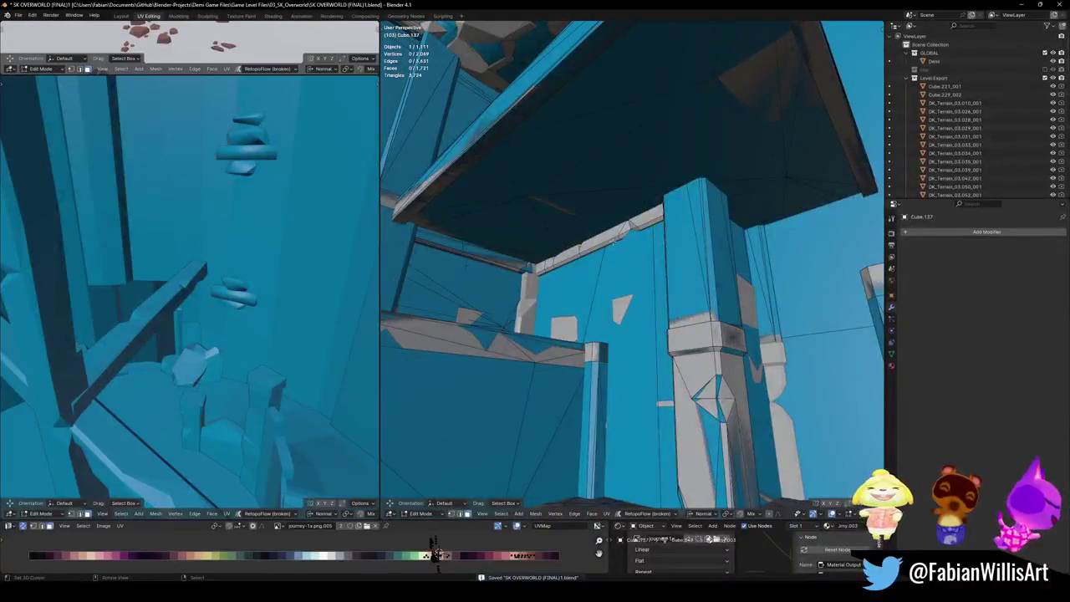
key(Tab)
middle_drag(696, 330, 697, 334)
scroll(697, 334, up, 2)
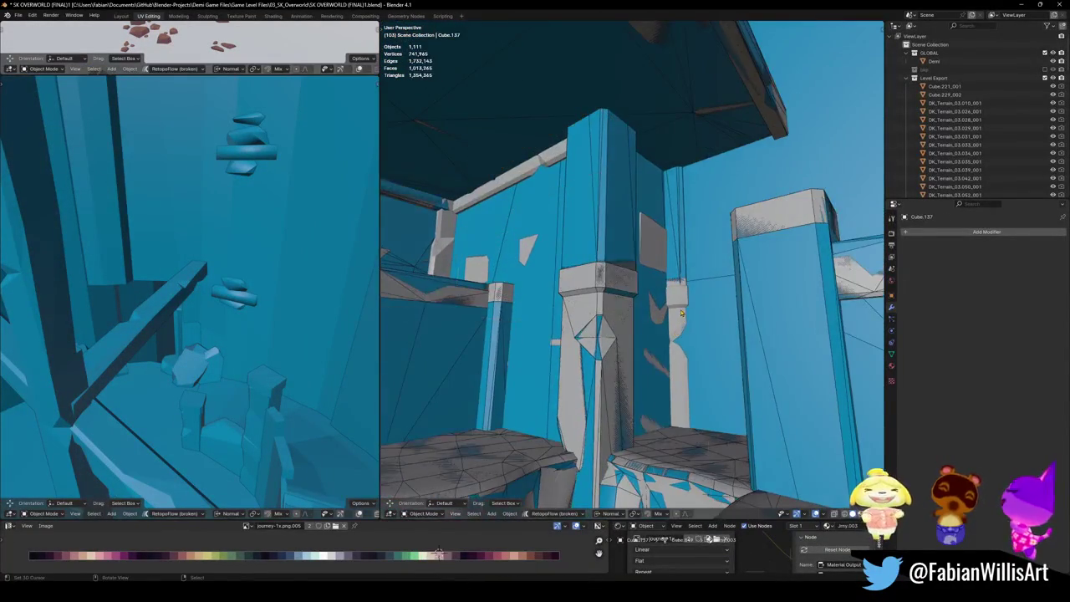
scroll(699, 342, up, 2)
key(alt+q)
key(alt+a)
key(l)
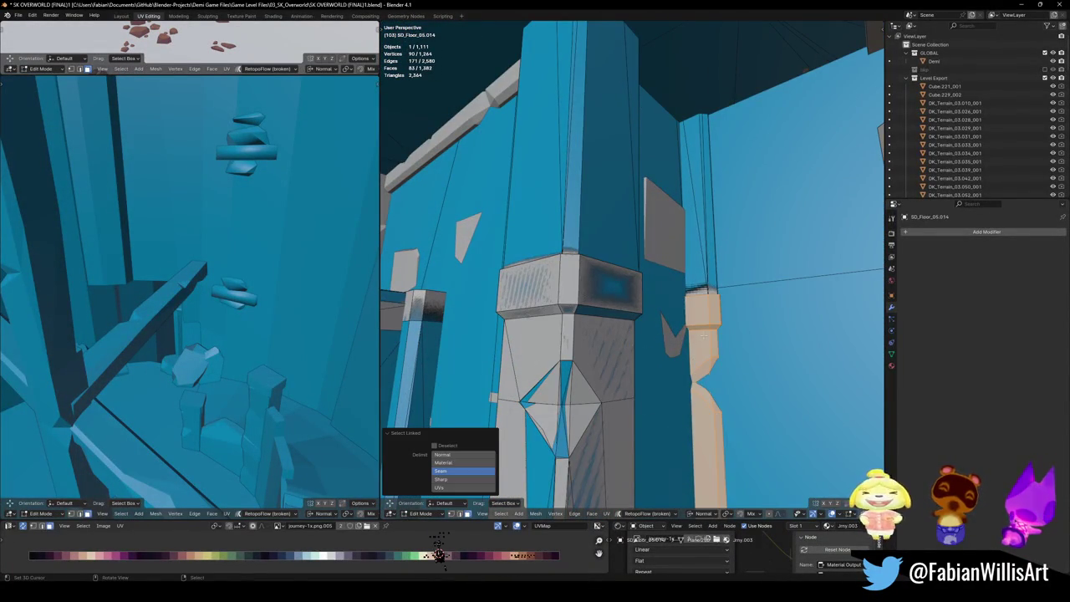
key(shift+alt+c)
click(700, 293)
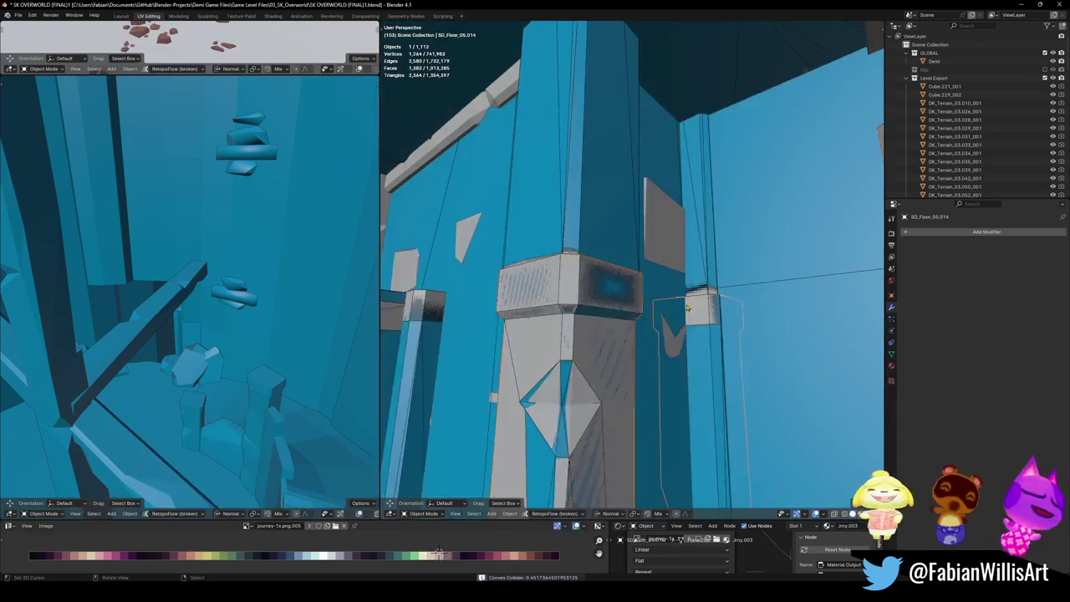
middle_drag(700, 292, 690, 304)
key(alt+a)
key(ctrl+s)
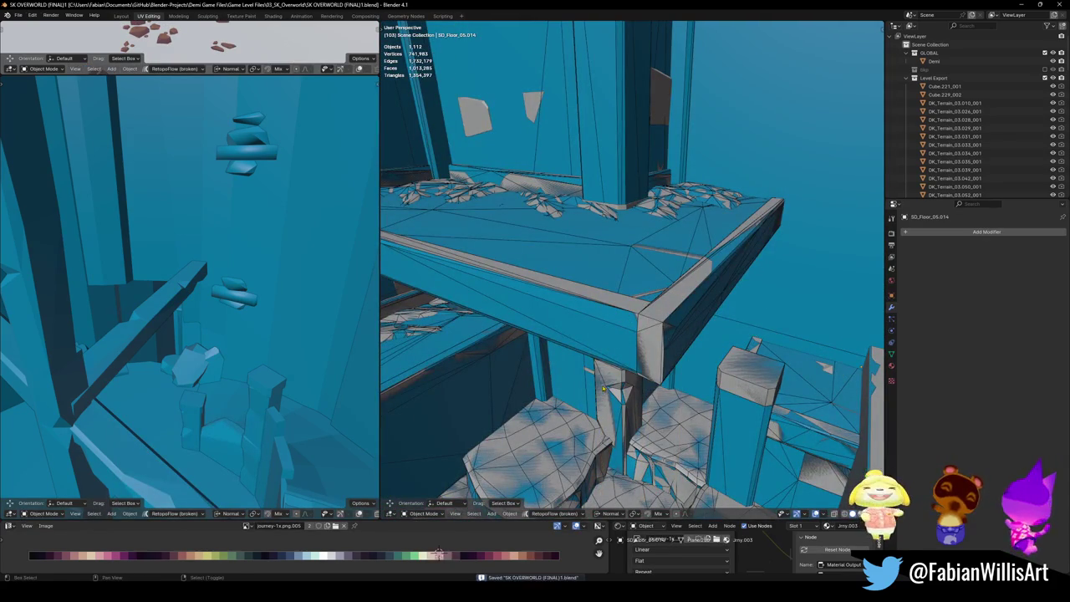
key(shift+grave)
Step: Decimate the sand mound on the ledge to 0.326 and apply the reduction
key(w)
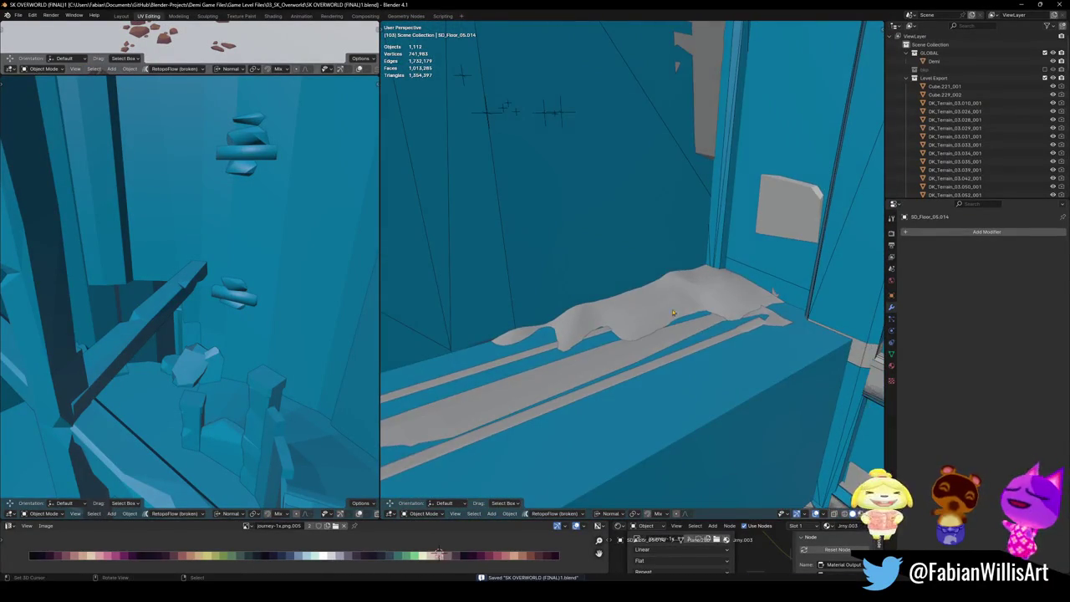
click(633, 268)
middle_drag(633, 267, 613, 267)
scroll(612, 267, up, 2)
scroll(612, 267, up, 3)
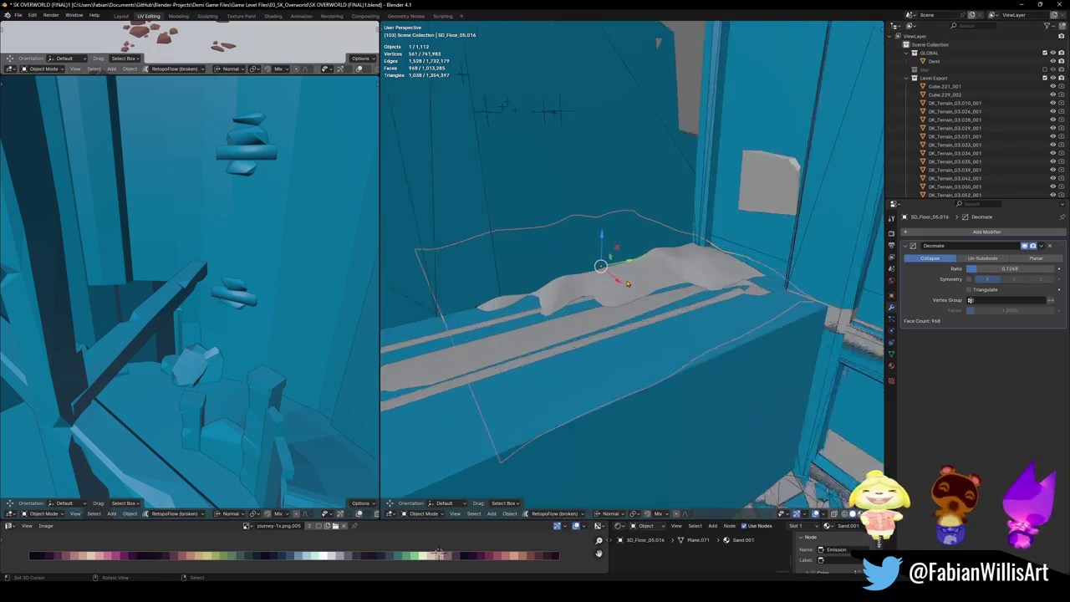
scroll(612, 267, up, 3)
key(ctrl+a)
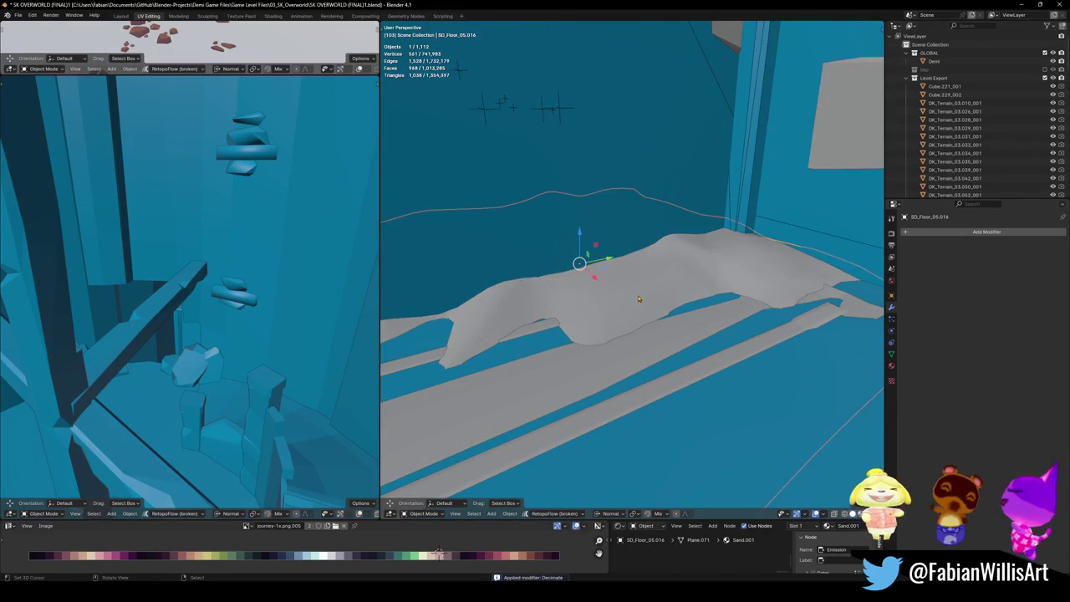
Step: Add convex hull and mesh colliders to the sand mound and save the file
mouse_move(621, 266)
middle_down()
mouse_move(636, 272)
mouse_move(551, 292)
mouse_move(684, 340)
middle_up()
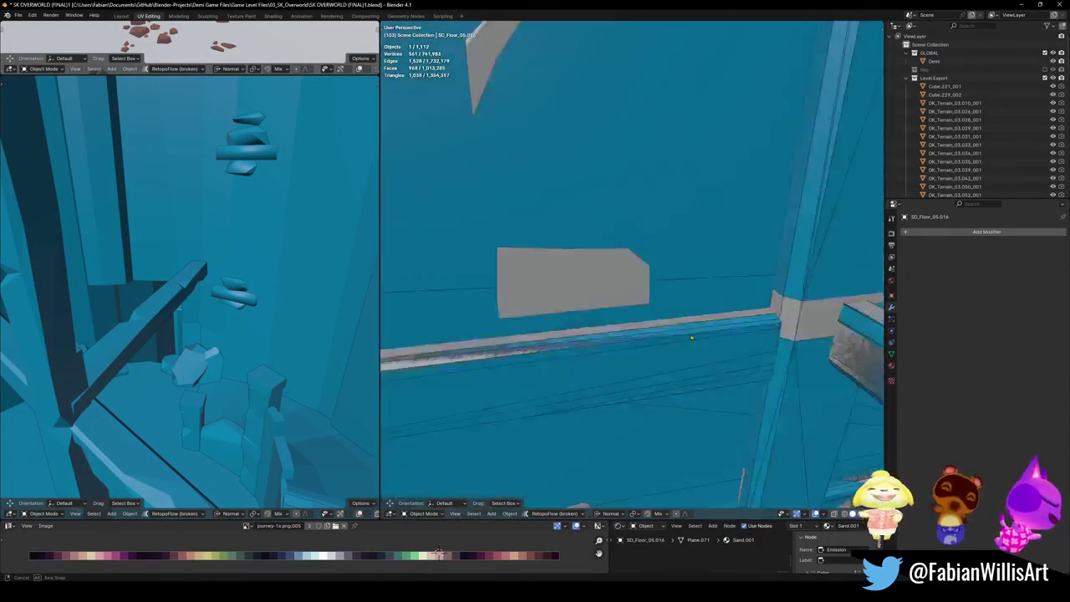
mouse_move(685, 340)
middle_down()
mouse_move(669, 293)
mouse_move(597, 316)
mouse_move(644, 301)
middle_up()
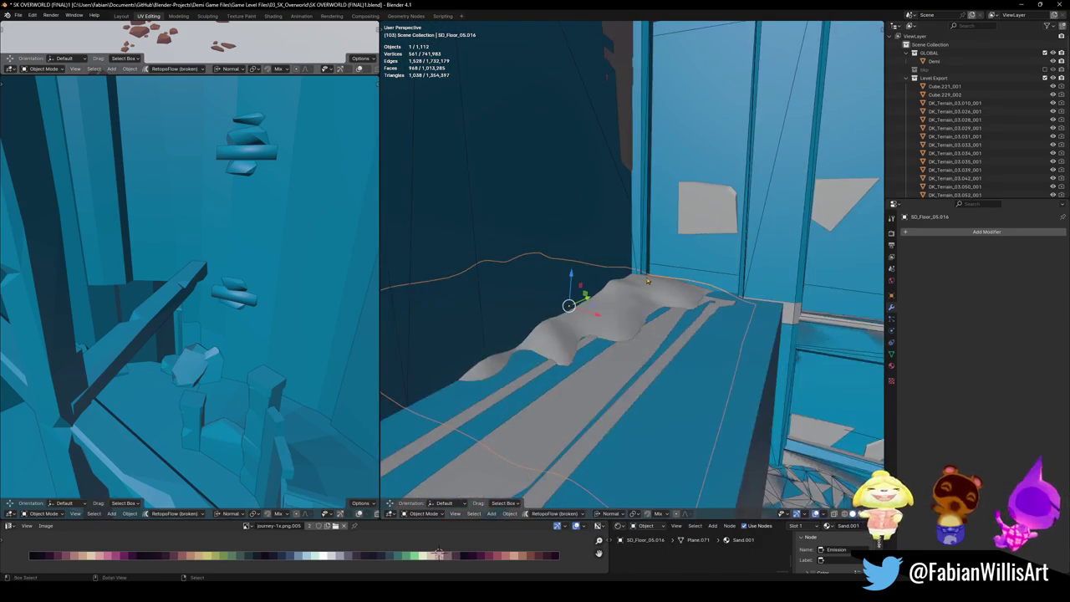
key(shift+alt+c)
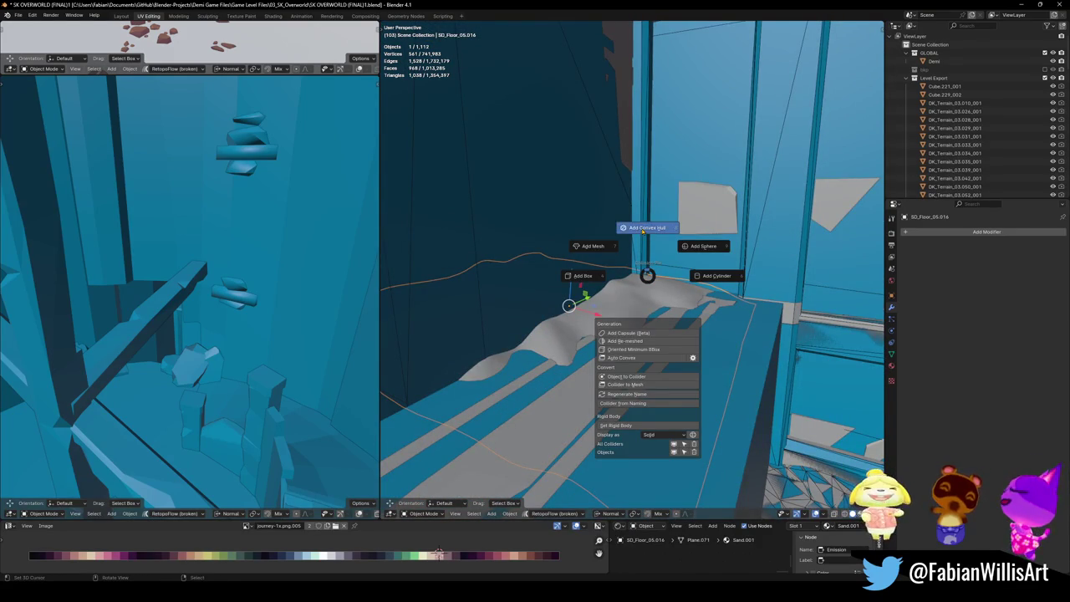
click(643, 228)
key(shift+alt+c)
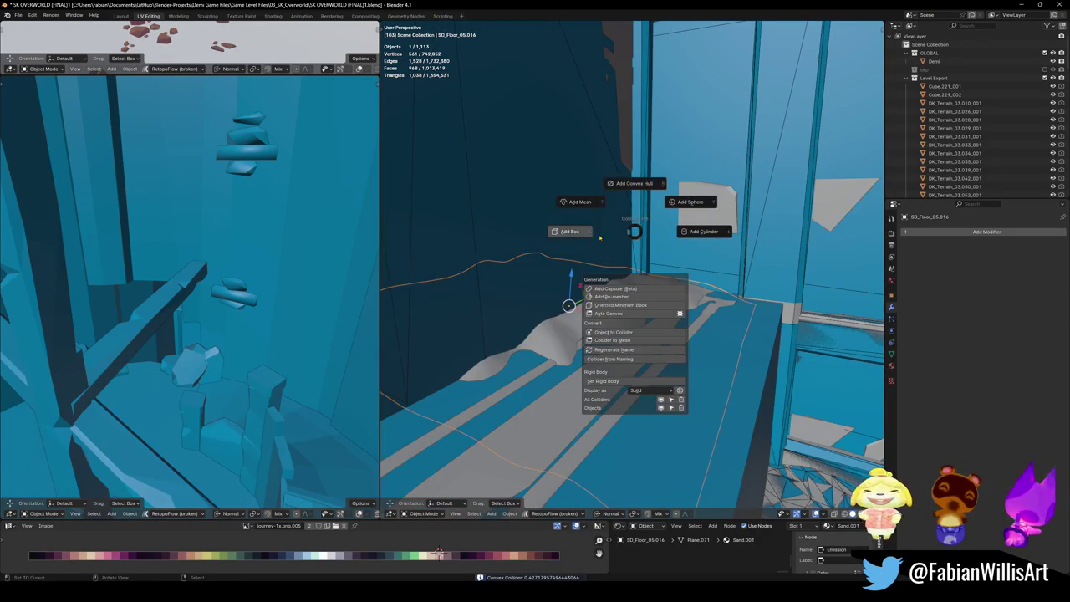
click(577, 201)
click(792, 270)
mouse_move(791, 270)
middle_down()
mouse_move(633, 258)
mouse_move(676, 279)
mouse_move(638, 292)
mouse_move(684, 301)
mouse_move(599, 293)
mouse_move(633, 273)
middle_up()
key(ctrl+s)
Step: Delete the extra collider UCX_Cube.137.005
click(676, 279)
scroll(676, 279, down, 2)
key(Delete)
click(633, 272)
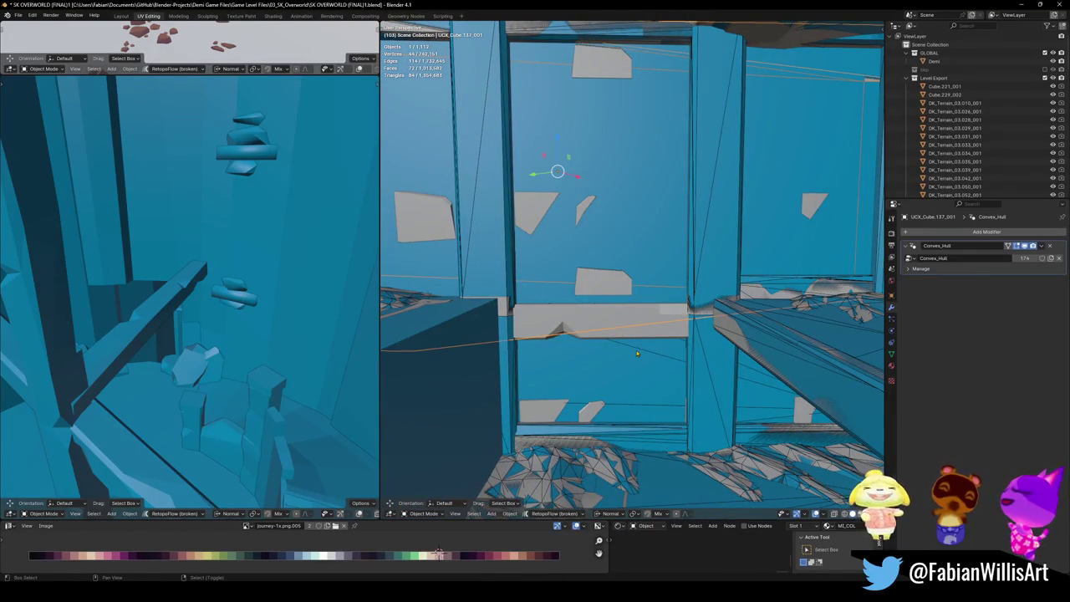
Step: Select a connected strip of wall Cube.137 in Edit Mode and isolate it in view
click(619, 318)
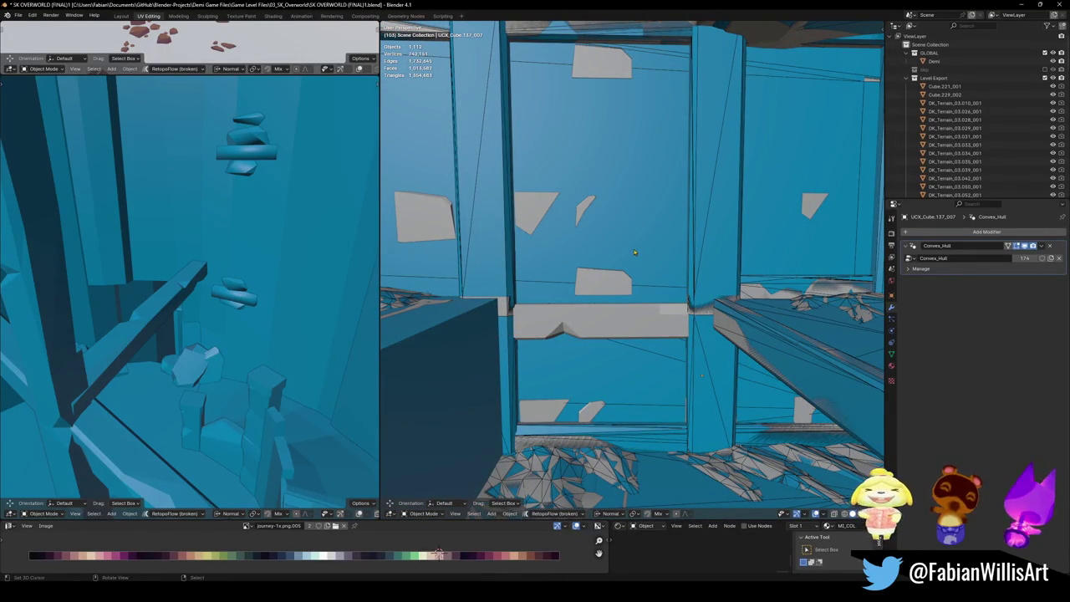
click(618, 288)
key(Tab)
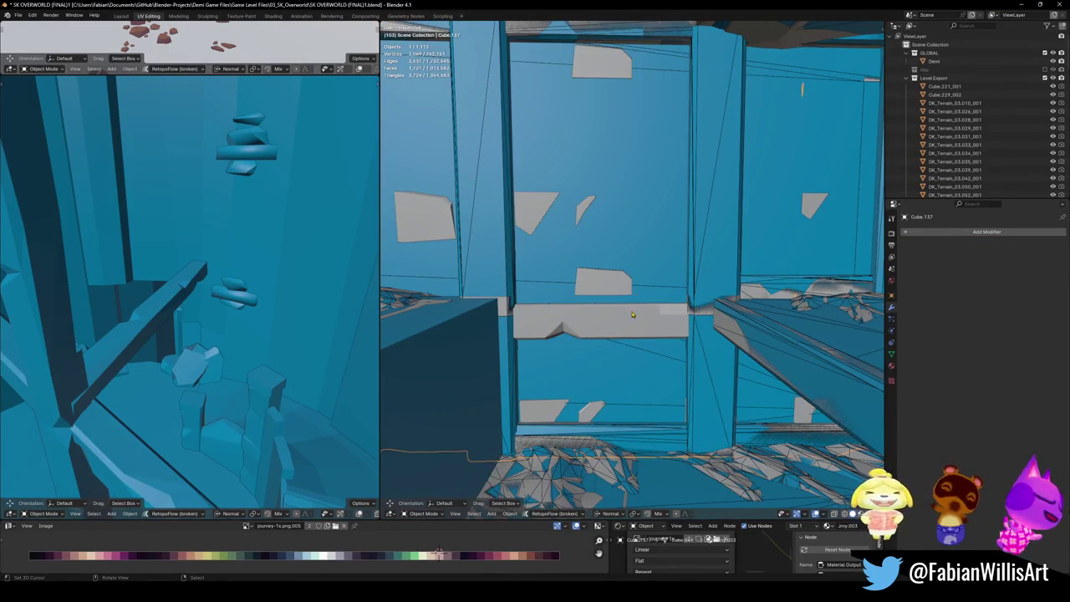
key(a)
key(s)
key(Escape)
key(alt+a)
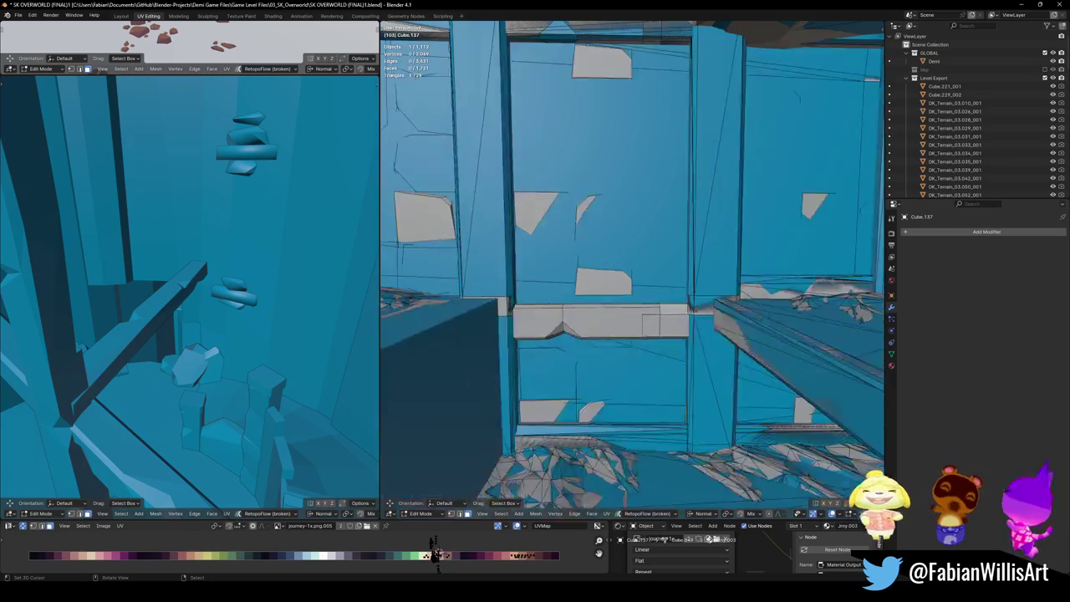
key(l)
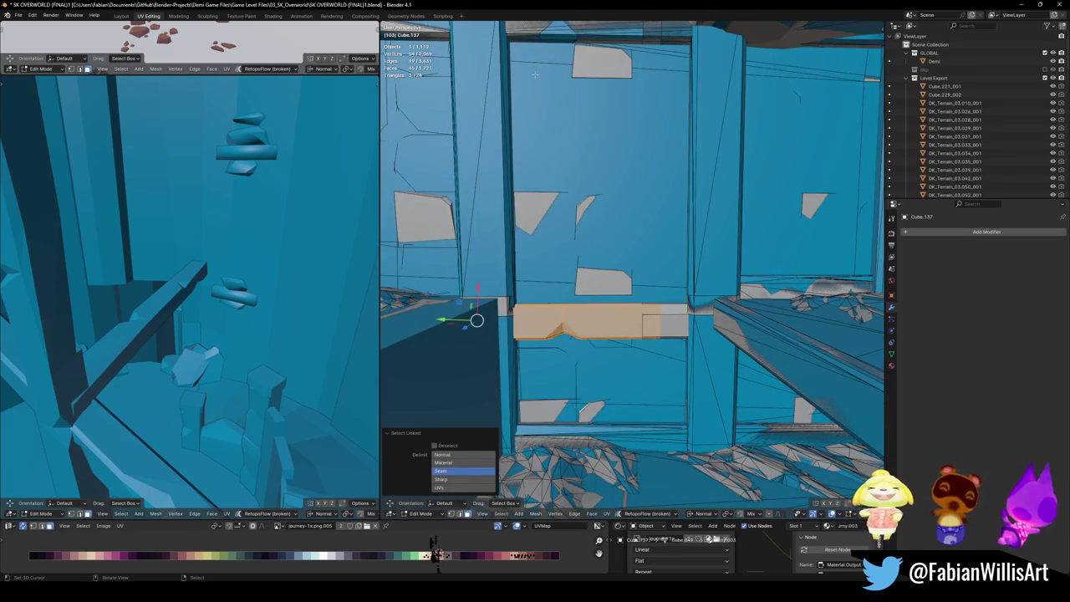
key(KP_Divide)
scroll(624, 348, up, 1)
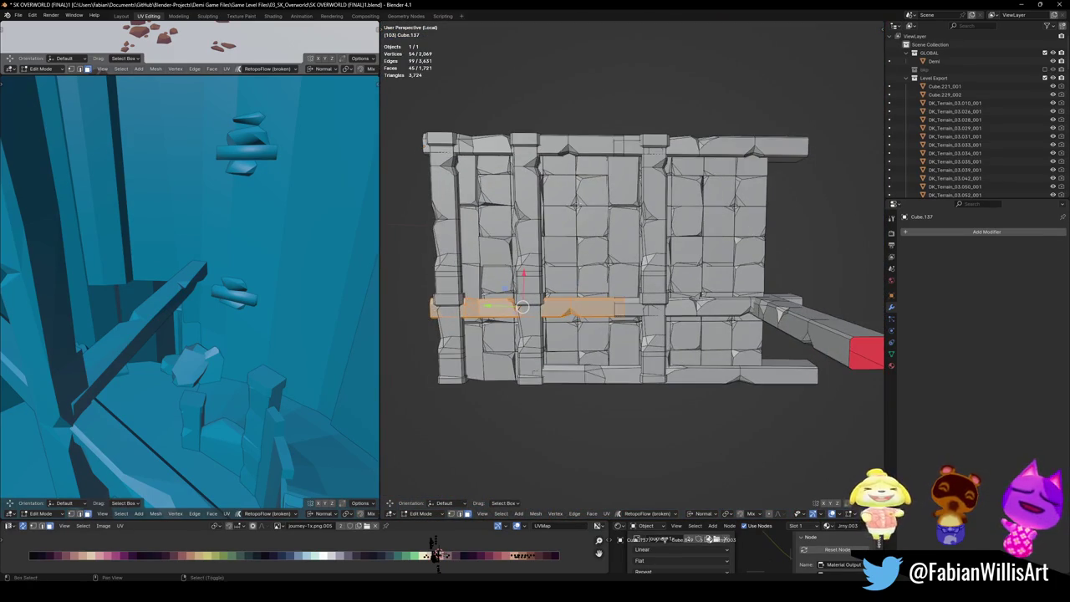
scroll(624, 347, up, 2)
Step: Extend the selection to the top and bottom ledge strips and preview a convex collider
key(l)
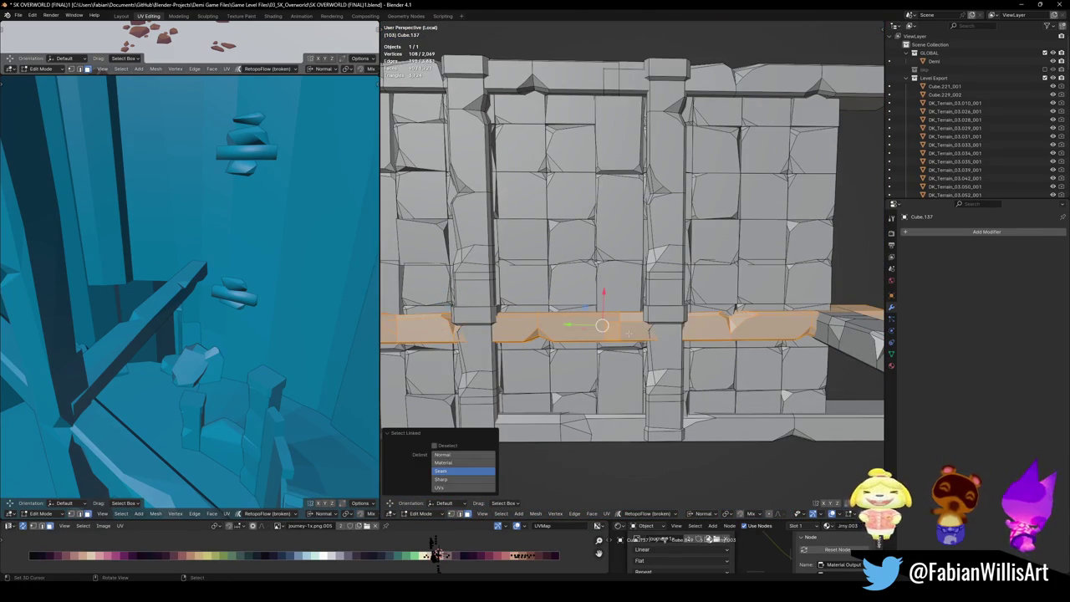
scroll(624, 348, down, 1)
middle_drag(624, 347, 551, 351)
scroll(551, 351, up, 1)
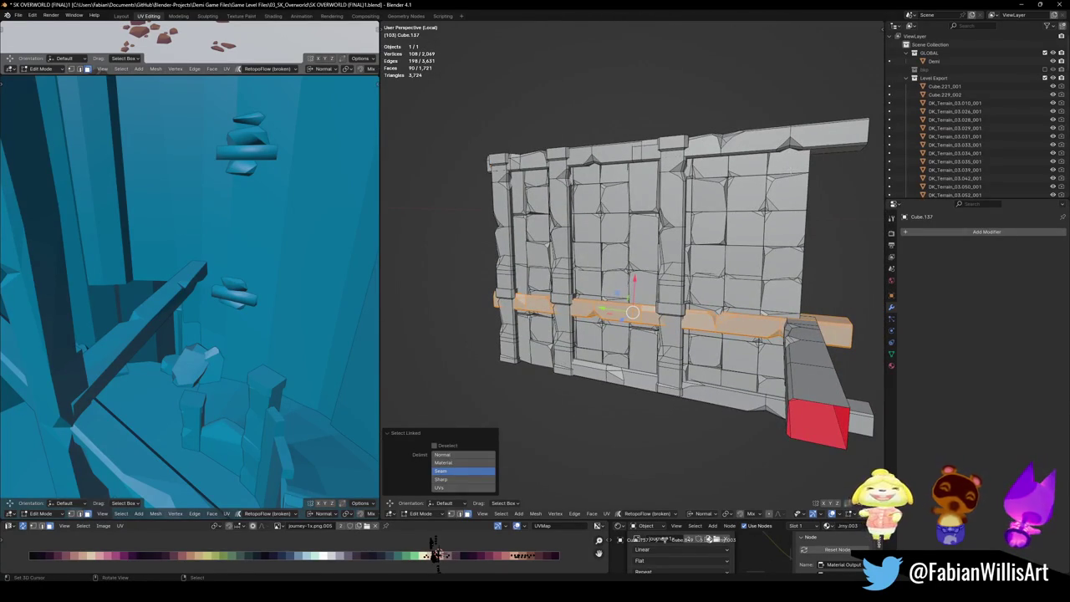
key(l)
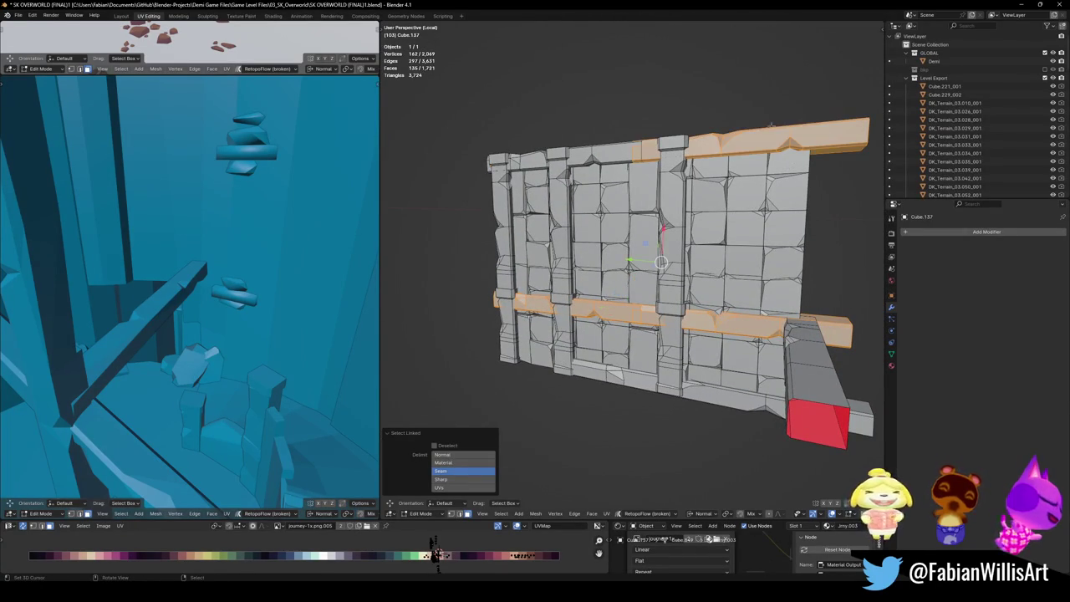
key(l)
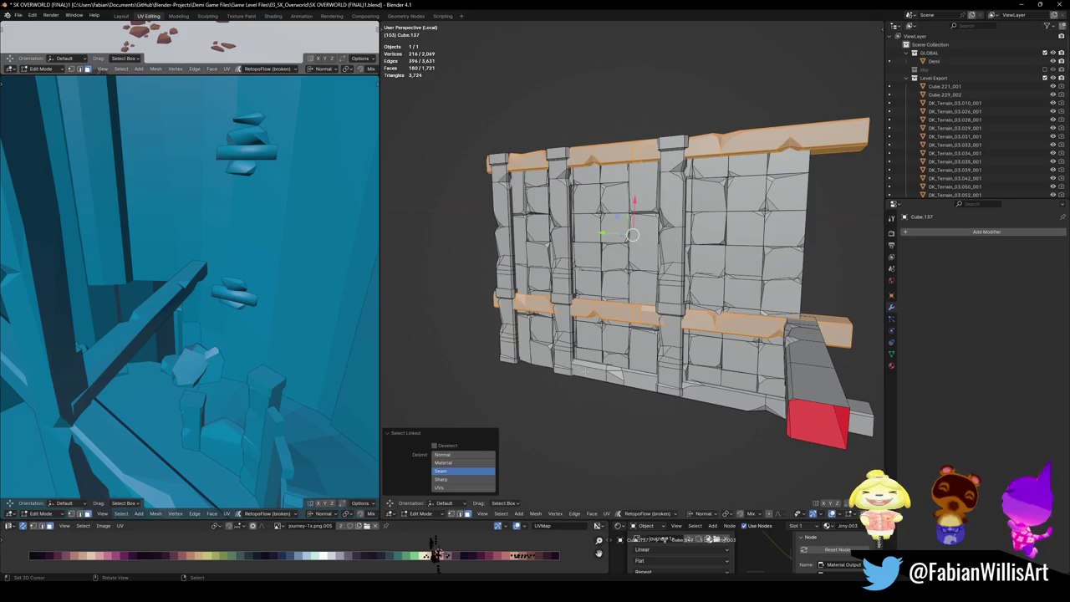
key(l)
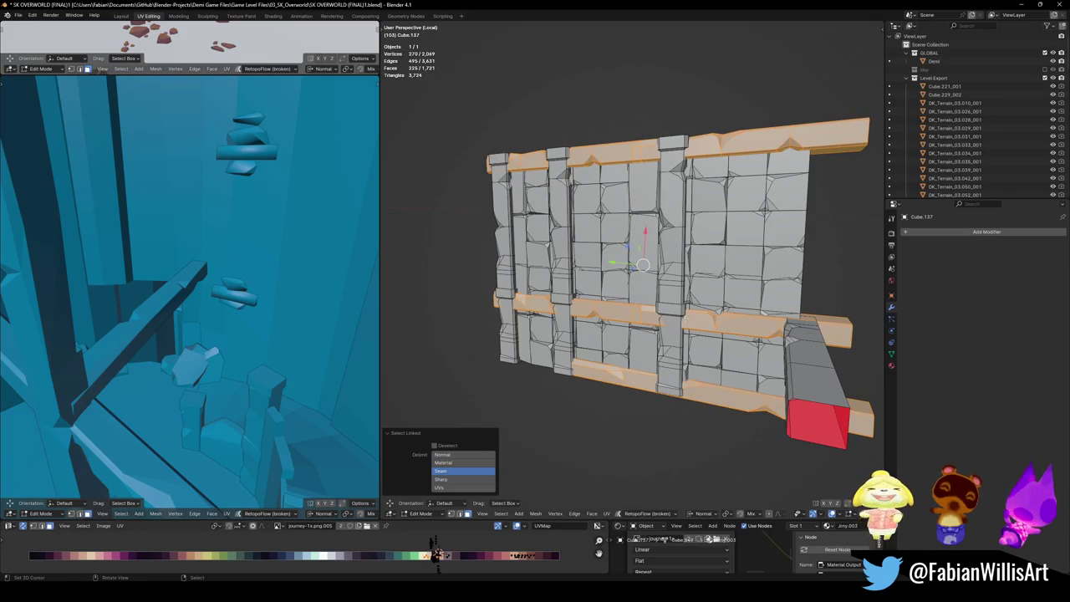
key(shift+c)
click(690, 276)
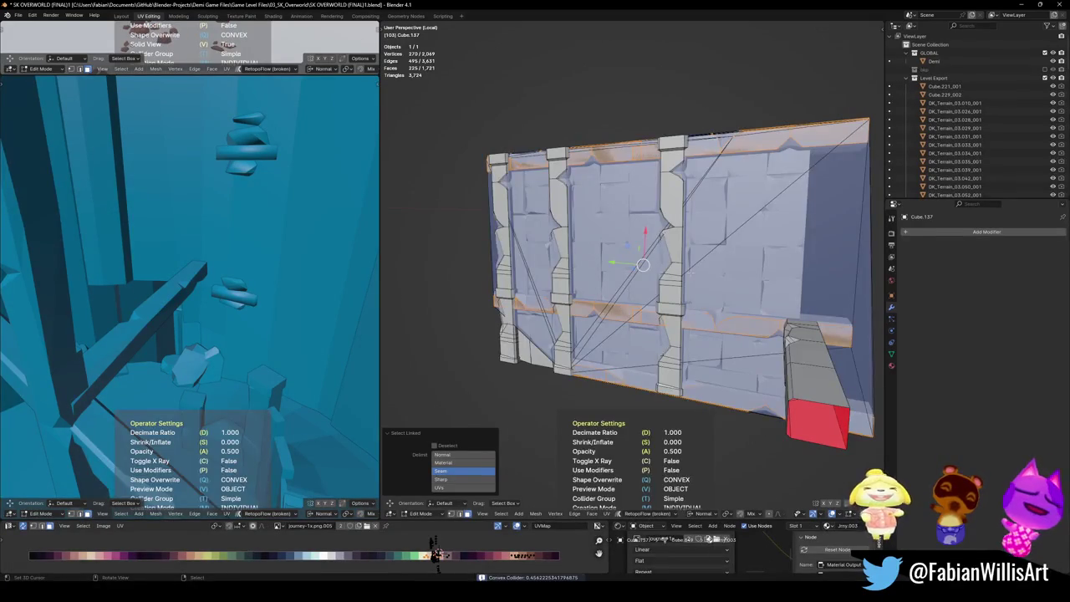
key(Escape)
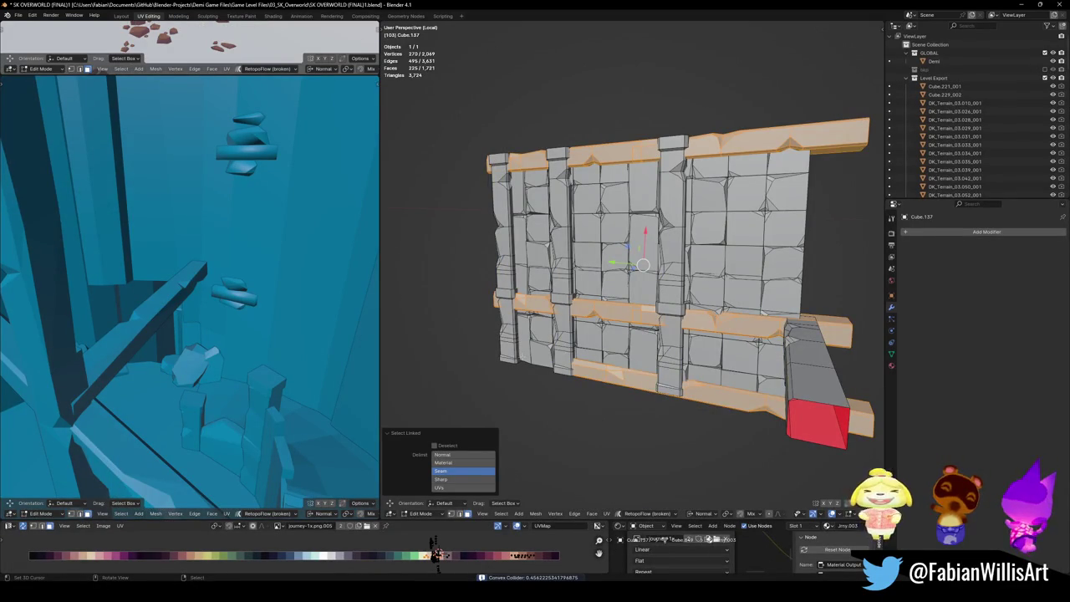
Step: Add the left post and create convex collider UCX_Cube.137_005, then show the whole level
key(l)
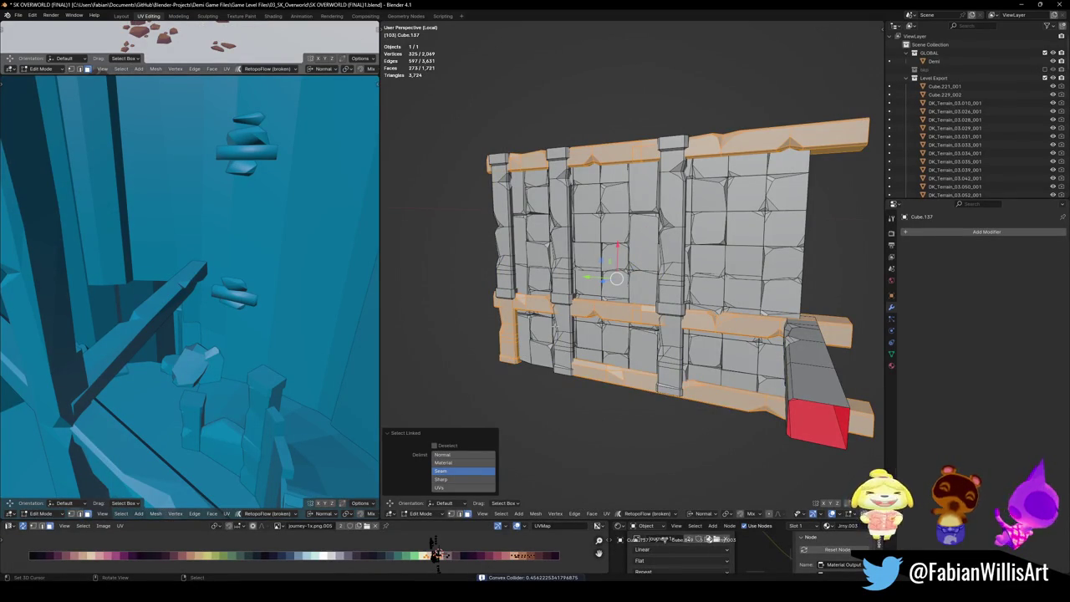
key(shift+alt+c)
click(561, 290)
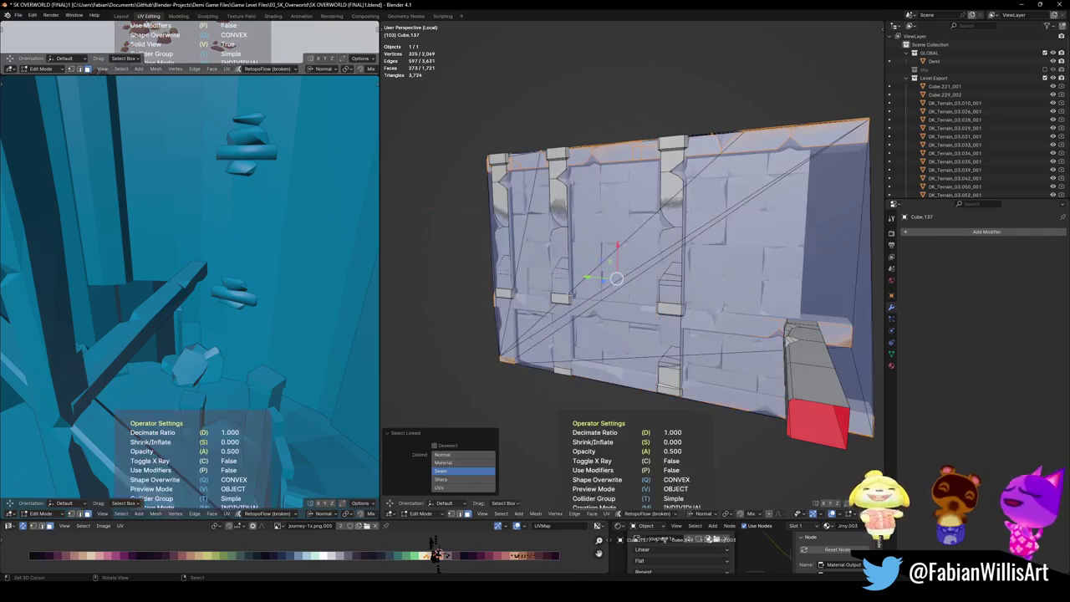
key(Tab)
mouse_move(569, 301)
middle_down()
mouse_move(607, 305)
mouse_move(616, 272)
middle_up()
key(KP_Divide)
click(617, 272)
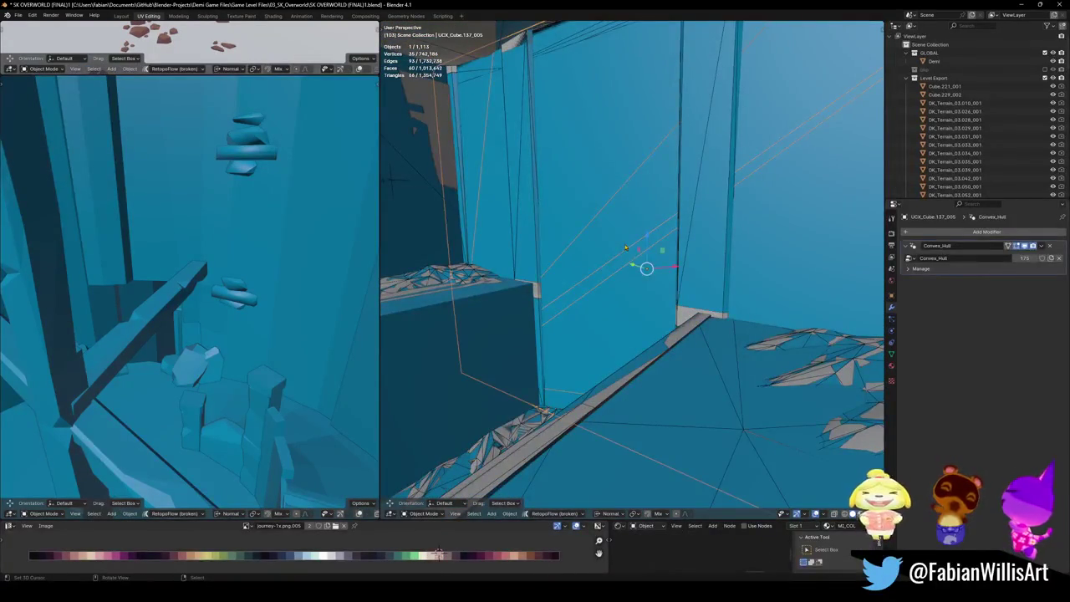
Step: Delete the two stray UCX wall collider copies and save the level file
key(g)
key(Escape)
key(Delete)
click(642, 265)
key(g)
key(Escape)
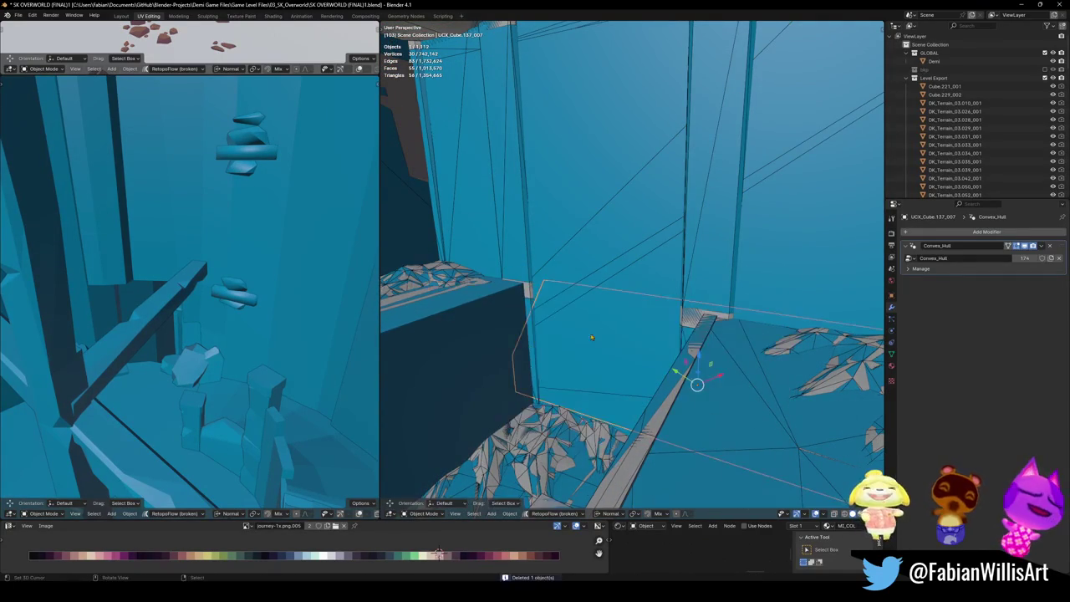
key(Delete)
key(ctrl+s)
Step: Select the stone pillar Cube.024 and frame it in view
mouse_move(697, 377)
middle_down()
mouse_move(580, 290)
mouse_move(653, 288)
mouse_move(676, 334)
mouse_move(485, 295)
mouse_move(623, 279)
middle_up()
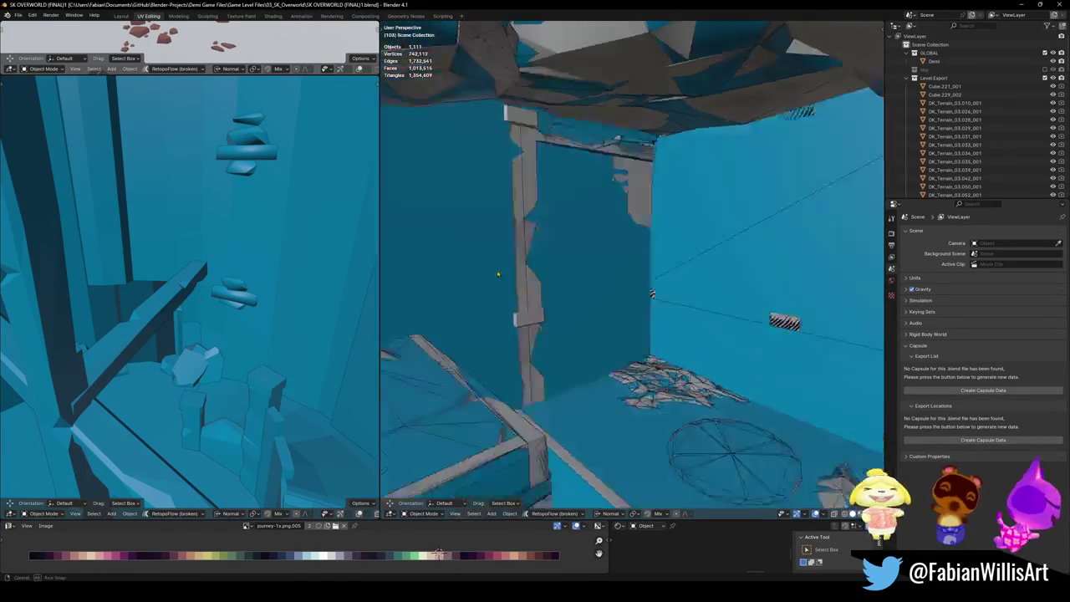
click(540, 322)
key(ctrl+s)
key(KP_Decimal)
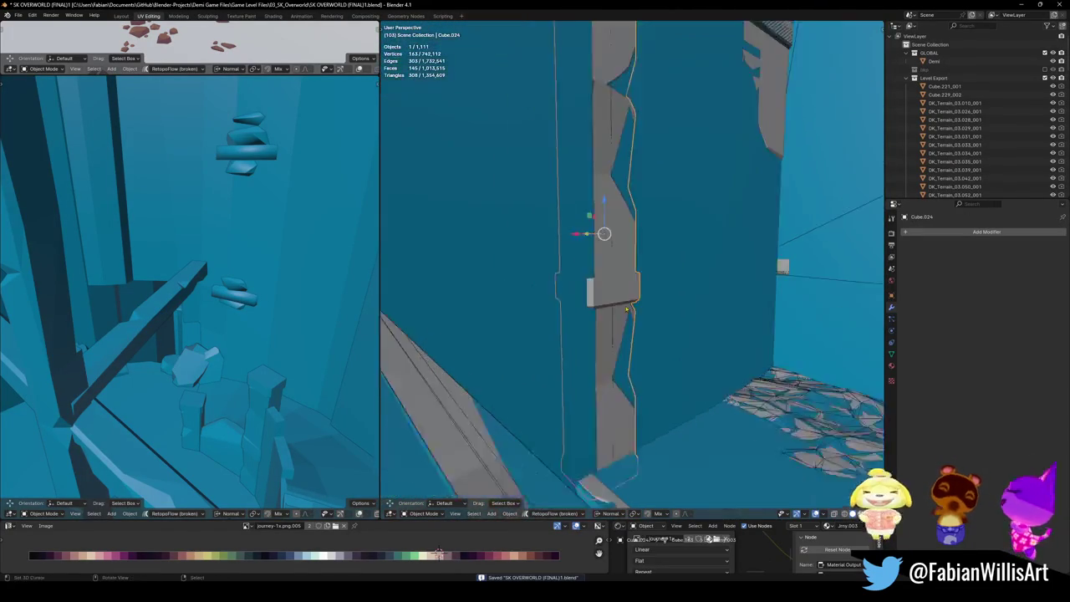
scroll(539, 322, down, 5)
Step: Wrap the pillar in a Convex collider, then walk forward through the corridor
key(g)
click(625, 337)
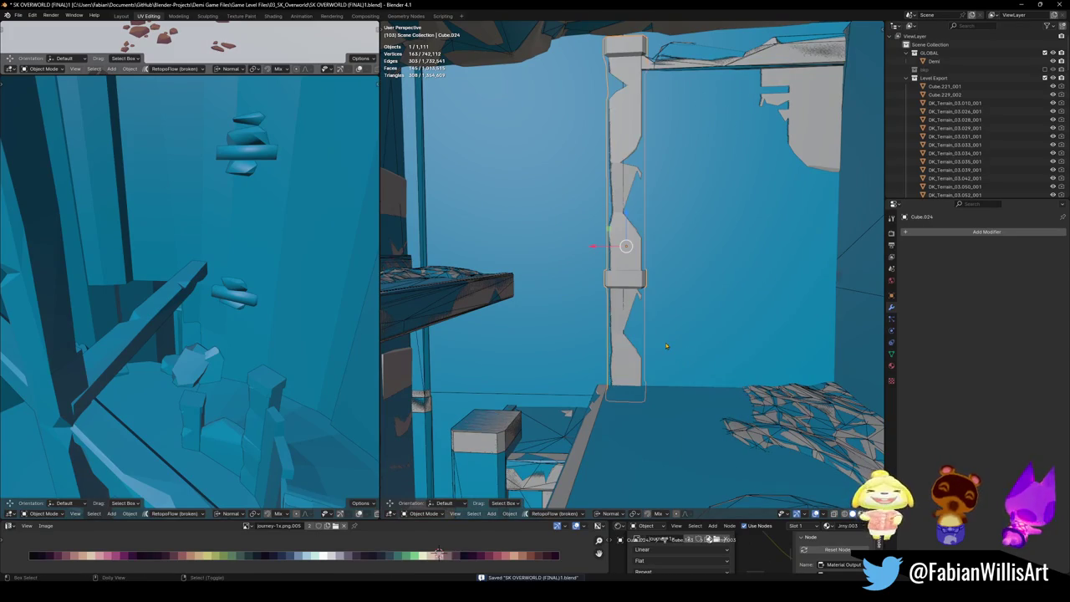
key(shift+c)
click(654, 295)
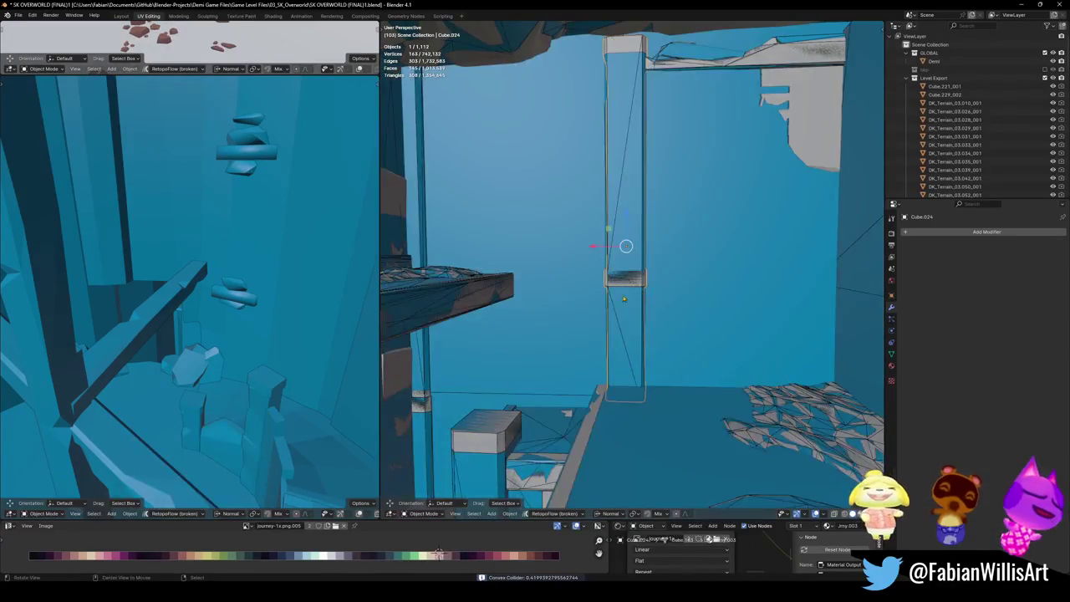
key(shift+grave)
key(ctrl+s)
key(w)
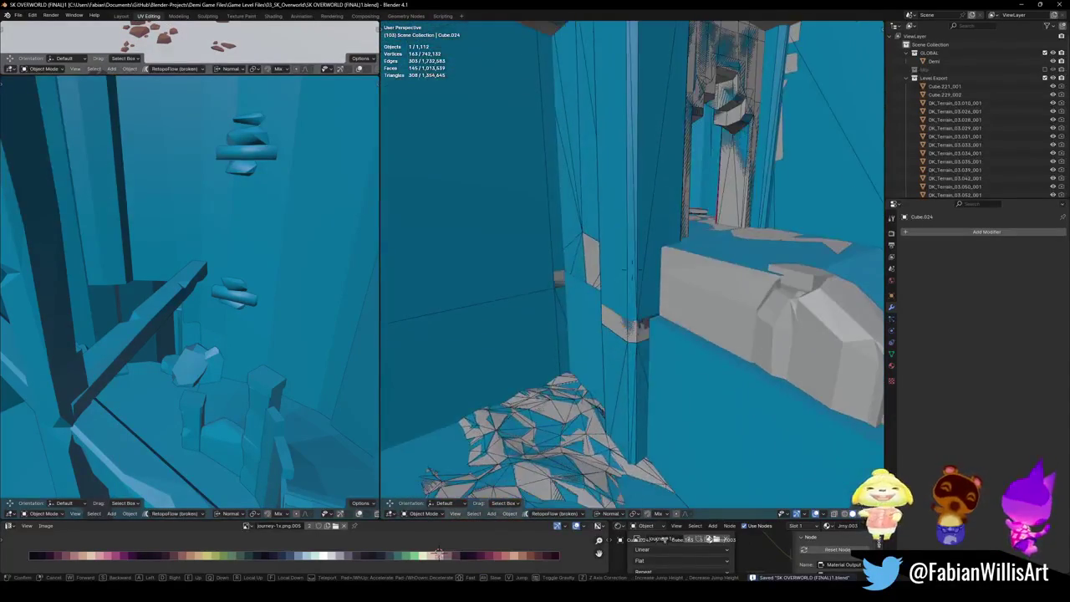
click(633, 308)
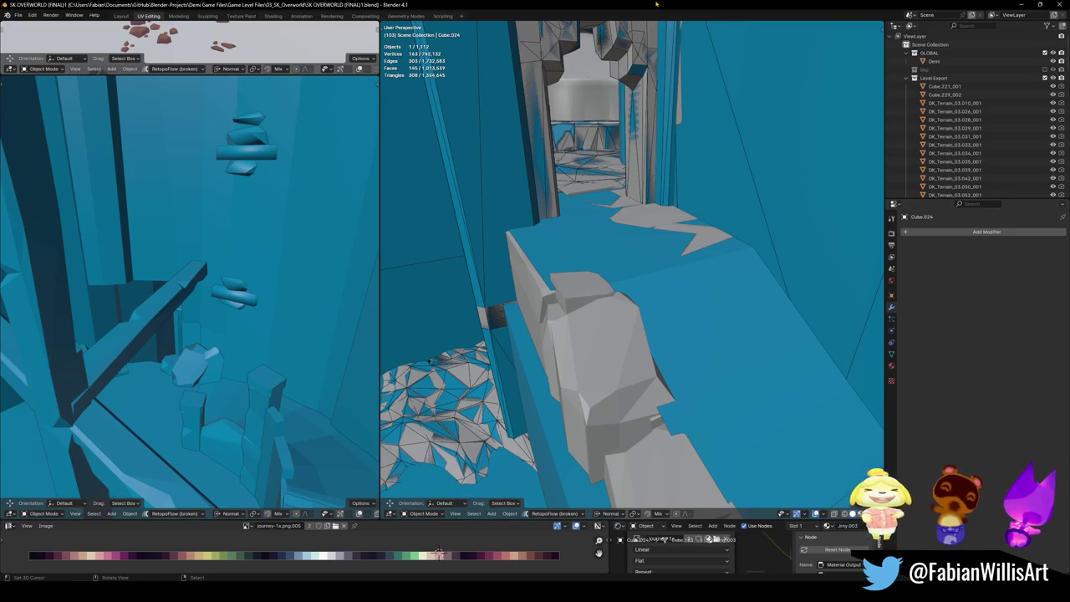
scroll(650, 337, down, 5)
scroll(650, 337, up, 4)
Step: In Edit Mode, select three linked pieces of the grey rock mound
click(660, 330)
key(ctrl+s)
mouse_move(671, 330)
middle_down()
mouse_move(835, 324)
mouse_move(780, 288)
middle_up()
key(Tab)
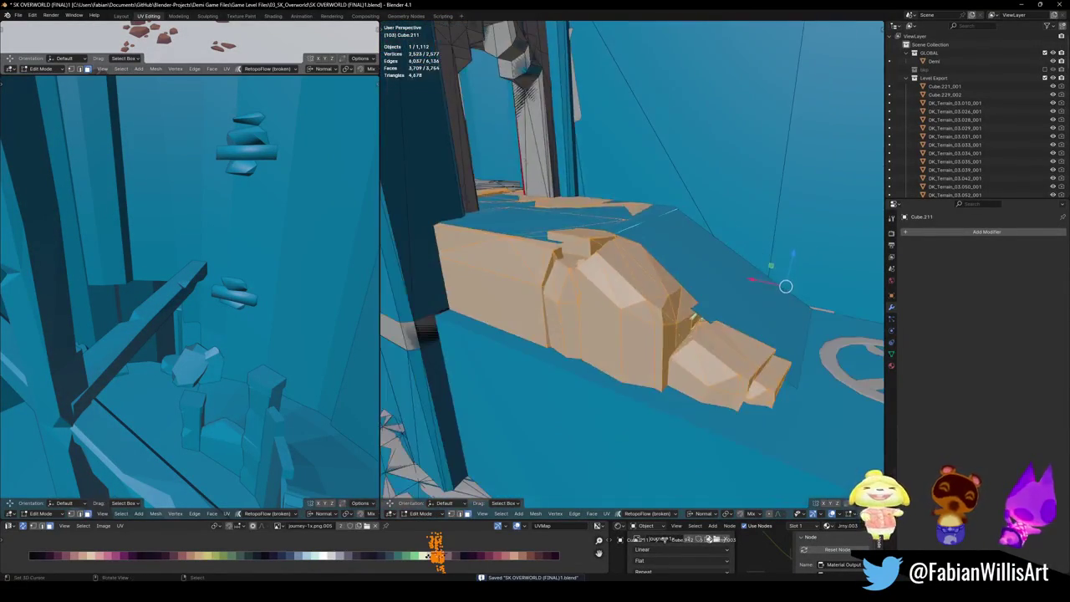
key(alt+a)
key(l)
key(l)
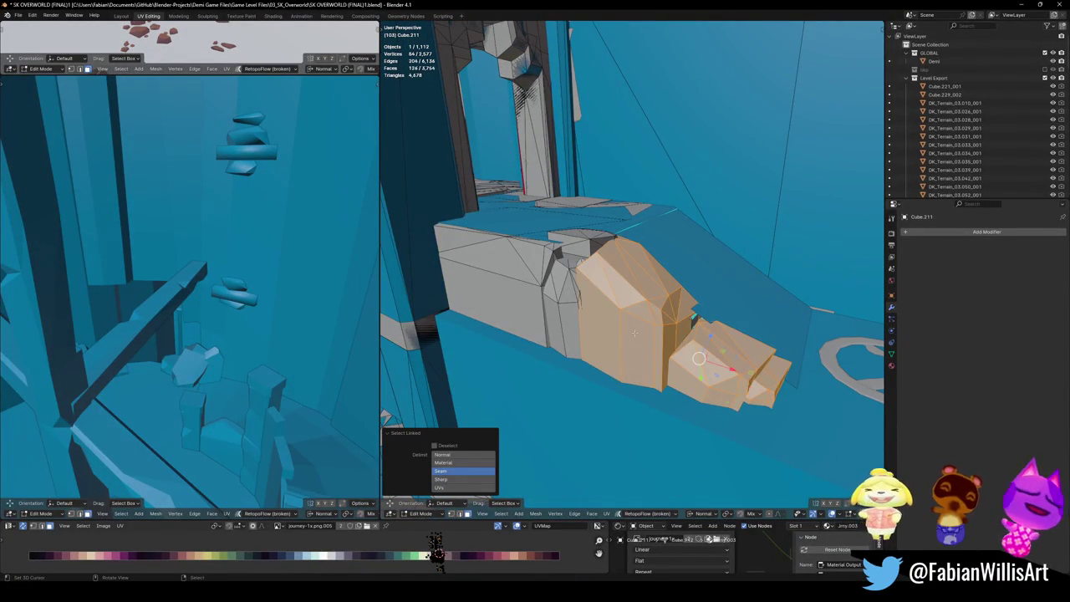
key(l)
key(l)
mouse_move(522, 290)
middle_down()
mouse_move(612, 306)
mouse_move(668, 295)
mouse_move(685, 276)
middle_up()
key(l)
scroll(667, 296, up, 3)
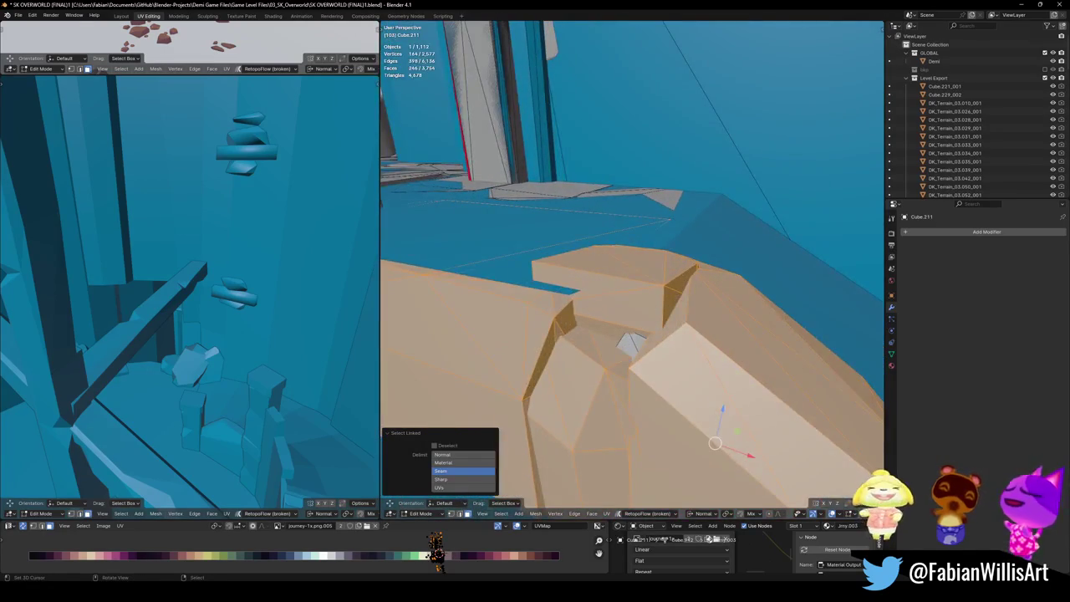
middle_drag(715, 443, 645, 338)
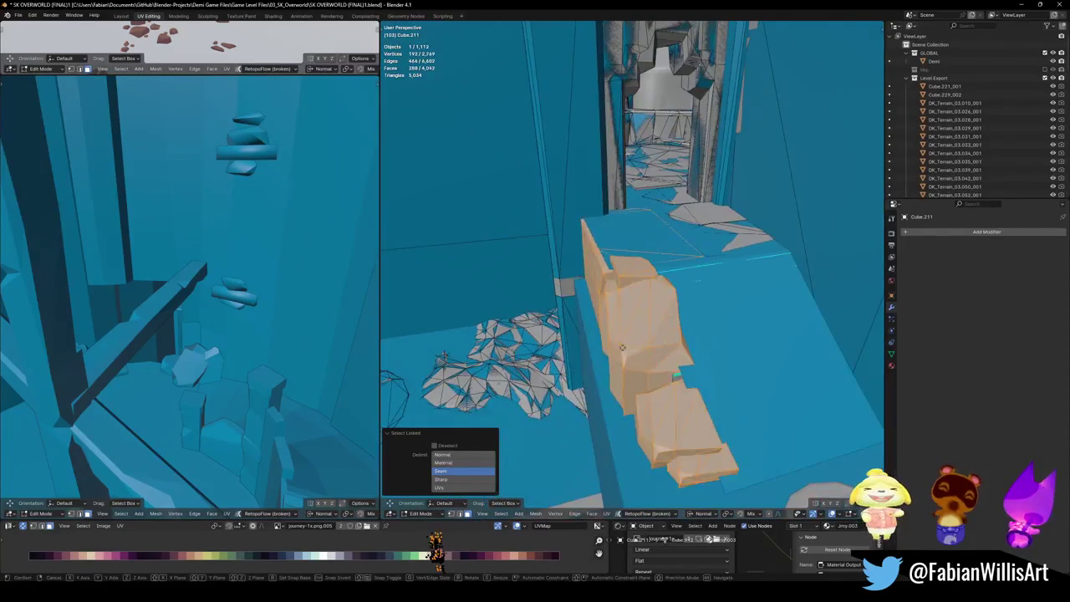
Step: Duplicate those pieces in place and separate them into the new object Cube.010
key(shift+d)
key(Escape)
key(p)
click(607, 338)
key(Tab)
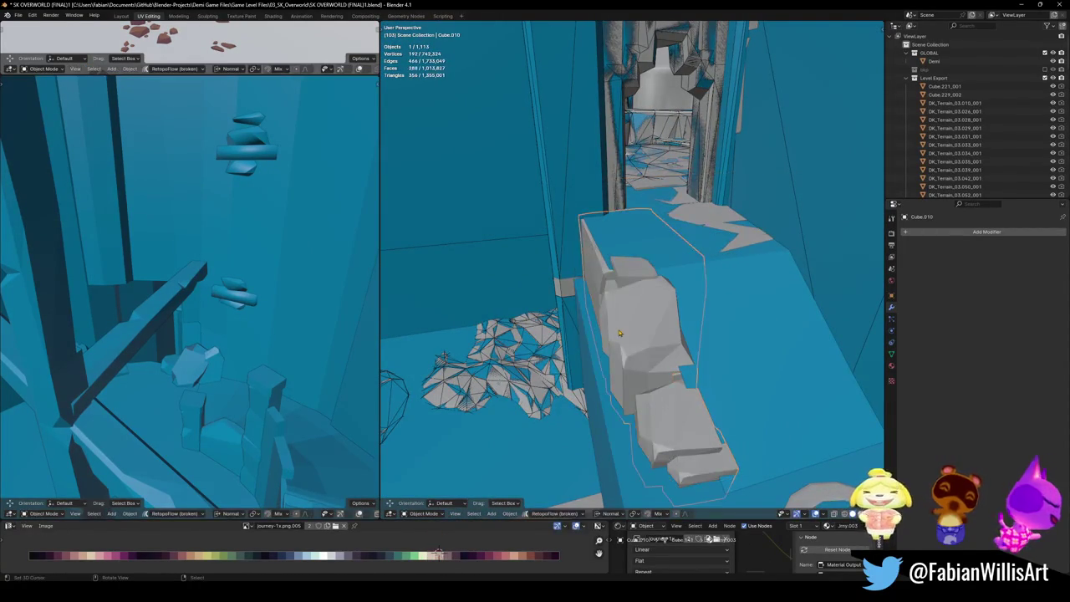
Step: Add a Remesh modifier to the isolated rock at voxel size 0.593 m and apply it
click(977, 232)
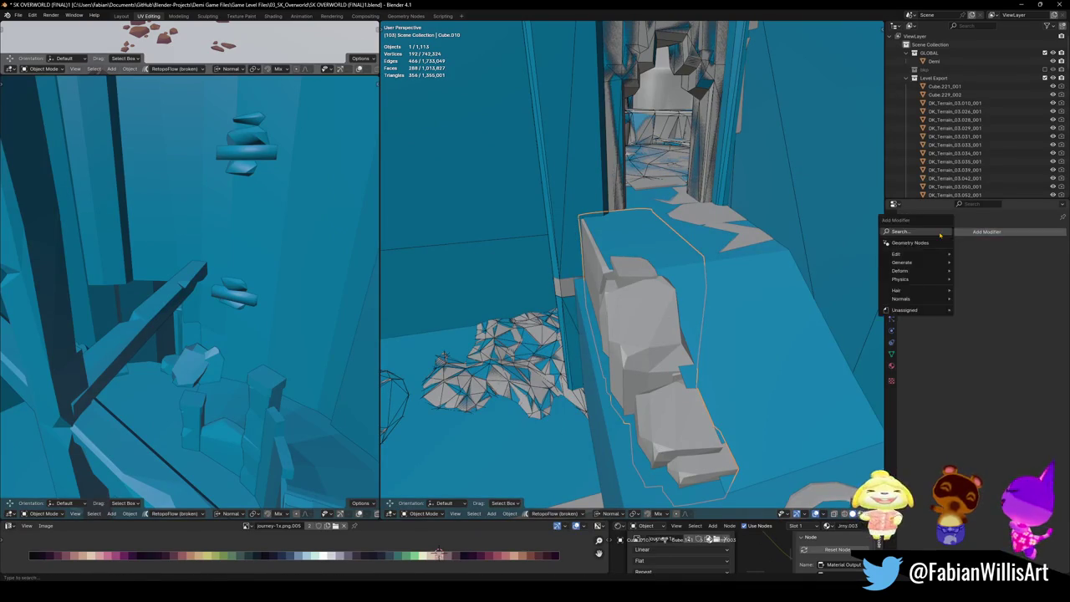
text(re)
key(ctrl+s)
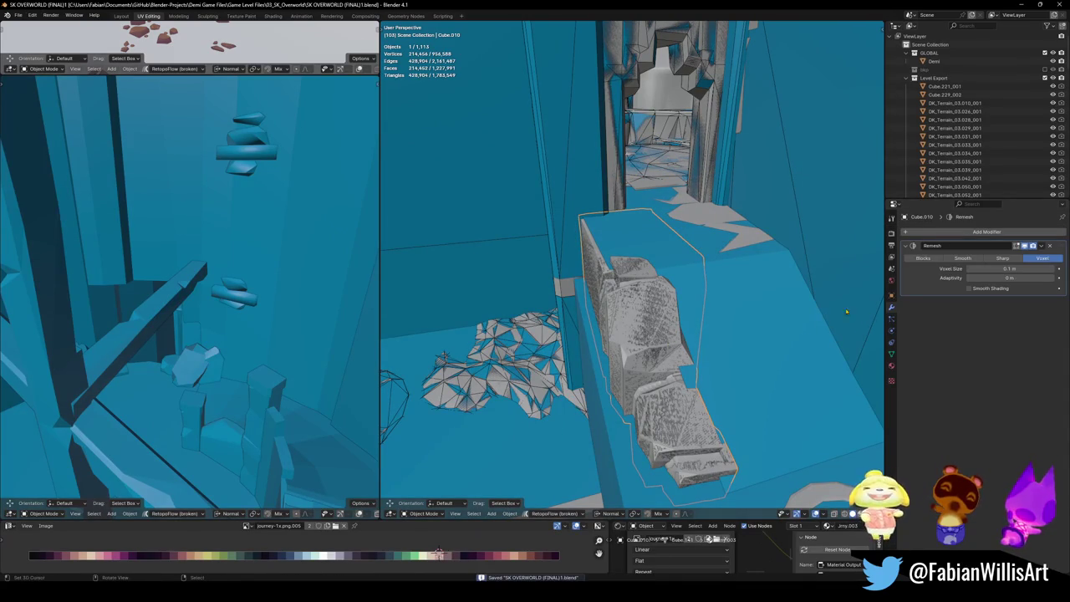
drag(1008, 268, 1046, 269)
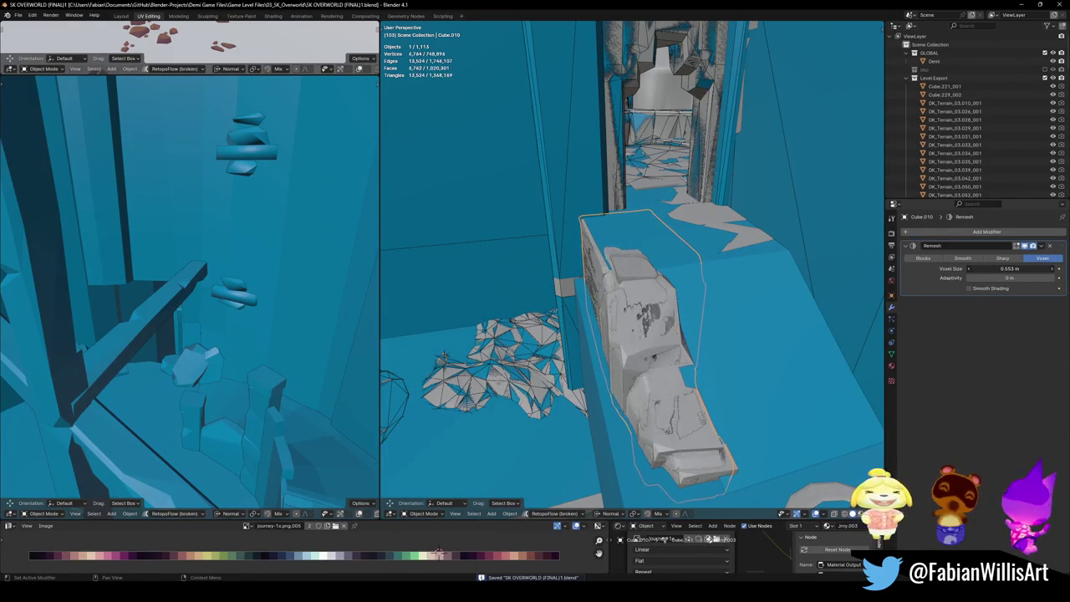
key(KP_Divide)
middle_drag(668, 276, 644, 272)
key(z)
click(645, 279)
drag(993, 268, 1037, 269)
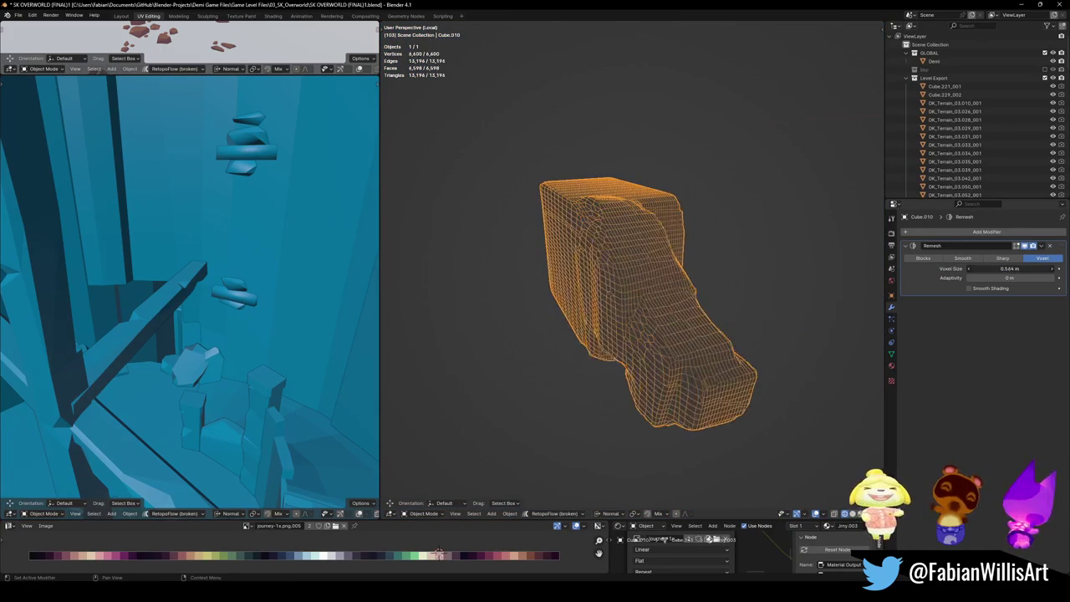
key(ctrl+a)
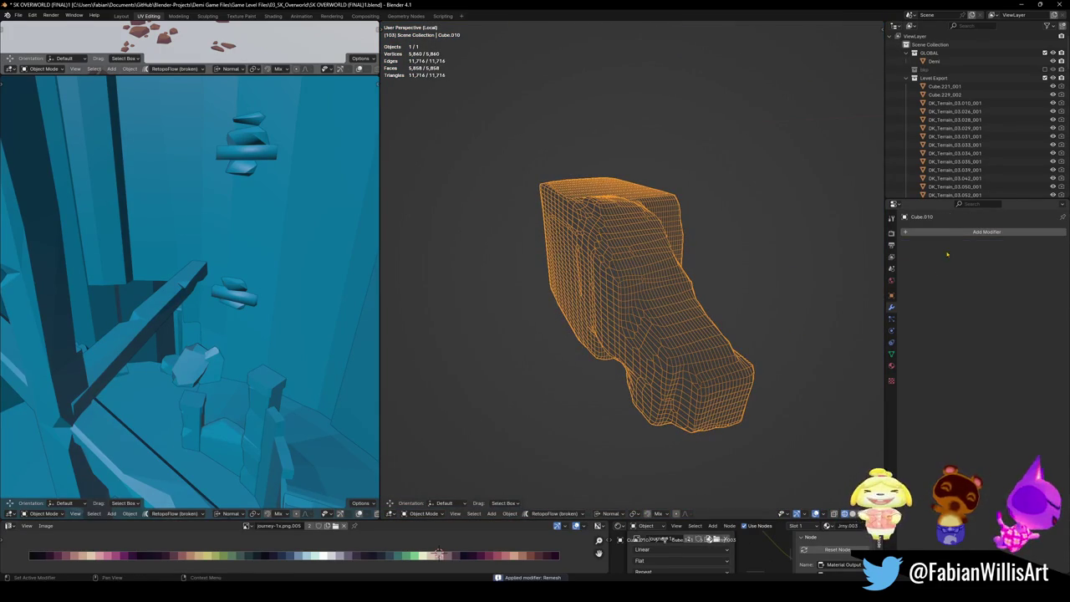
Step: Add a Decimate modifier at ratio 0.0374, then exit Local View in Solid shading
key(shift+a)
text(dec)
click(947, 248)
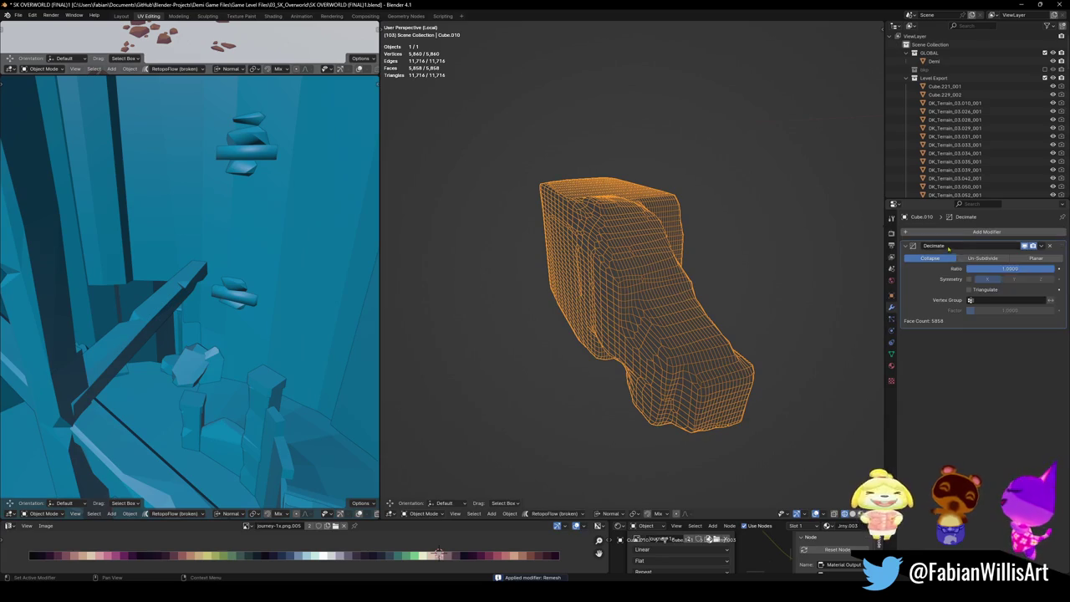
drag(1011, 268, 952, 268)
click(666, 261)
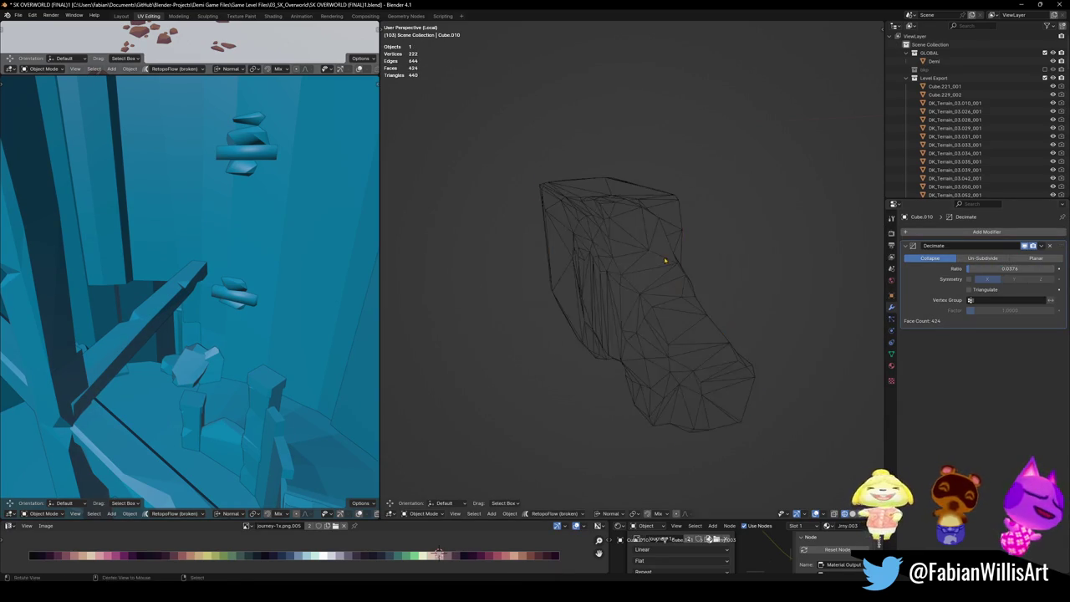
key(KP_Divide)
key(shift+z)
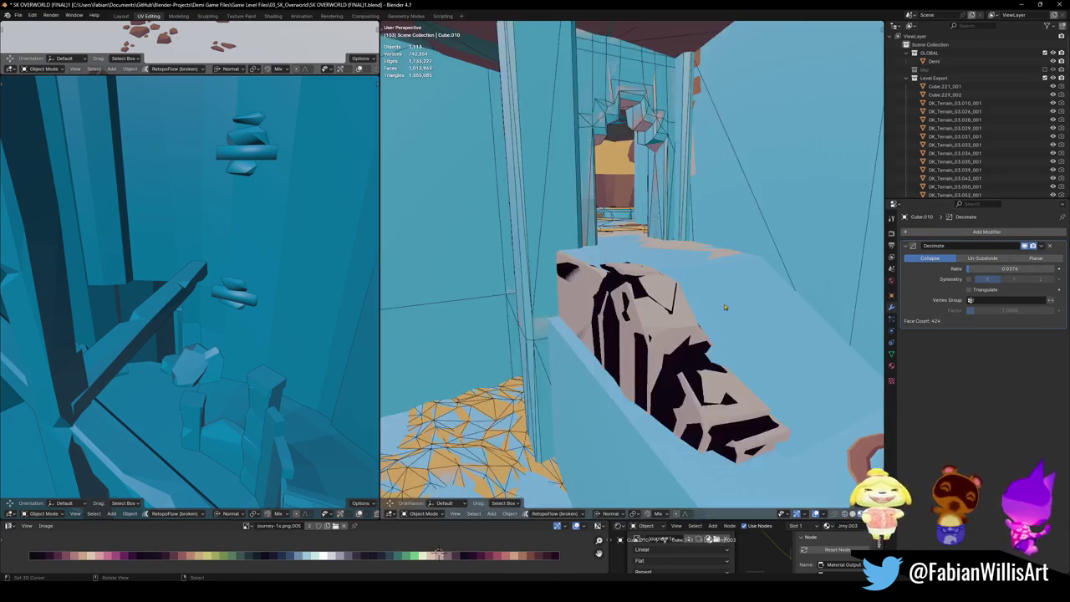
Step: Link the collision material from Ramp.002 onto the rock Cube.010
scroll(720, 309, up, 2)
scroll(743, 318, up, 2)
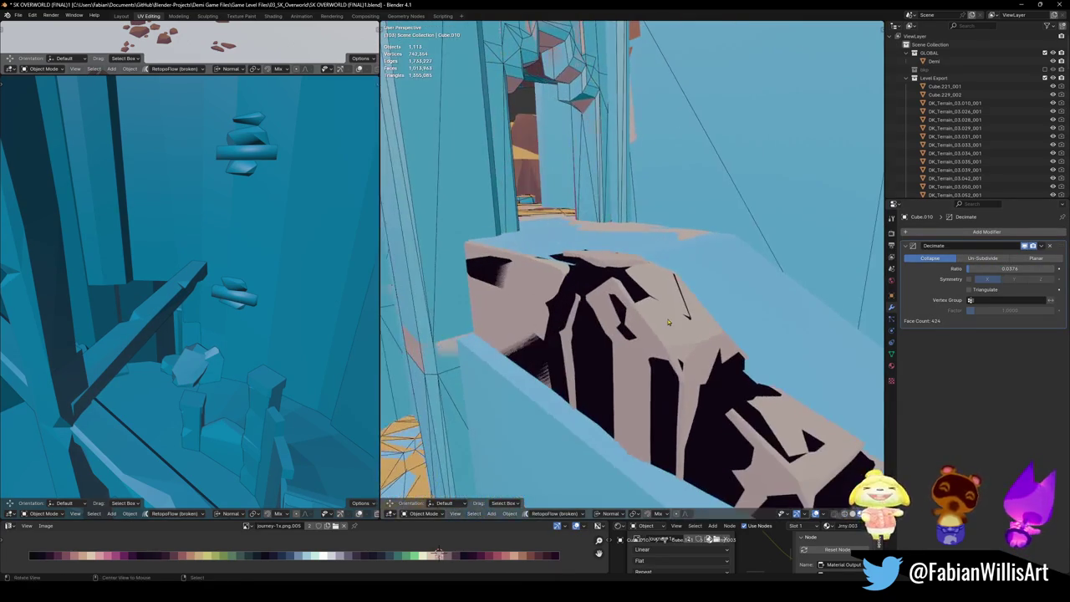
shift+click(763, 326)
key(ctrl+l)
click(702, 391)
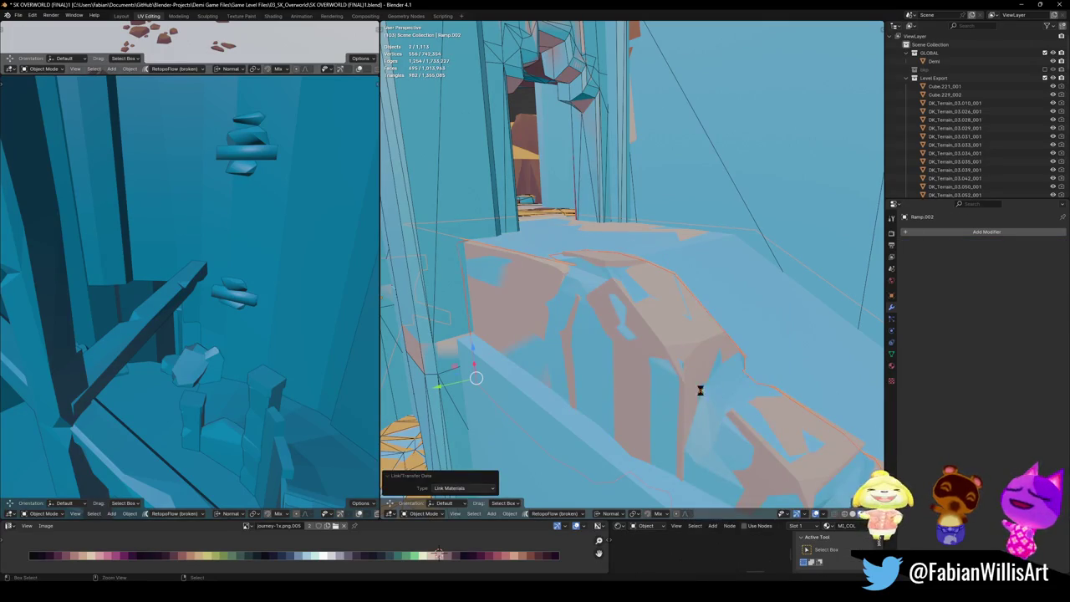
Step: Apply Cube.010's Decimate, move it into the Collisions collection, and save
click(694, 277)
key(ctrl+a)
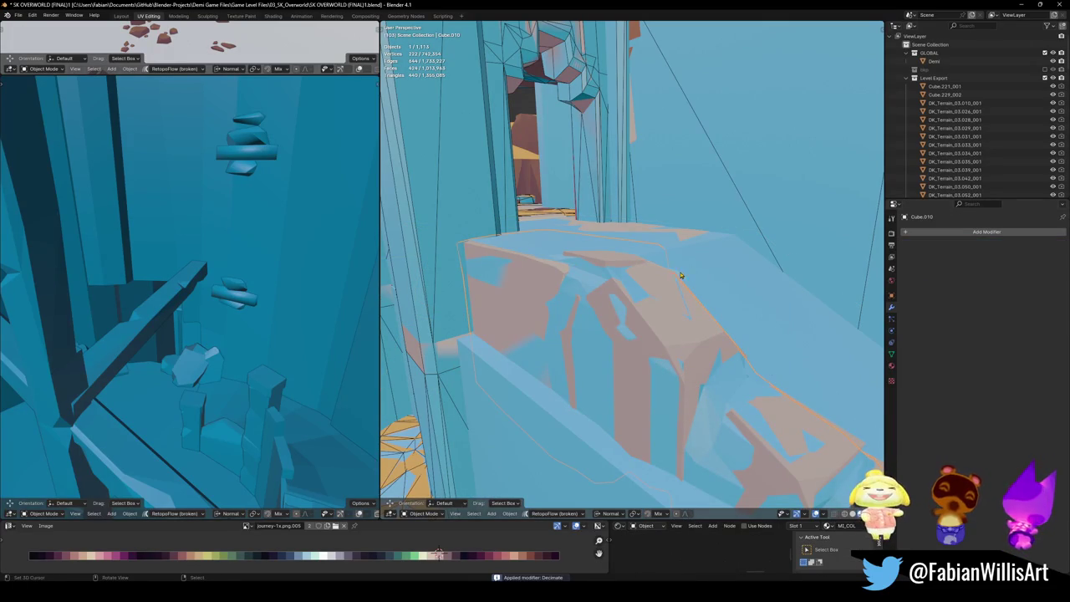
key(m)
click(656, 279)
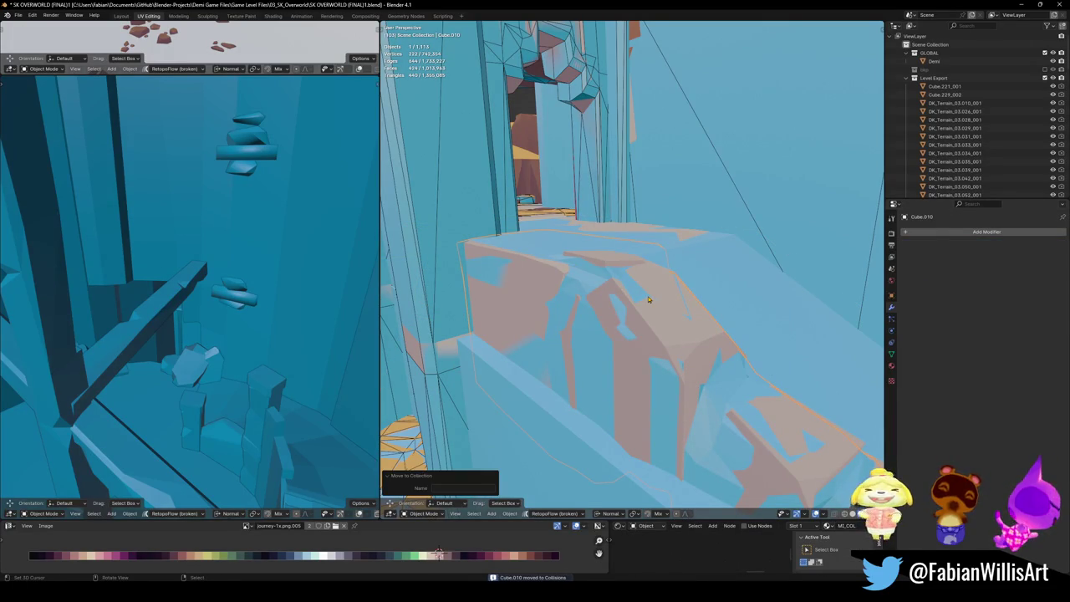
key(alt+a)
key(ctrl+s)
Step: Select all objects sharing Ramp.002's material, move them to another collection, and save
middle_drag(217, 326, 206, 359)
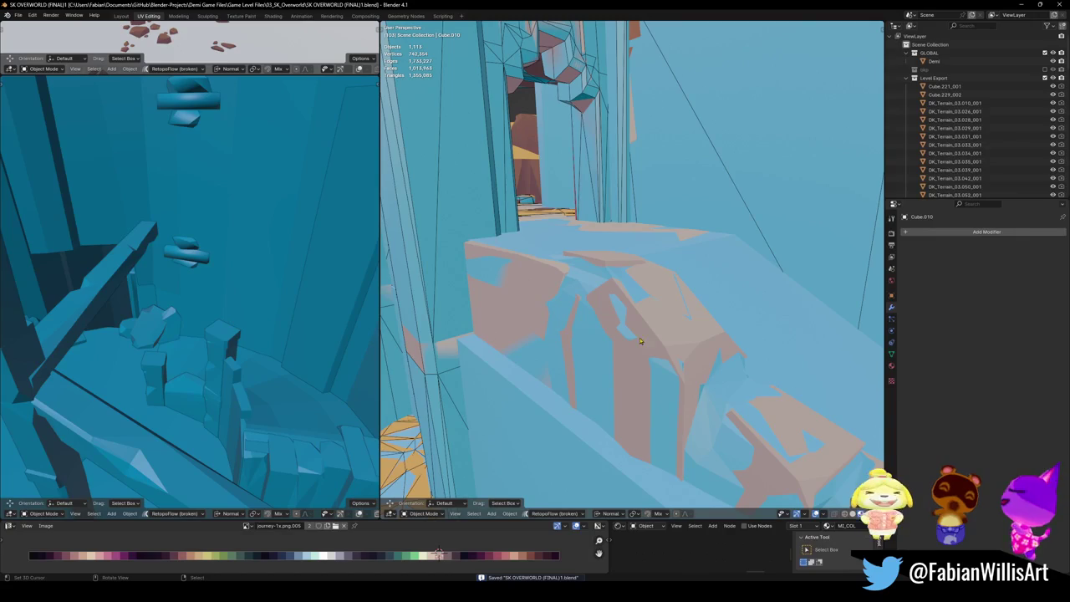
click(643, 338)
mouse_move(104, 267)
middle_down()
mouse_move(85, 249)
mouse_move(292, 300)
middle_up()
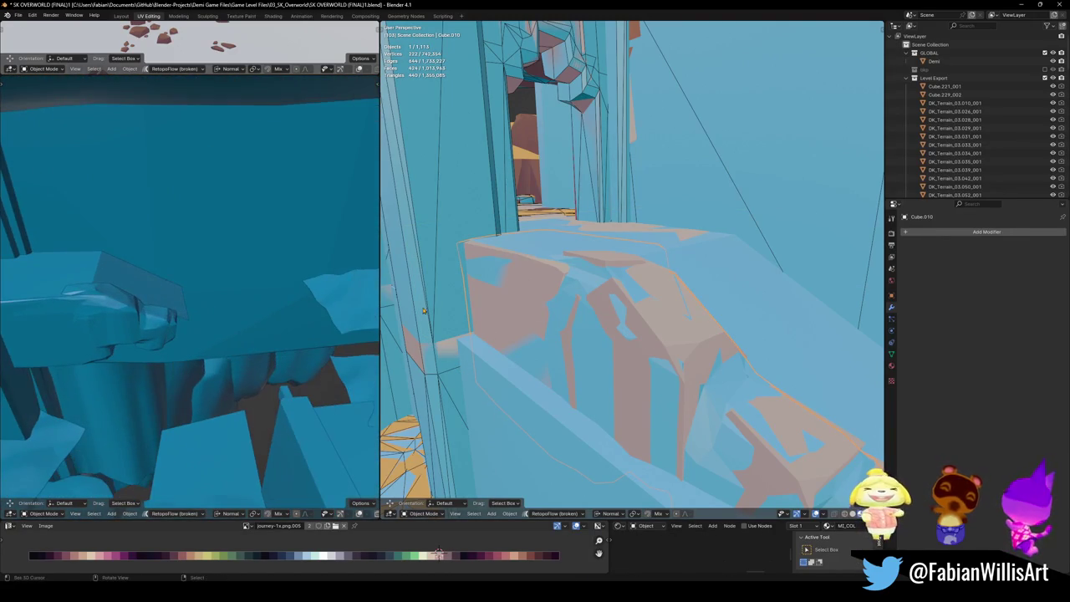
click(752, 289)
key(q)
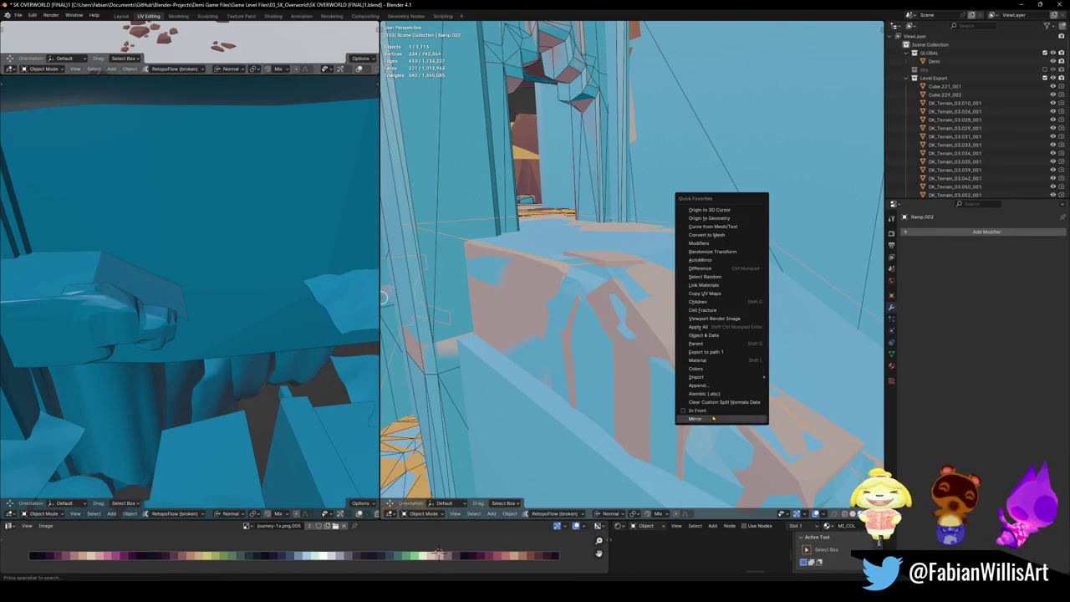
click(700, 360)
key(m)
click(641, 273)
key(ctrl+s)
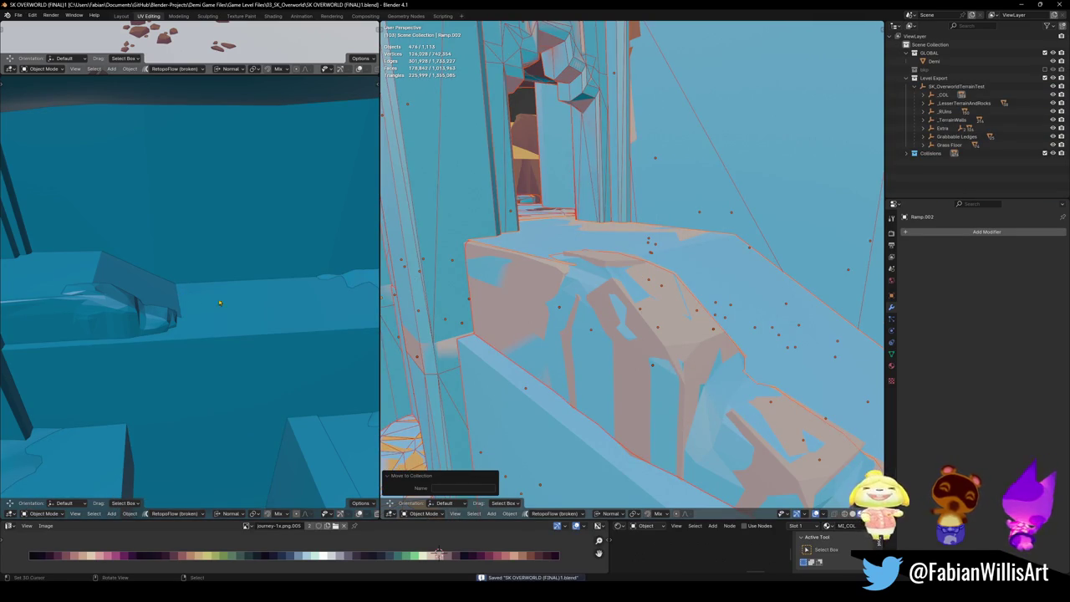
Step: Clear the selection and select the maroon ramp plane up close
key(alt+a)
middle_drag(585, 284, 658, 289)
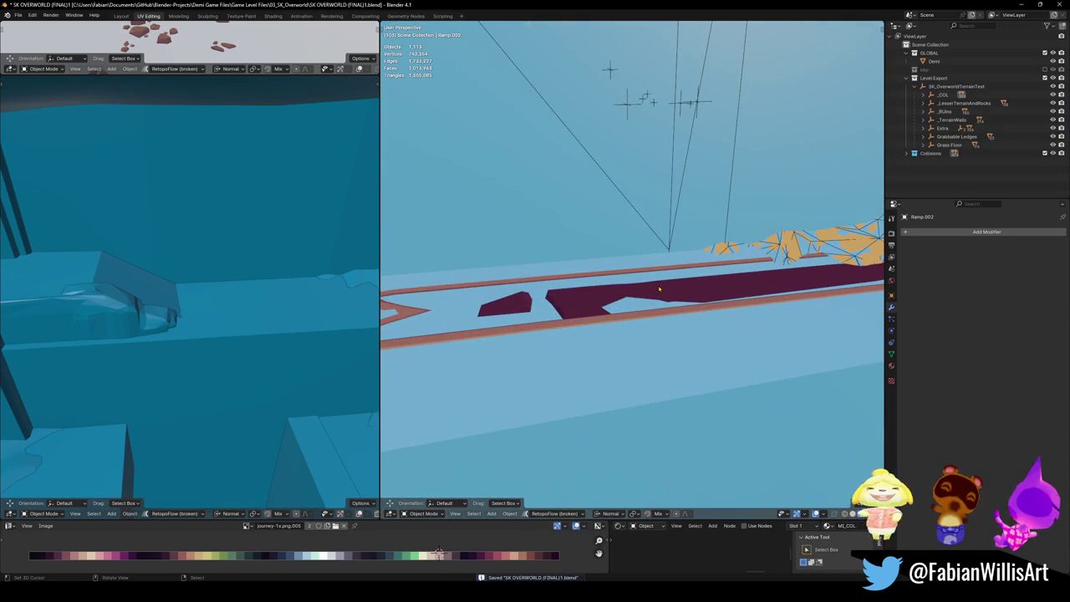
click(658, 290)
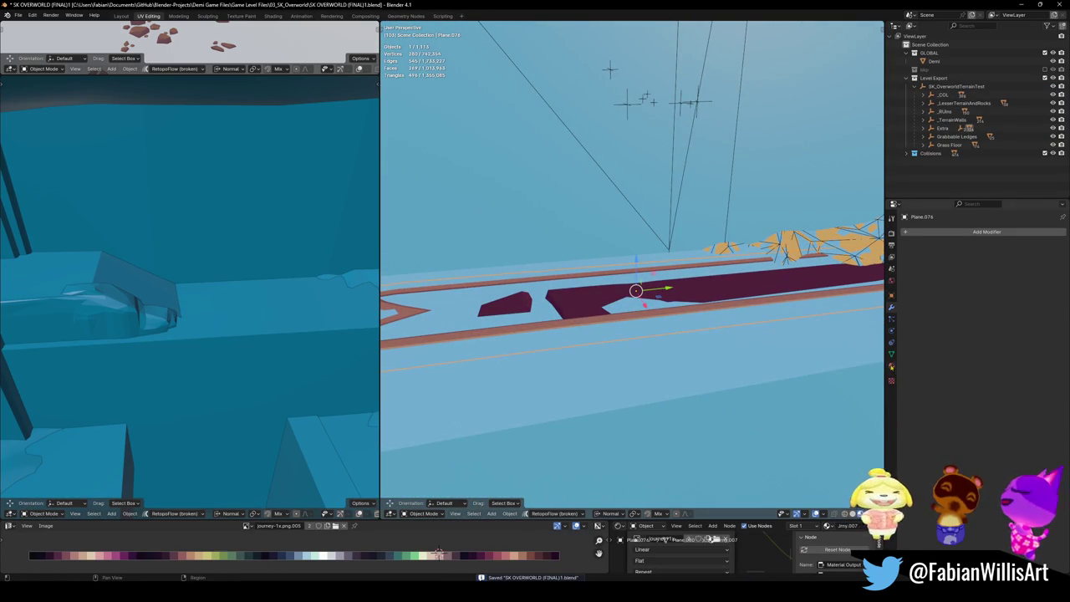
Step: Show Material properties, select ledge floor SD_Floor_05.013, and bring up Quick Favorites
click(891, 366)
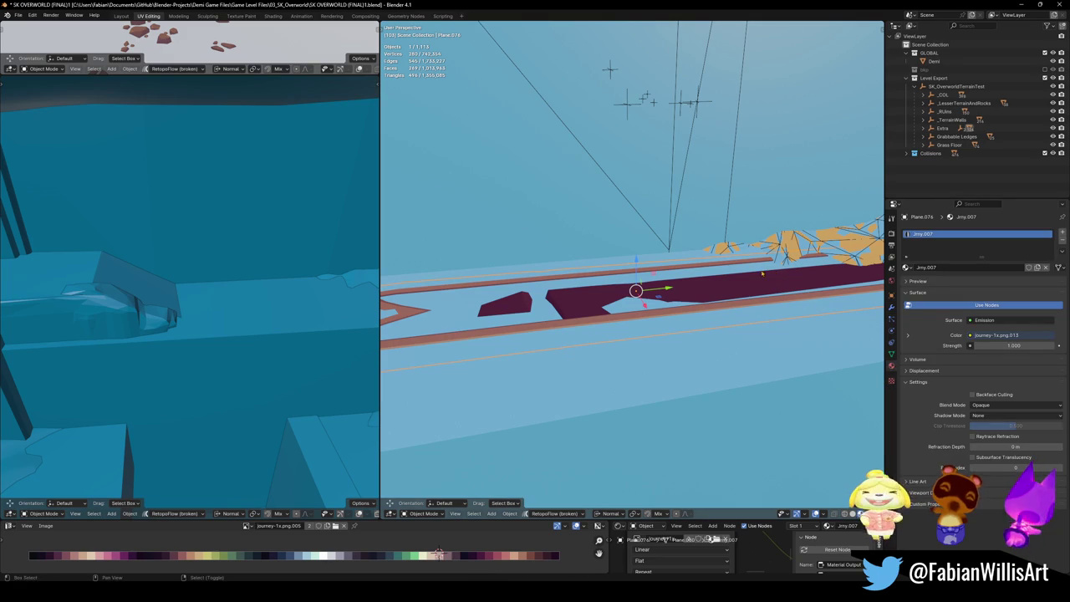
middle_drag(768, 274, 620, 386)
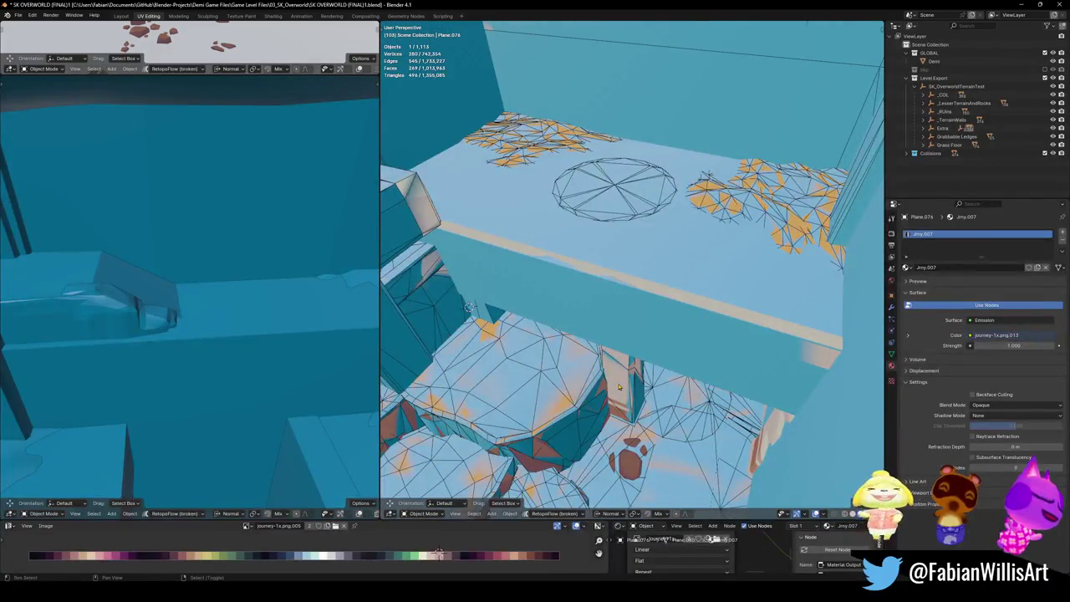
click(619, 386)
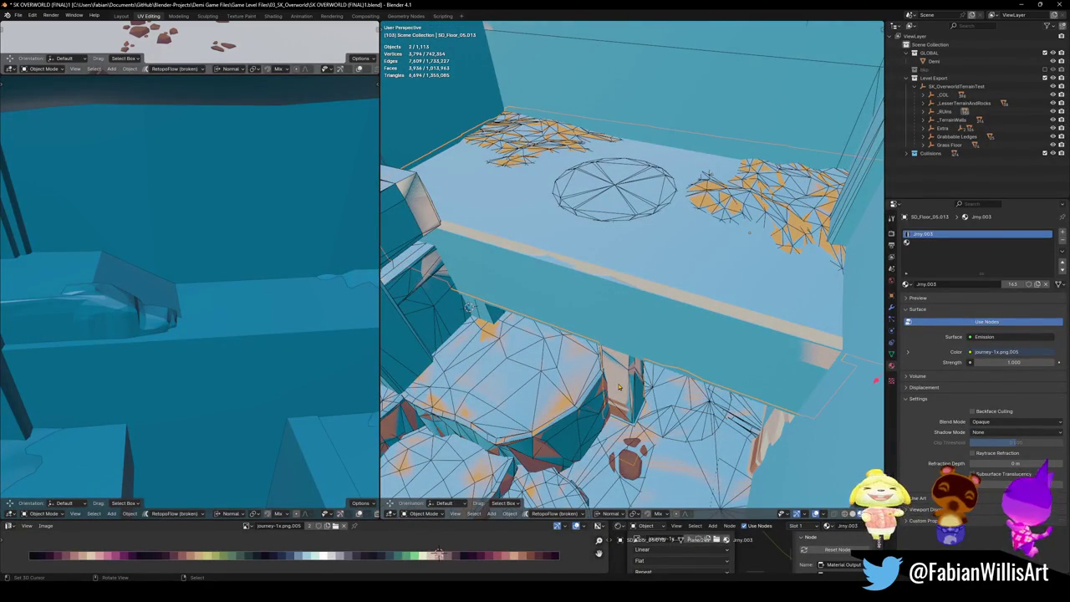
key(q)
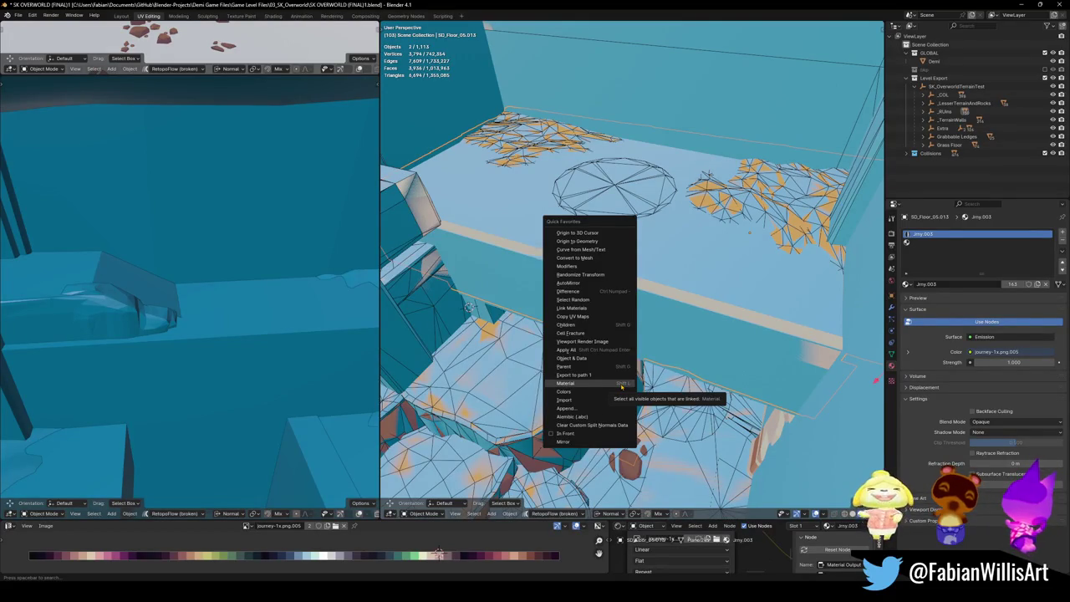
Step: Select objects sharing the floor's material, frame them, and pick collision floor SD_Floor_05.013.001
click(621, 384)
middle_drag(623, 383, 648, 290)
click(648, 290)
key(KP_Decimal)
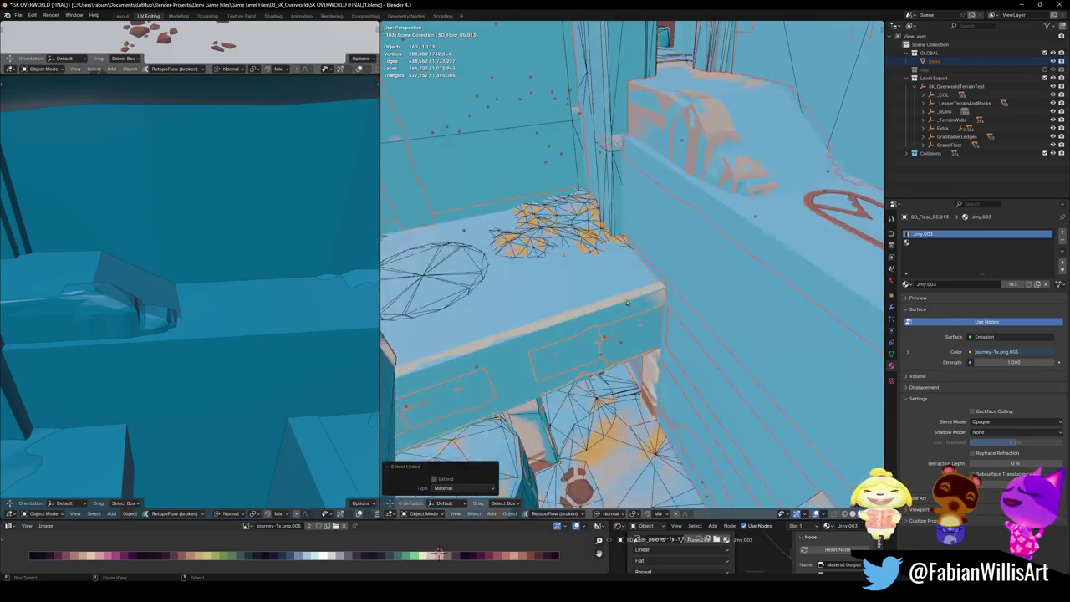
click(520, 433)
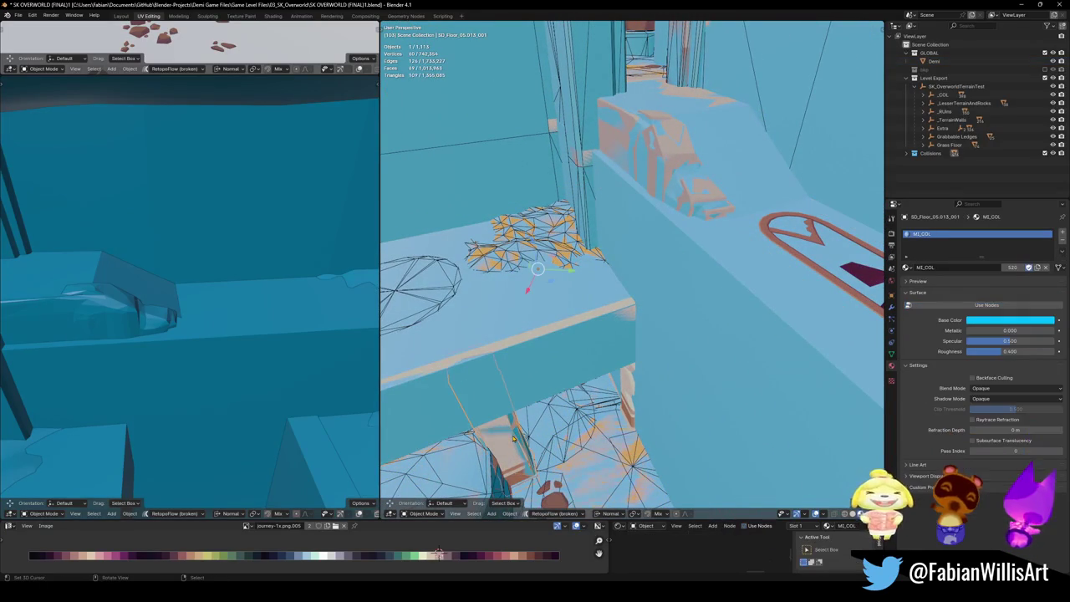
Step: Select the red loop plane and every object sharing its material
click(792, 254)
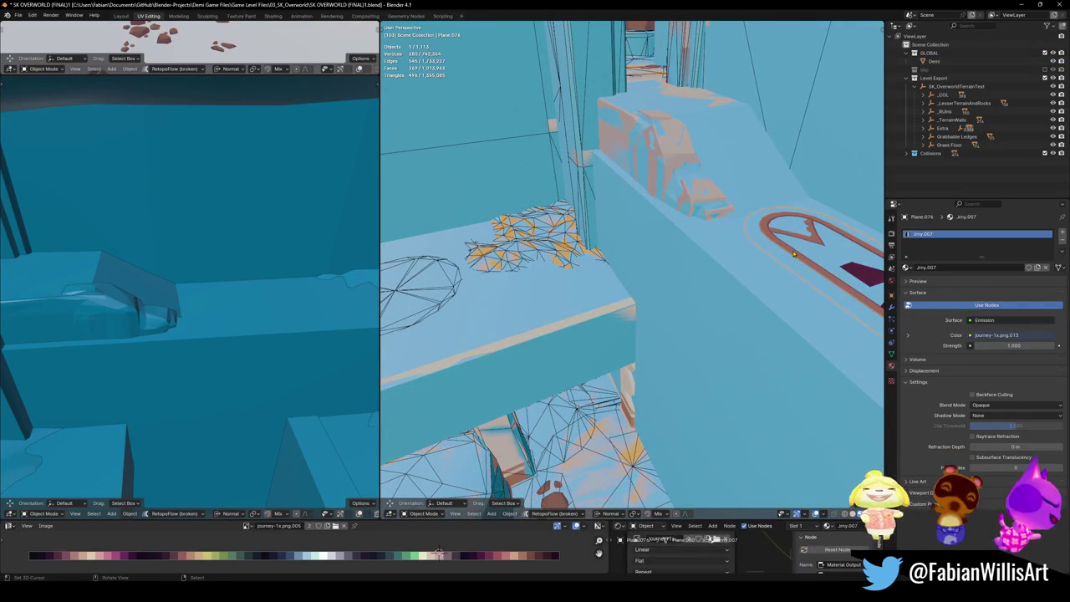
key(q)
click(793, 250)
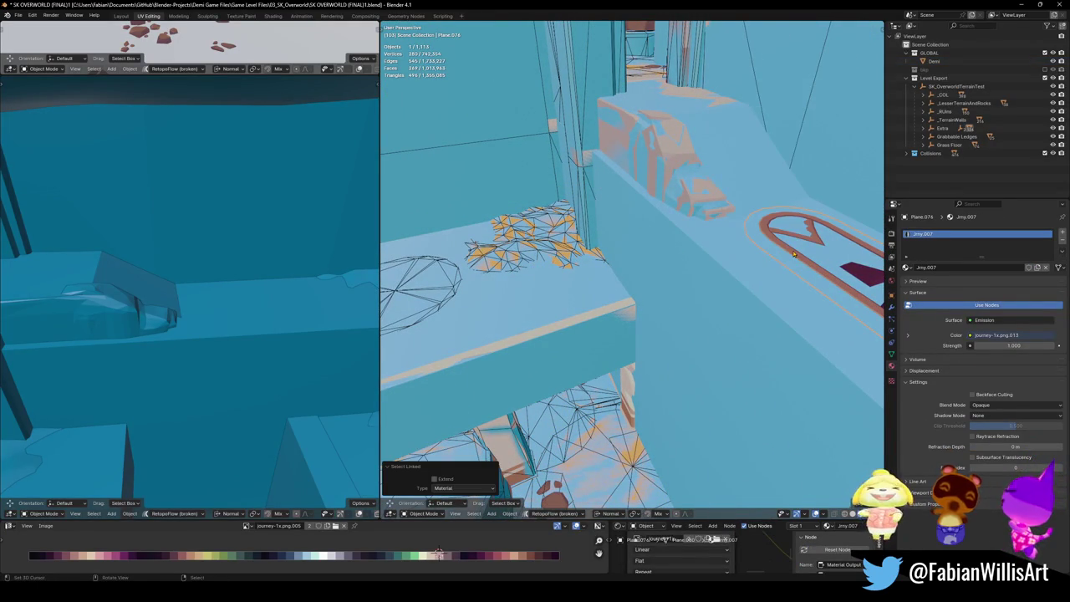
key(g)
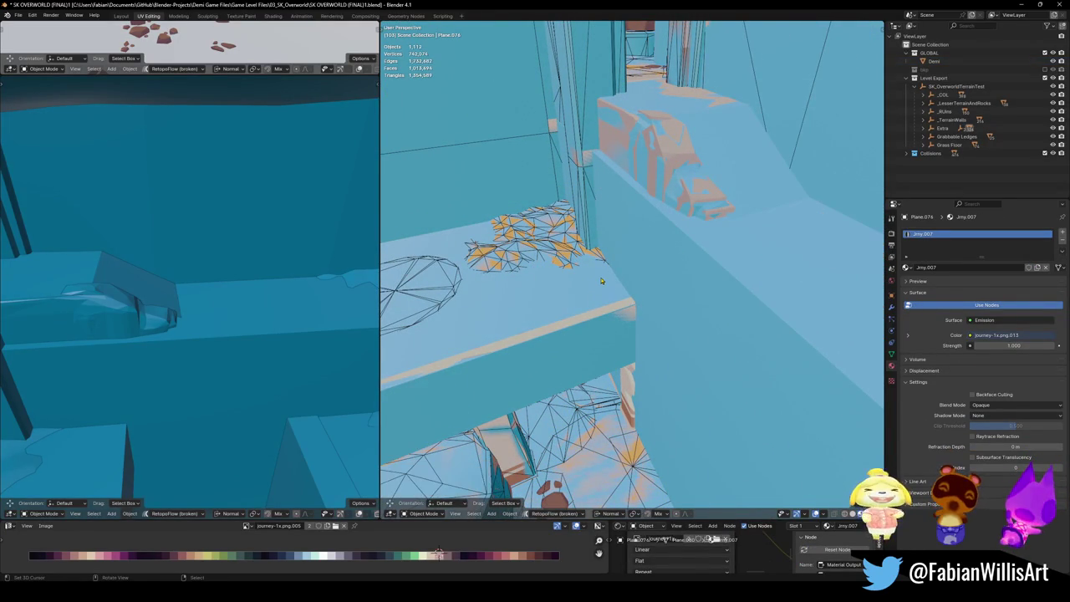
key(Escape)
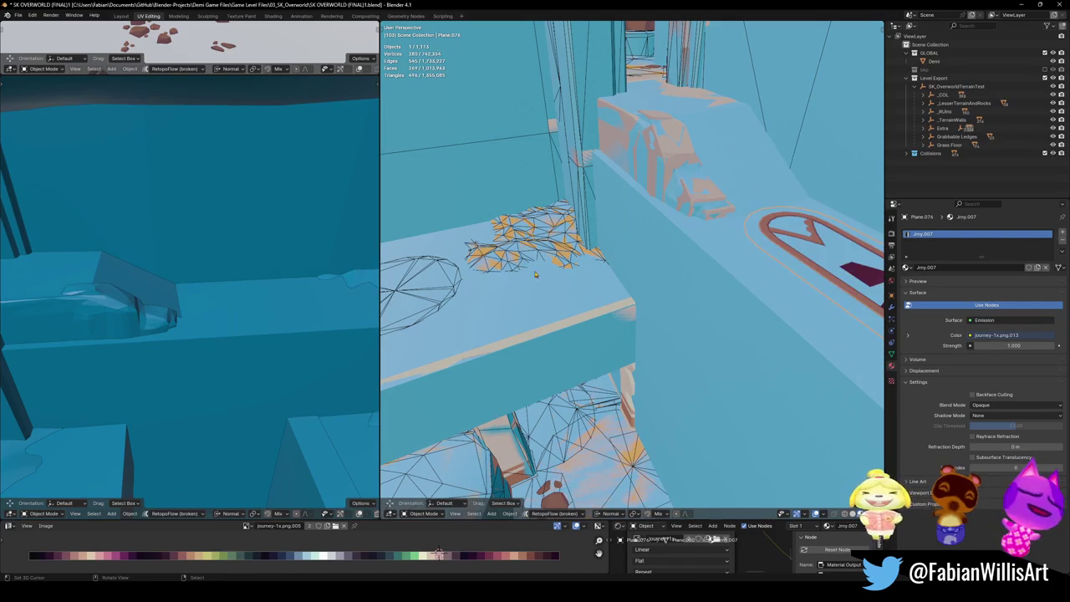
Step: Assign the ledge floor's Jrny.003 material to the wireframe circle Circle.017
click(908, 267)
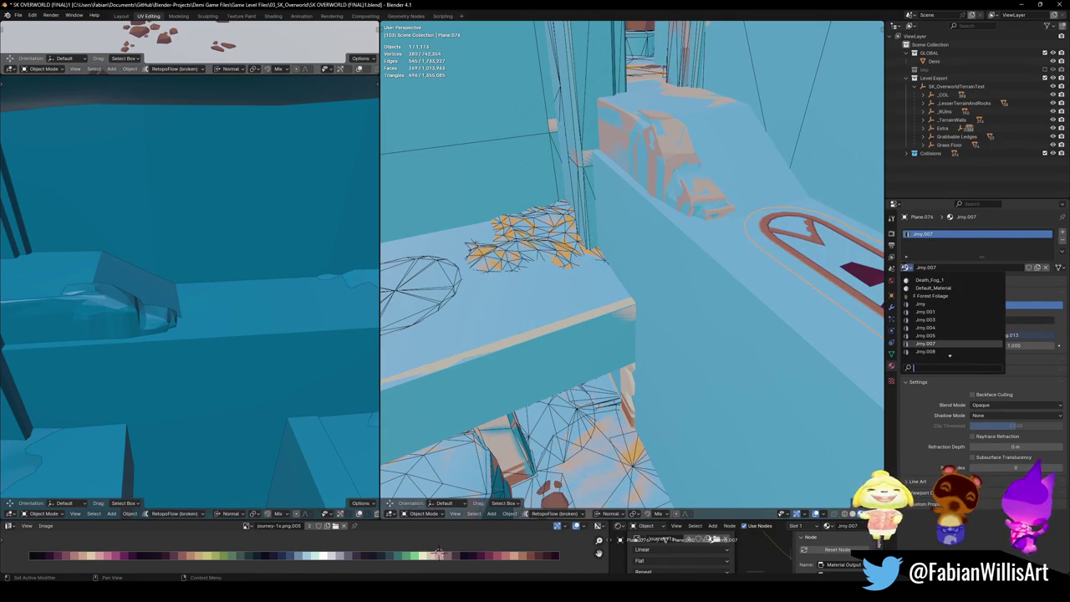
click(422, 293)
click(422, 293)
click(907, 268)
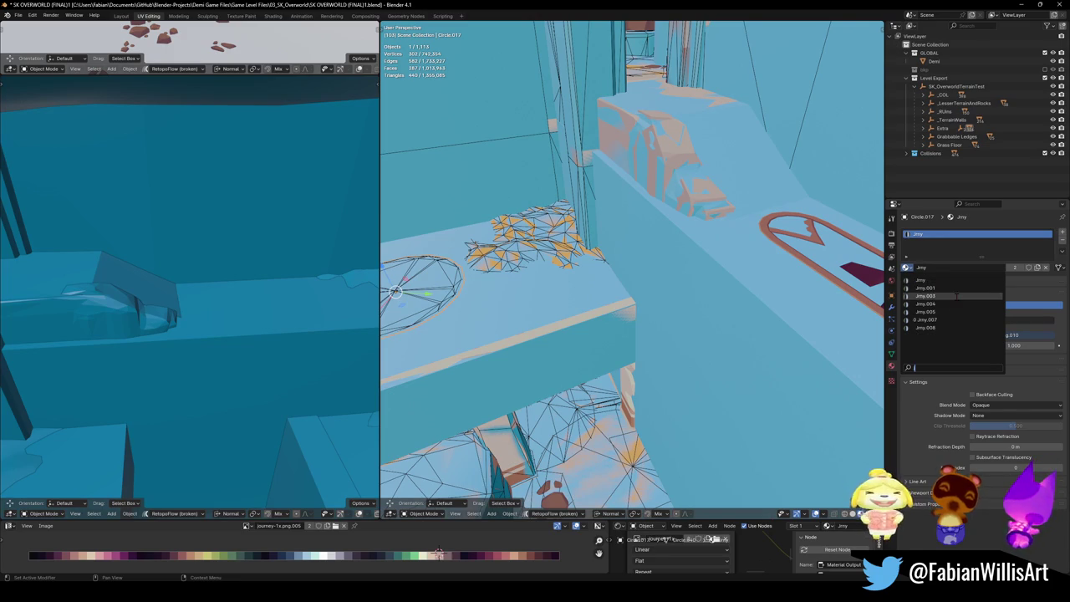
click(925, 320)
Step: Select the floor pieces, then the wall piece Cube.012
click(507, 446)
click(507, 444)
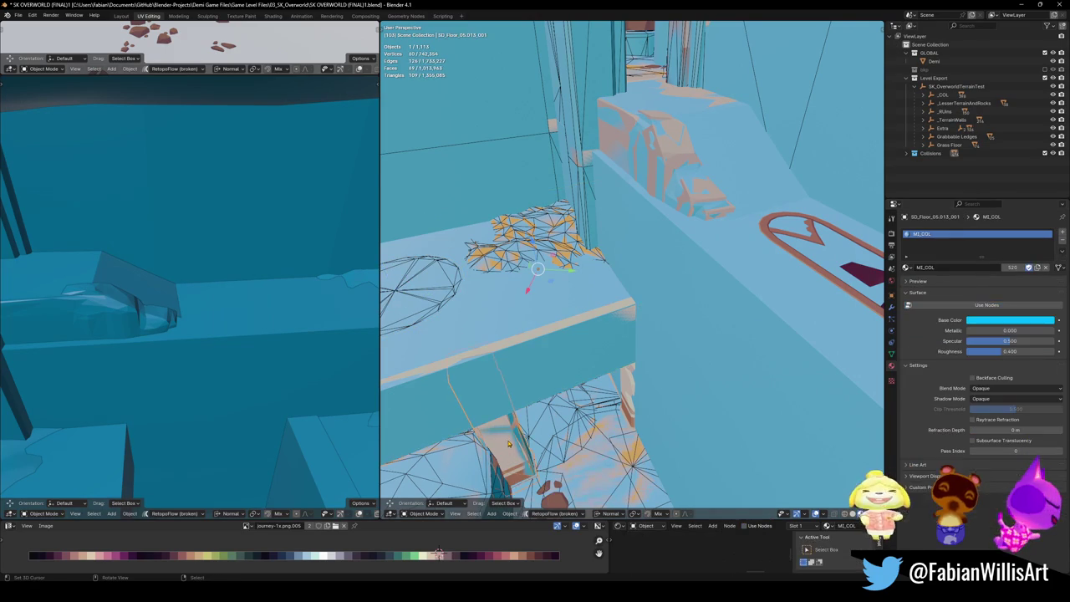
click(632, 416)
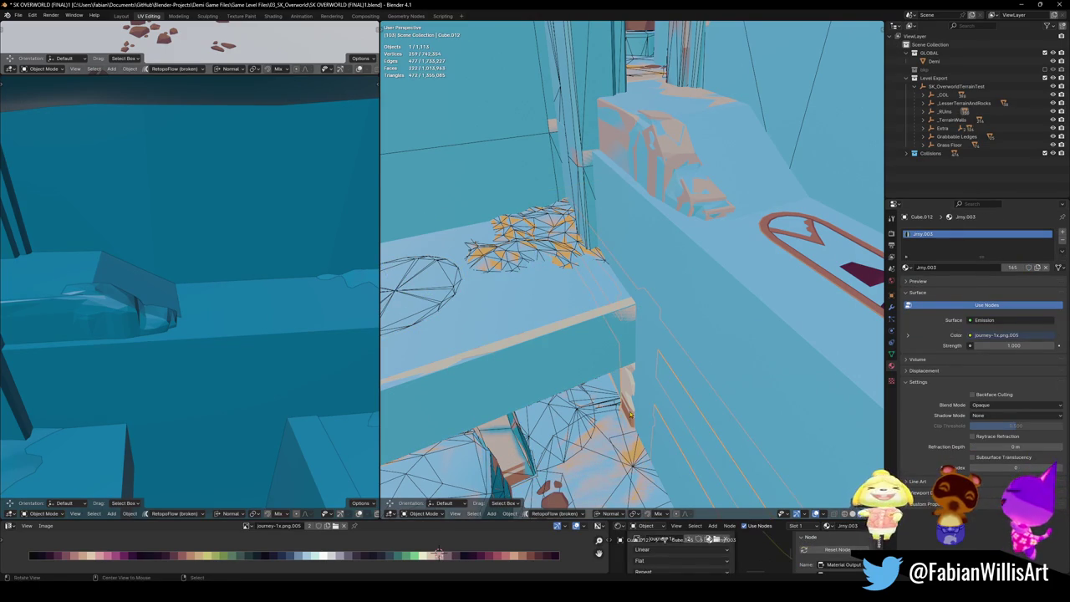
Step: Create convex hull collider UCX_Cube.012 from Cube.012's seam-bounded wall faces
key(KP_Decimal)
key(Tab)
key(alt+a)
key(l)
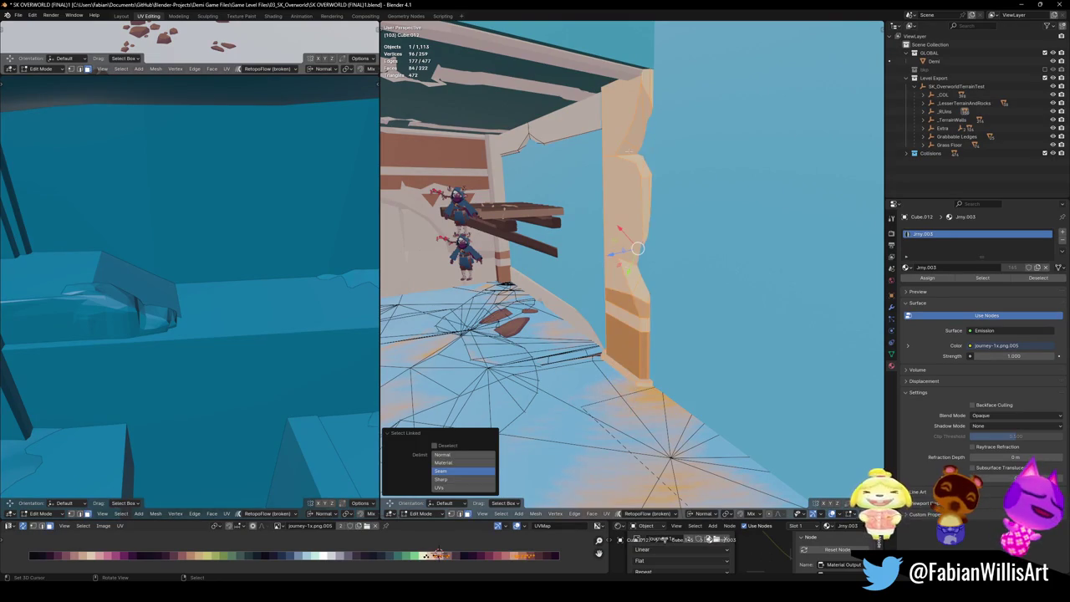
key(shift+alt+c)
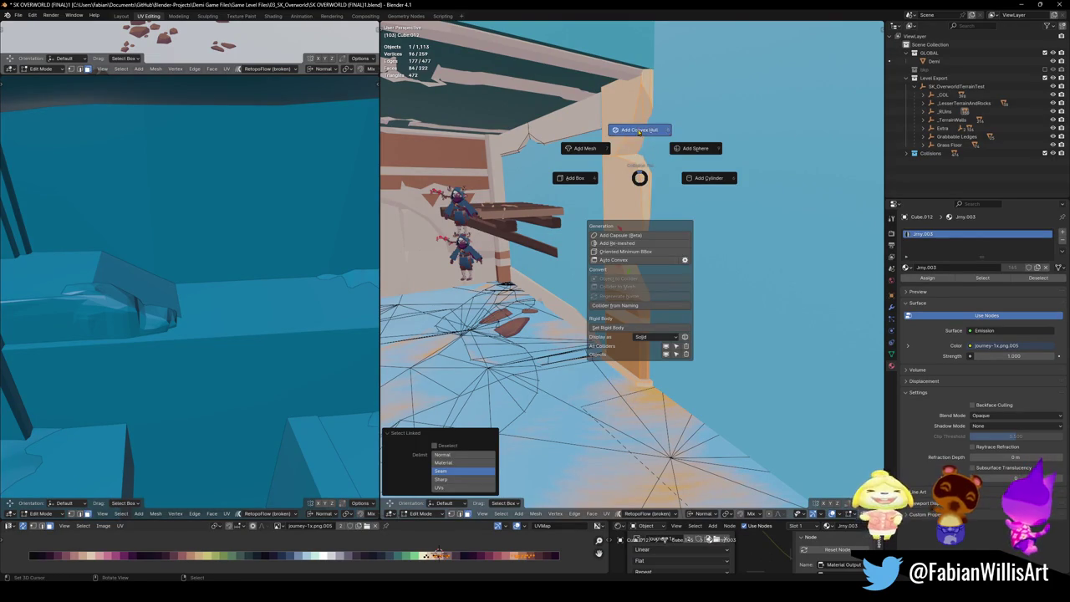
click(639, 131)
Step: Select the arched wall plane Plane.025 and duplicate it
mouse_move(635, 249)
middle_down()
mouse_move(589, 309)
mouse_move(501, 251)
mouse_move(637, 318)
mouse_move(585, 308)
middle_up()
click(500, 251)
key(shift+d)
click(578, 305)
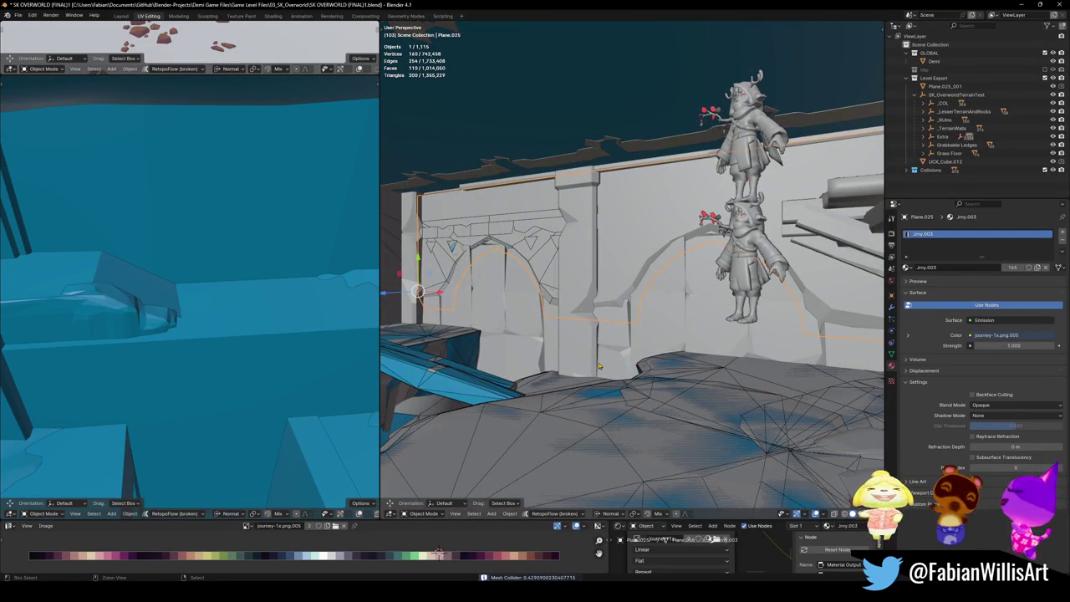
Step: Undo the stray duplicate, apply the wall trim's Array, and give it a convex hull collider
key(ctrl+z)
click(890, 308)
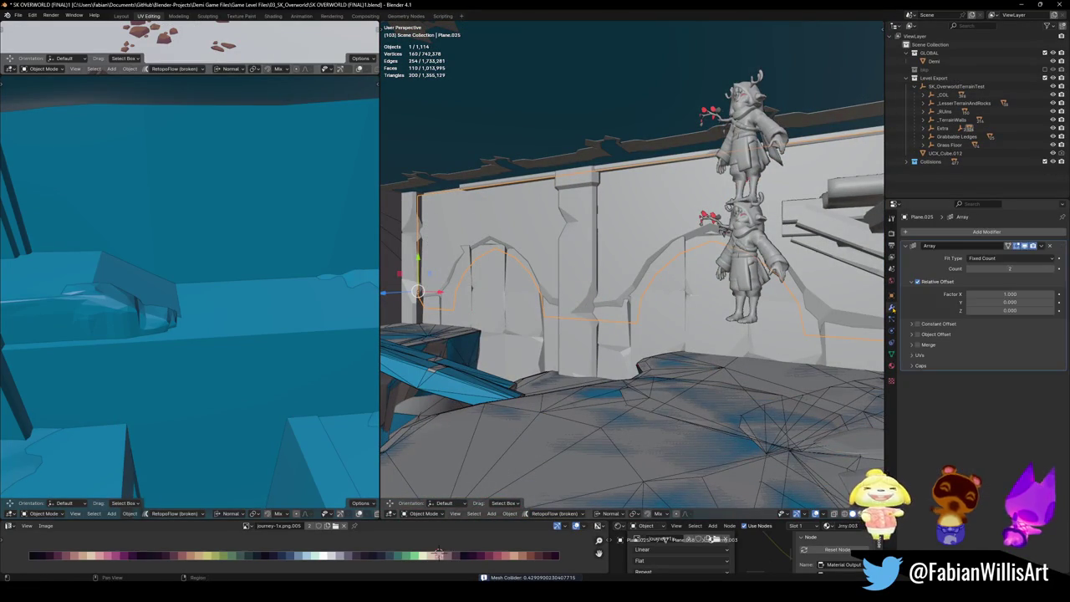
key(ctrl+a)
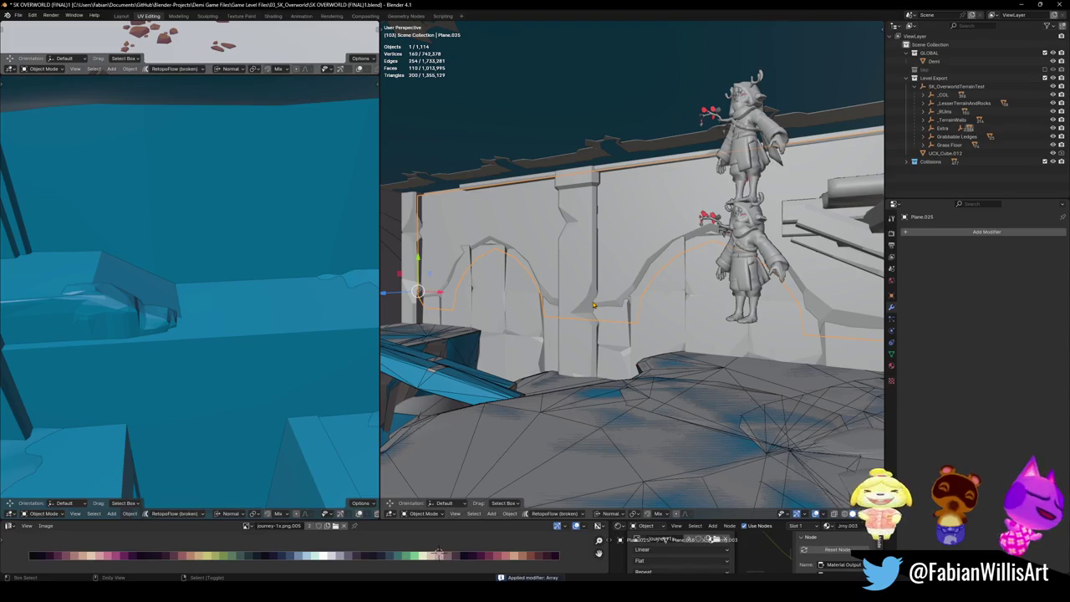
key(shift+alt+c)
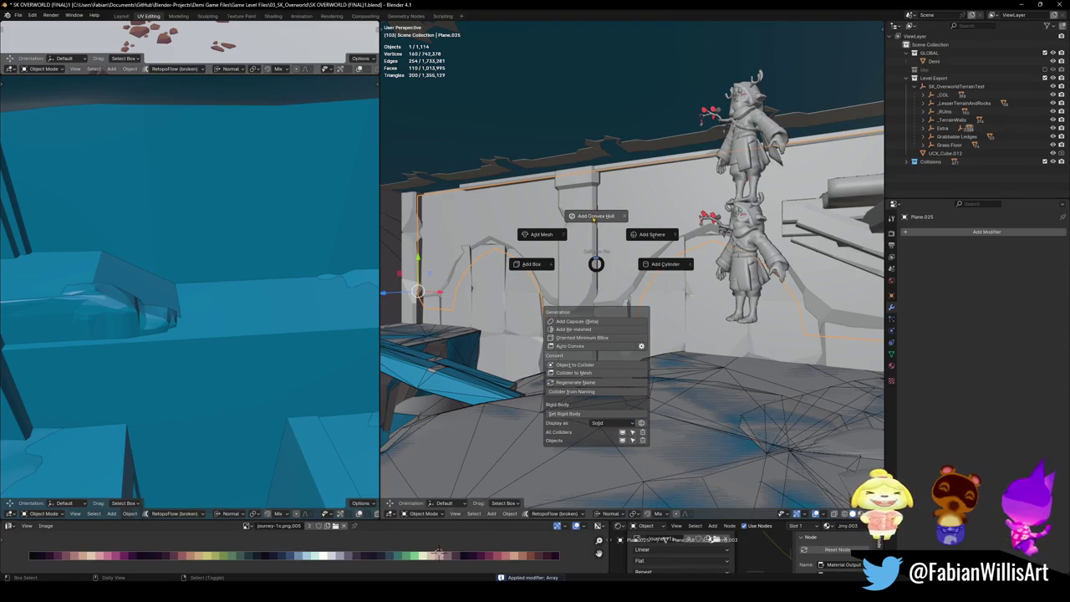
click(595, 216)
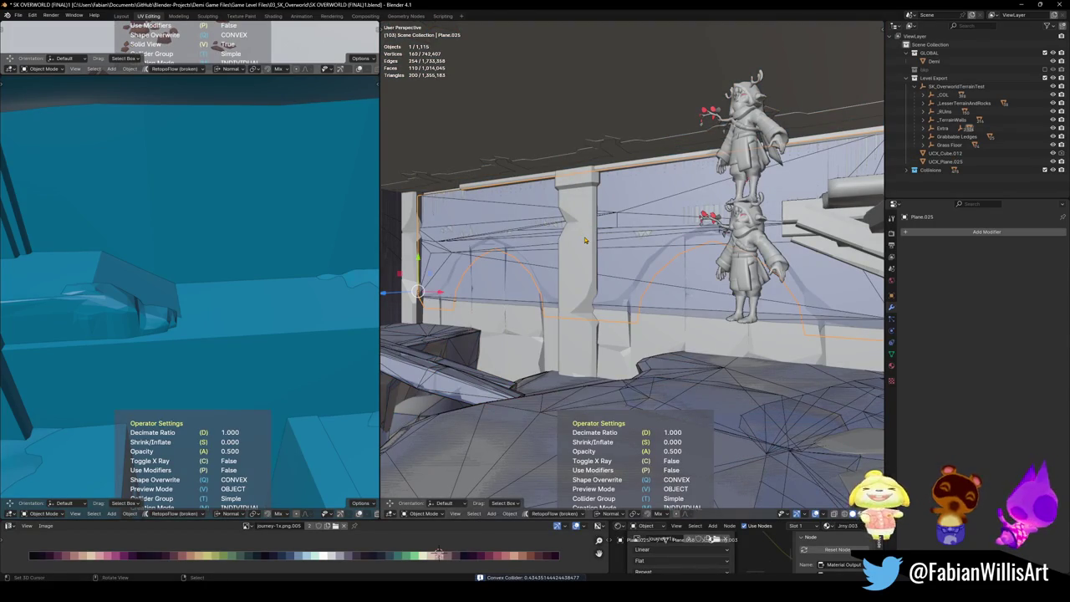
Step: Add convex hull colliders to the pillar and the large wall section, then save
click(585, 241)
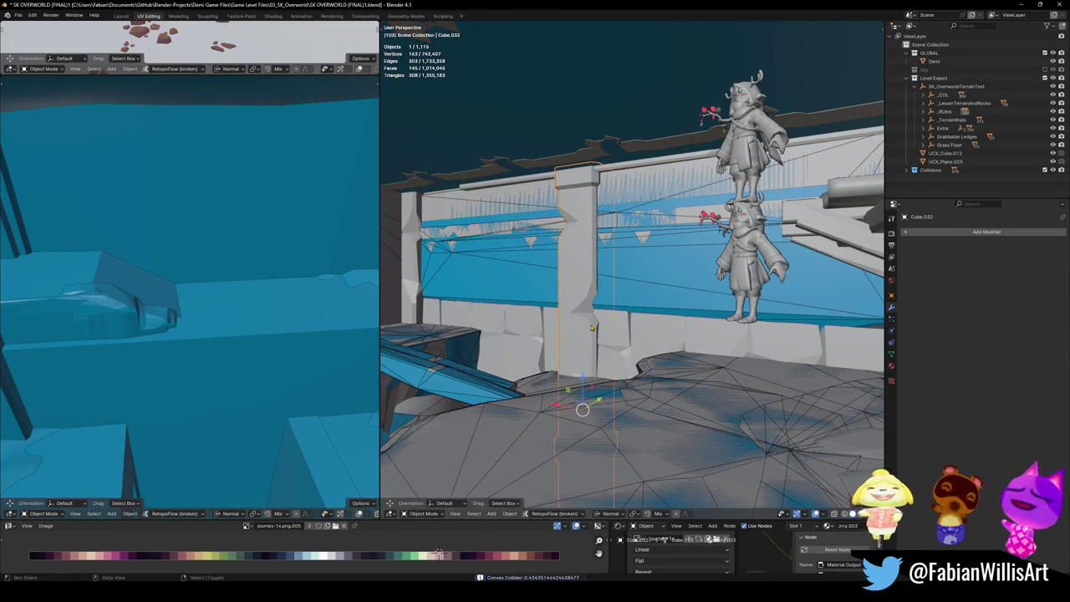
key(shift+alt+c)
click(562, 283)
click(526, 331)
middle_drag(651, 302, 640, 315)
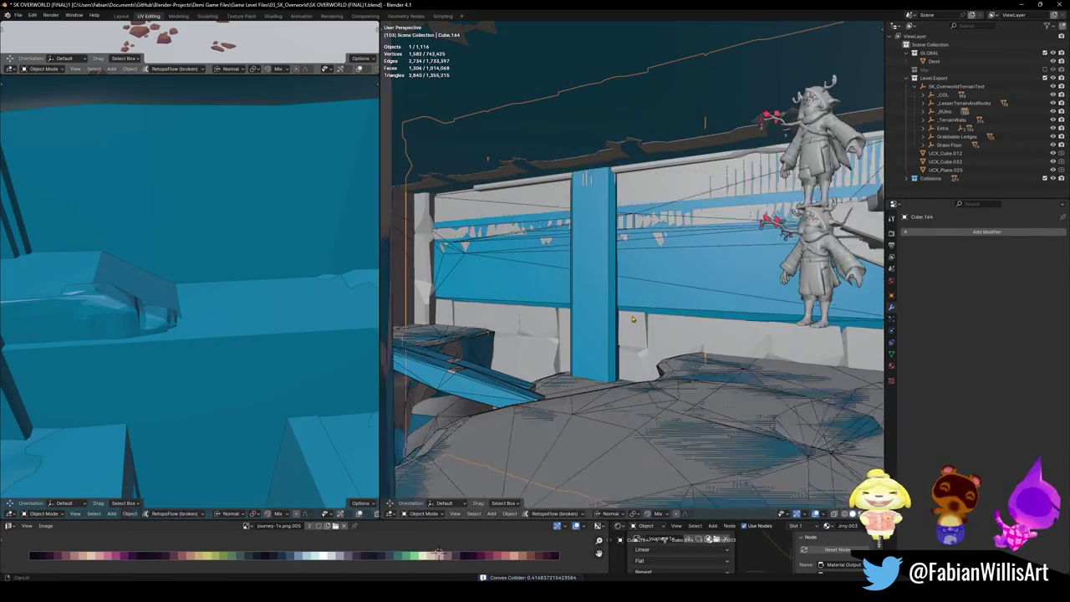
key(shift+alt+c)
click(643, 269)
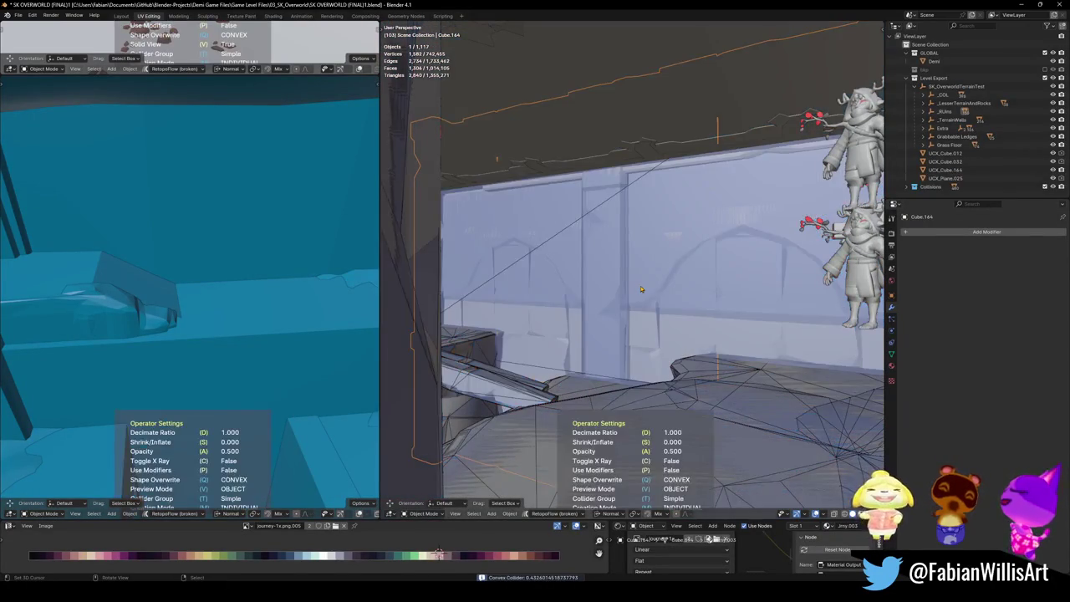
mouse_move(640, 285)
middle_down()
mouse_move(587, 313)
mouse_move(615, 332)
mouse_move(680, 337)
mouse_move(669, 331)
mouse_move(635, 376)
middle_up()
key(ctrl+s)
Step: Select the lower white ledge, then the wooden shelf, and frame it
click(669, 330)
click(585, 276)
key(KP_Decimal)
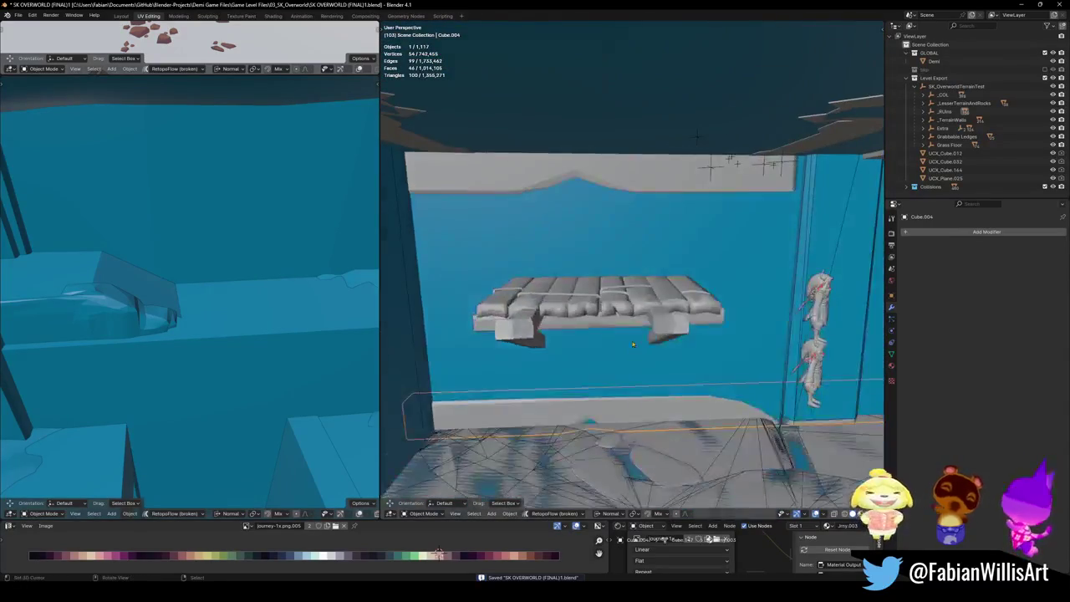
Step: In Edit Mode on Forest_Gondola, wrap the linked shelf planks in a convex-hull collider
mouse_move(585, 276)
middle_down()
mouse_move(597, 301)
mouse_move(601, 276)
middle_up()
key(Tab)
scroll(601, 276, up, 3)
scroll(602, 276, up, 2)
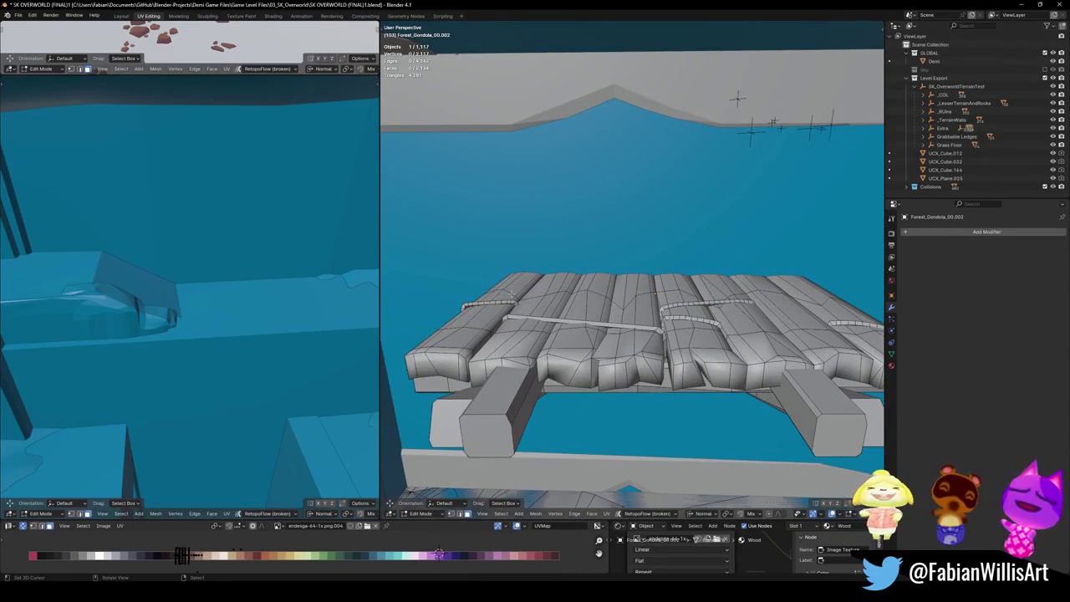
key(l)
scroll(660, 315, down, 2)
key(shift+c)
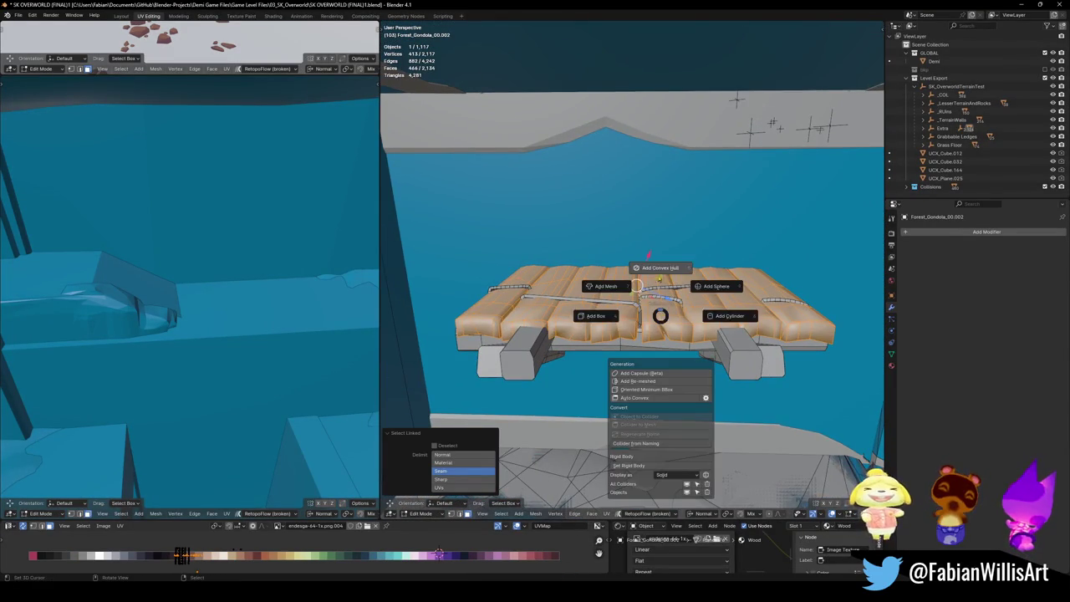
click(641, 286)
Step: Select the linked posts and beams and add a simplified mesh collider decimated to 0.418
middle_drag(641, 286, 640, 218)
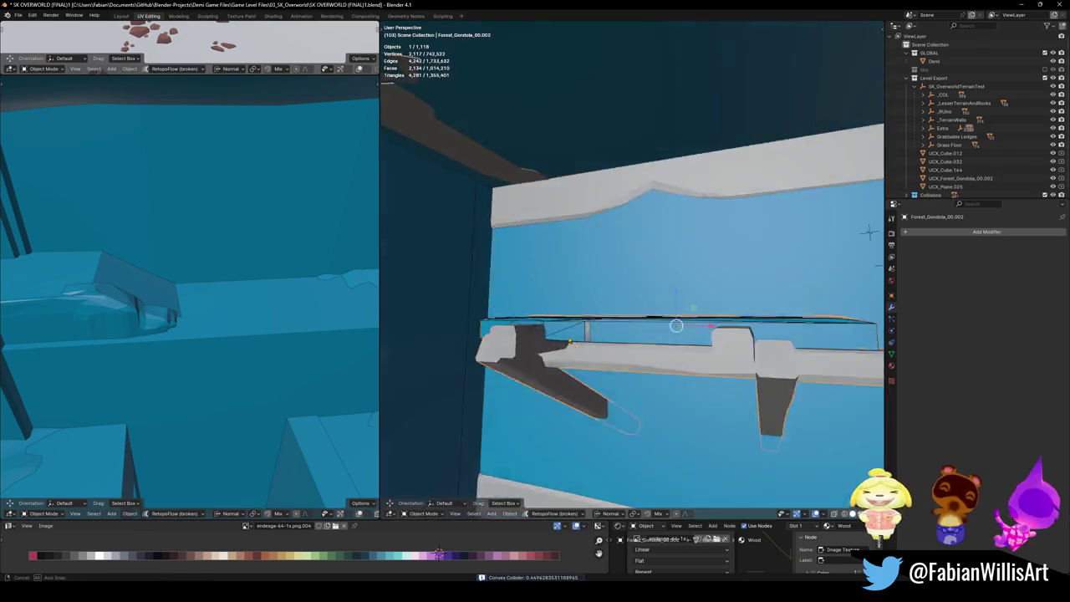
middle_drag(697, 327, 584, 347)
key(Tab)
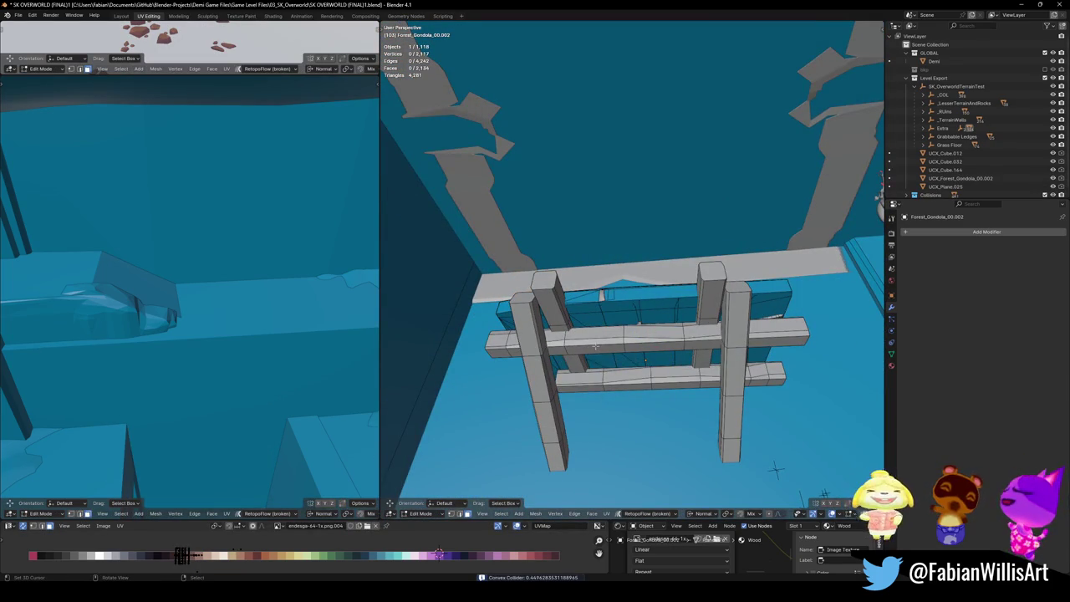
key(l)
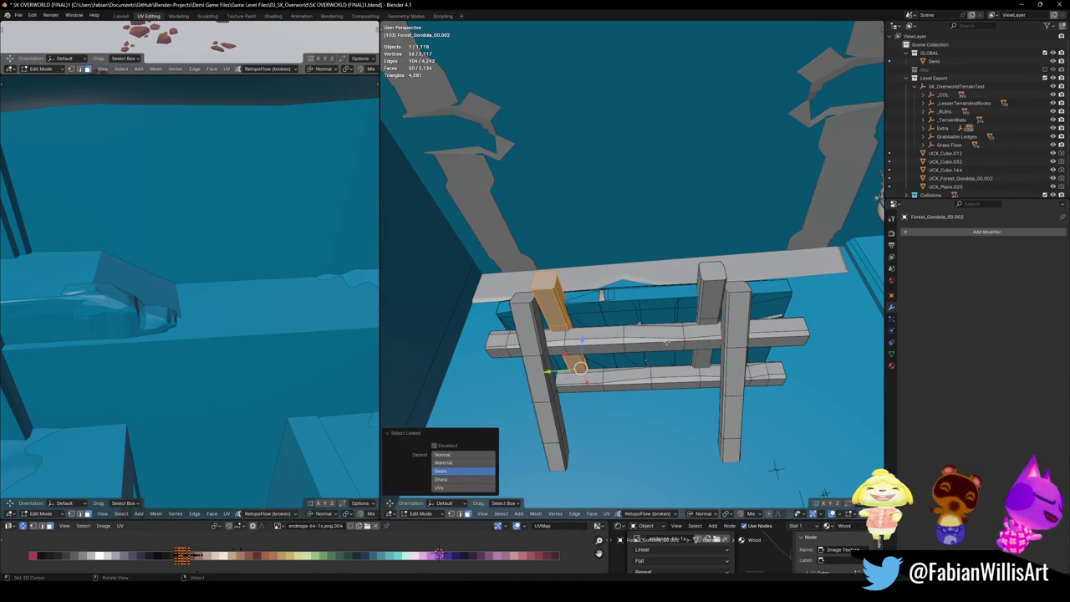
key(l)
key(l)
key(l)
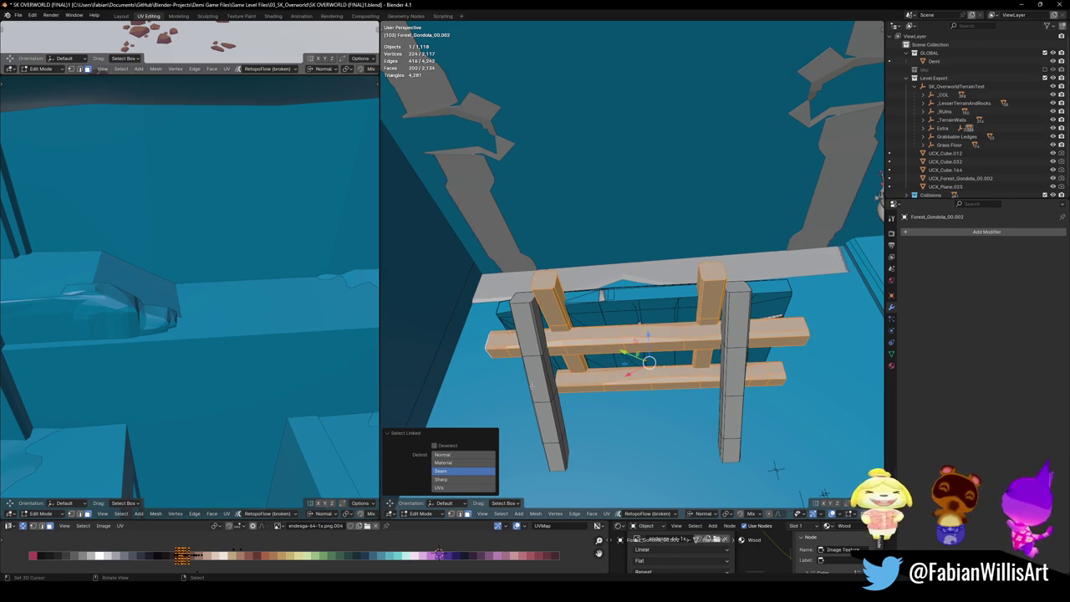
key(l)
key(ctrl+z)
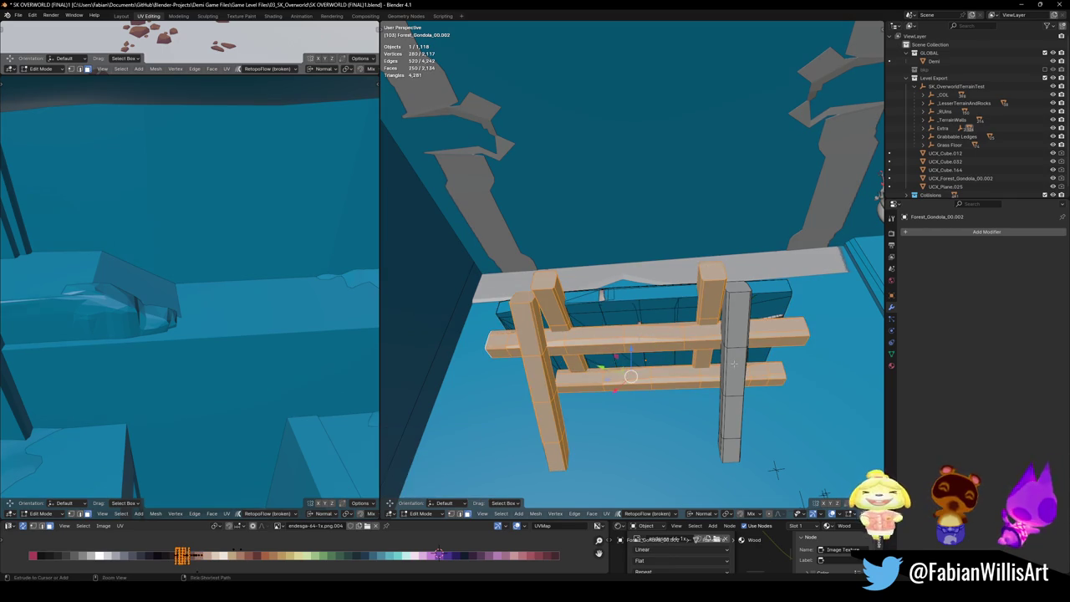
key(l)
key(shift+alt+c)
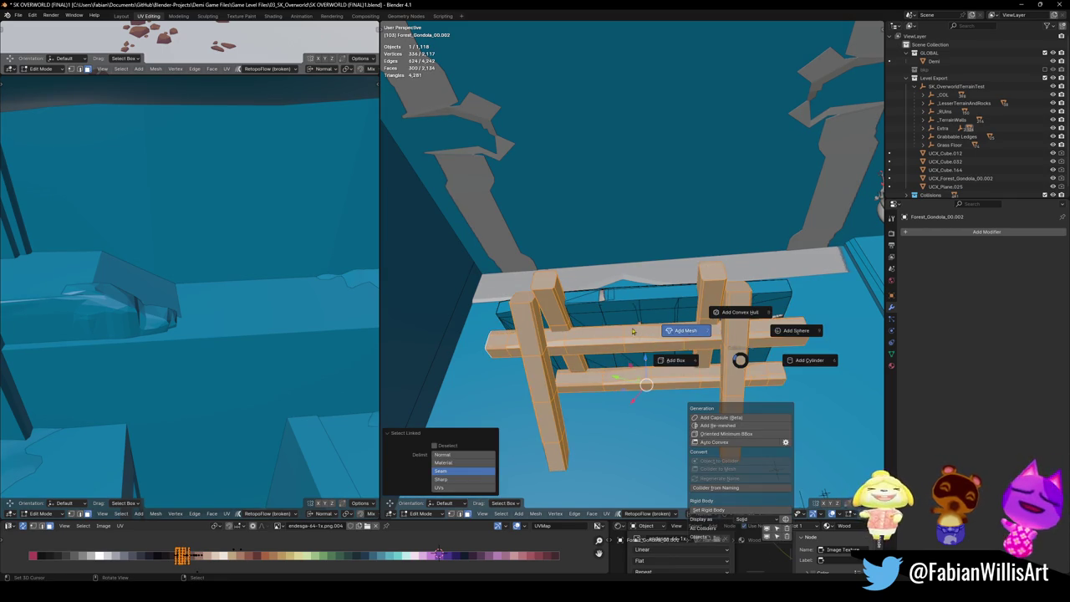
click(649, 333)
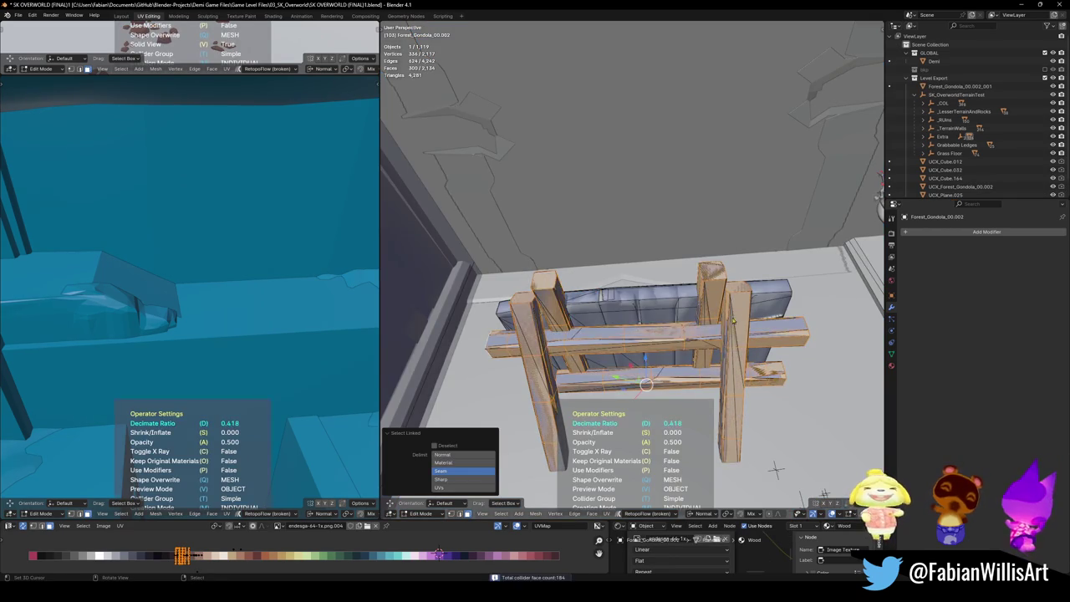
Step: Return to Object Mode facing the blue wall and save the level file
key(Tab)
middle_drag(775, 470, 863, 205)
key(ctrl+s)
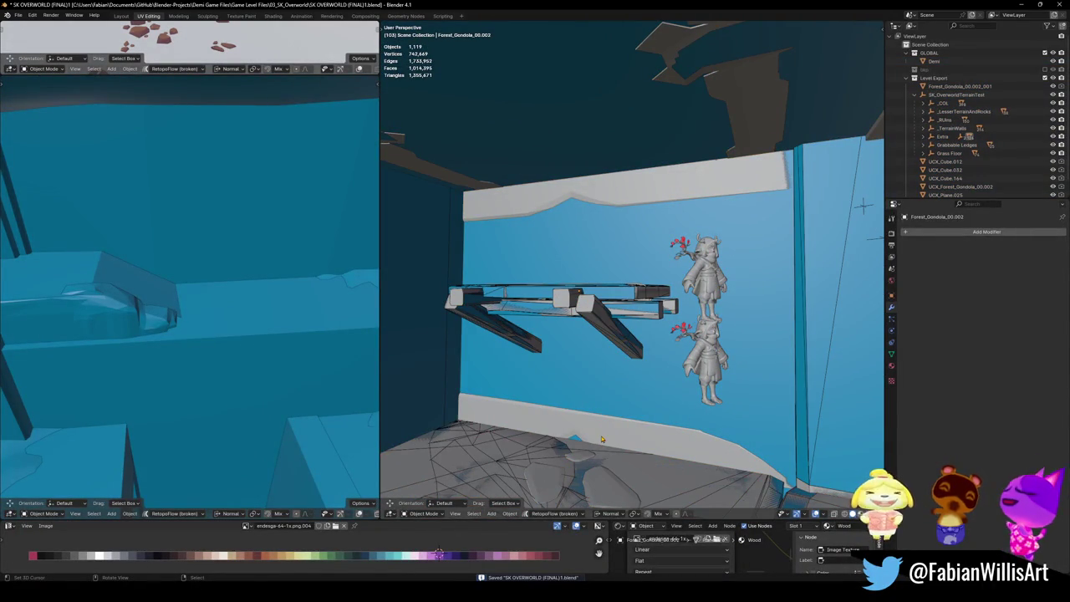
Step: Add convex-hull collider UCX_Cube.004 to the lower white ledge and save the file
click(601, 438)
click(612, 198)
key(alt+a)
click(646, 208)
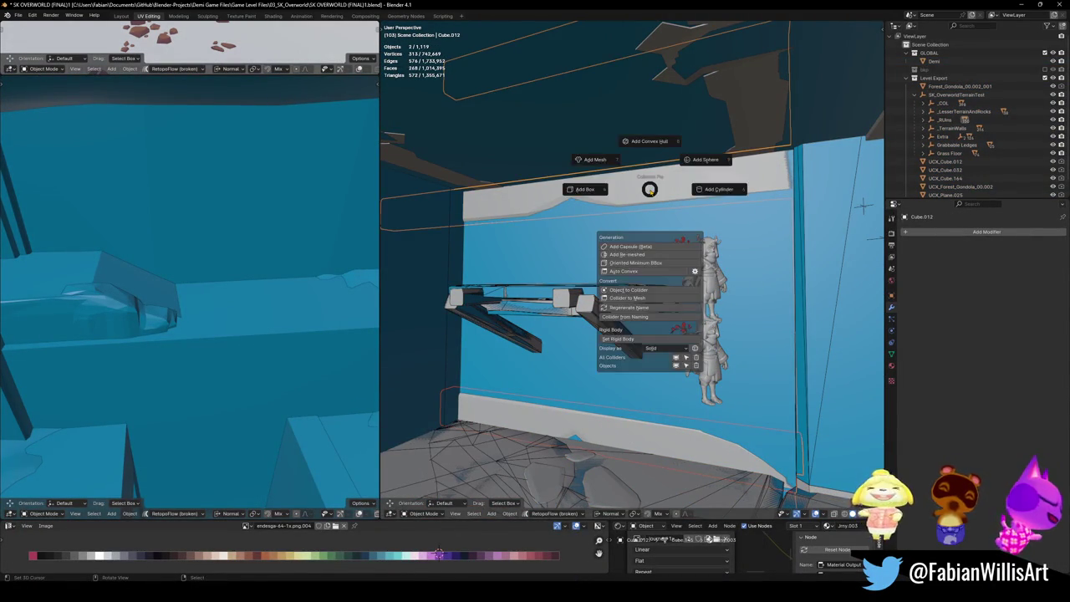
key(alt+a)
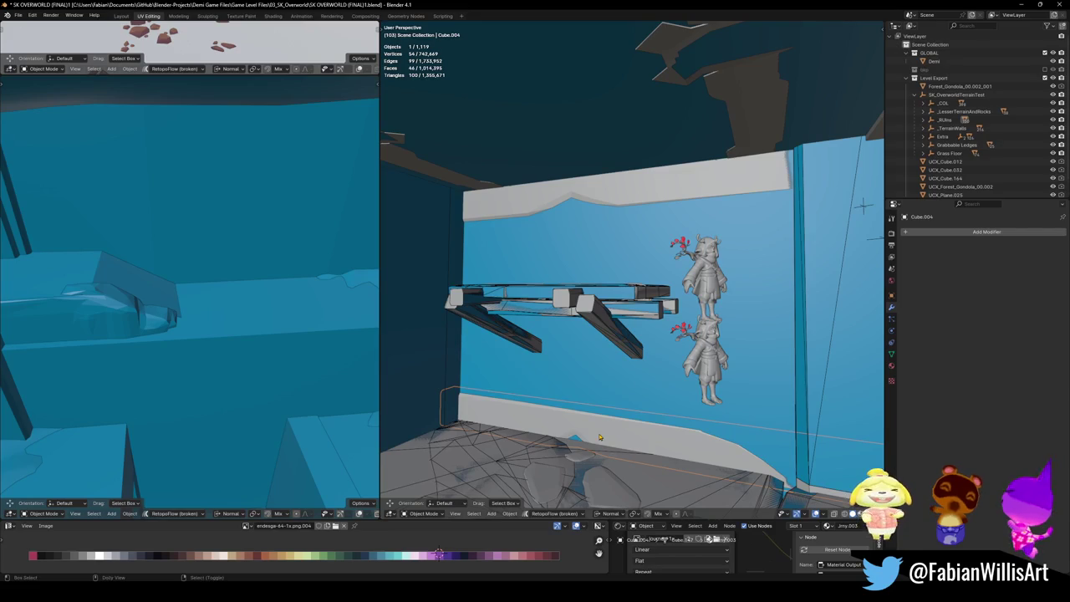
key(shift+alt+c)
click(571, 368)
key(ctrl+s)
Step: Add convex-hull collider UCX_Cube.012_001 on the upper ledge's linked faces, save, then walk the level
key(Tab)
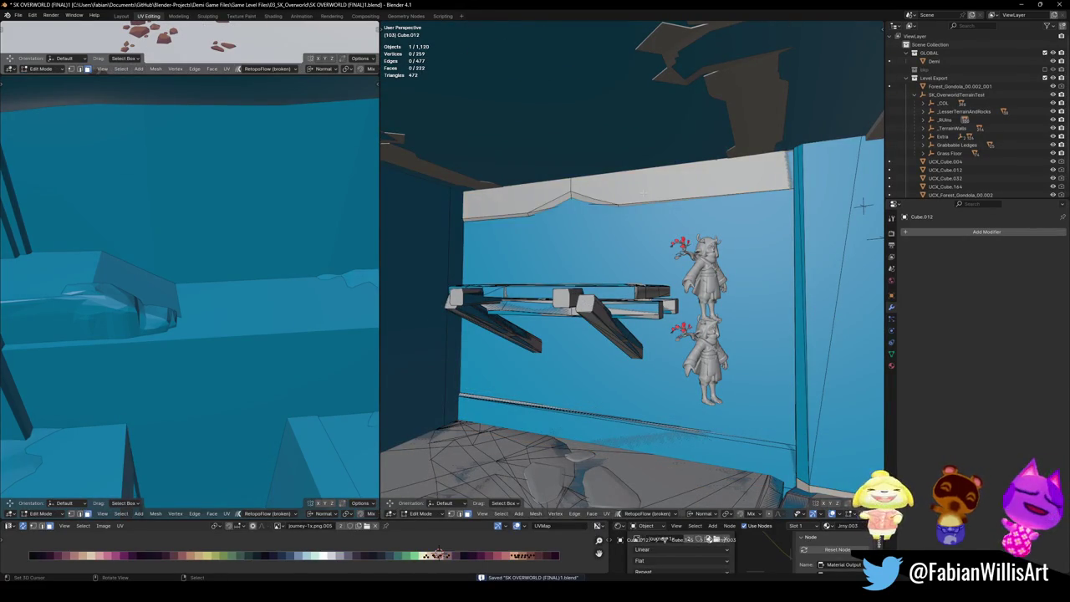
key(l)
key(shift+alt+c)
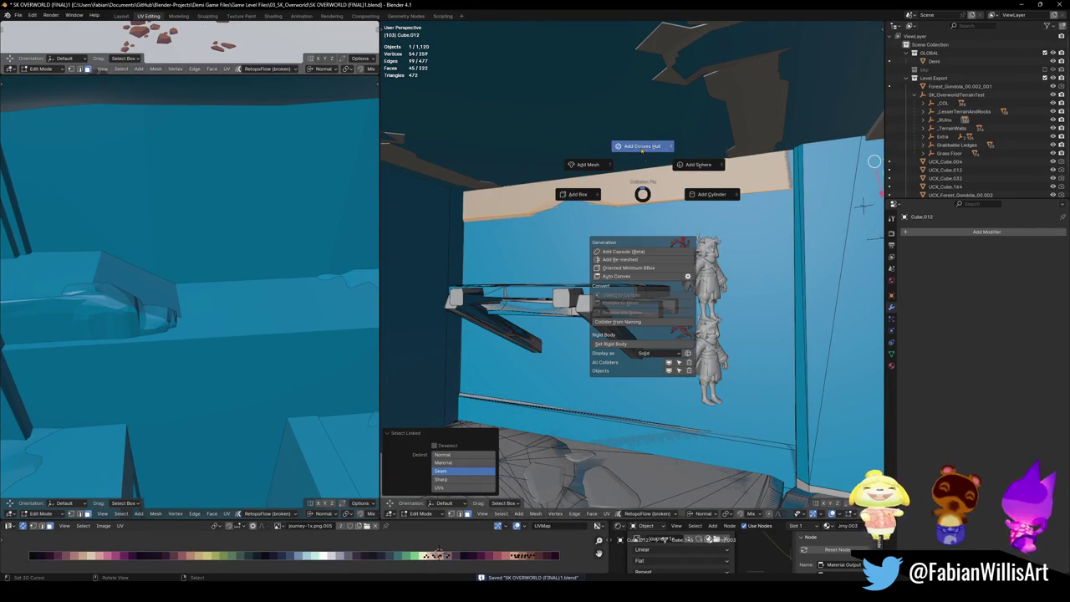
click(641, 146)
key(ctrl+s)
key(shift+grave)
key(w)
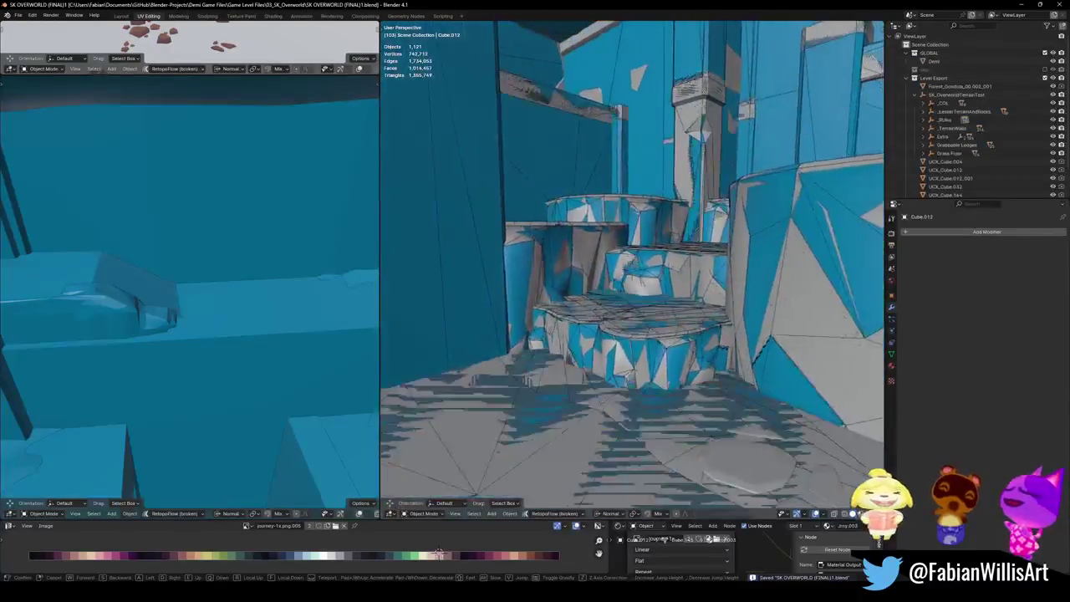
key(w)
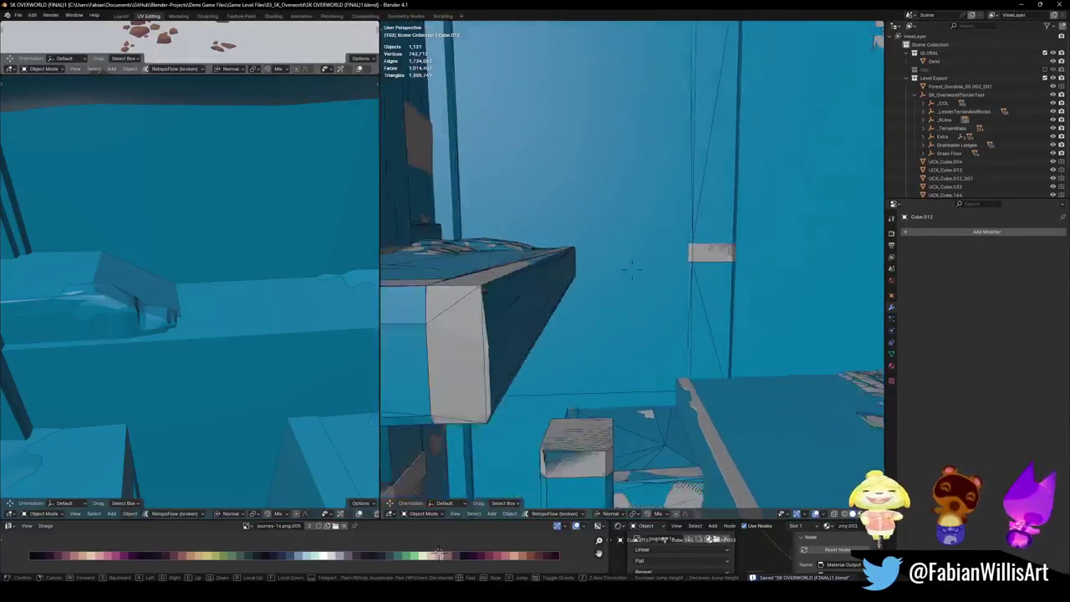
key(w)
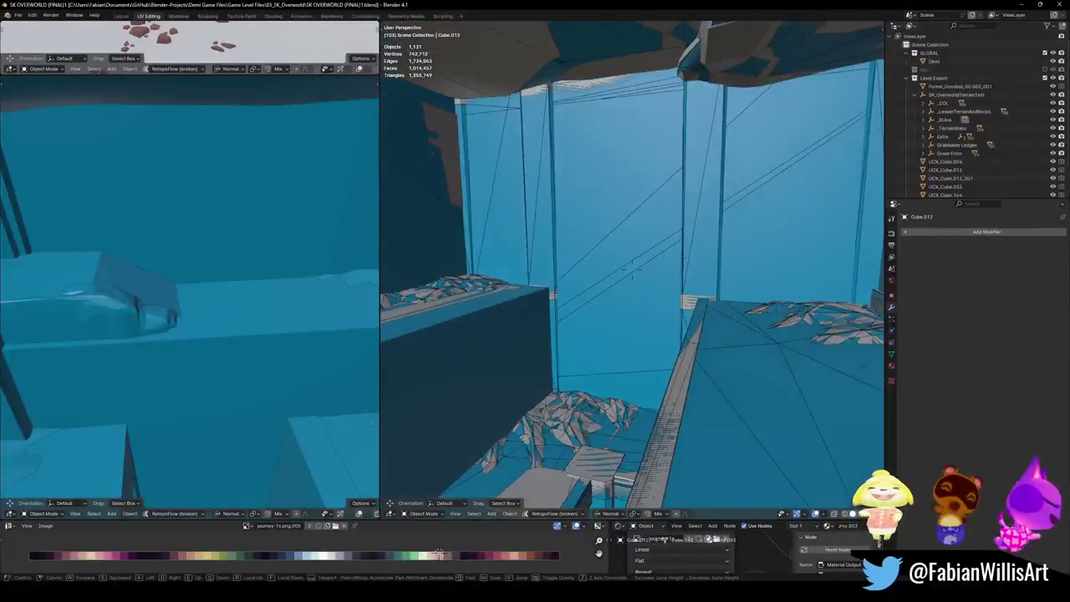
key(w)
key(w)
key(s)
key(w)
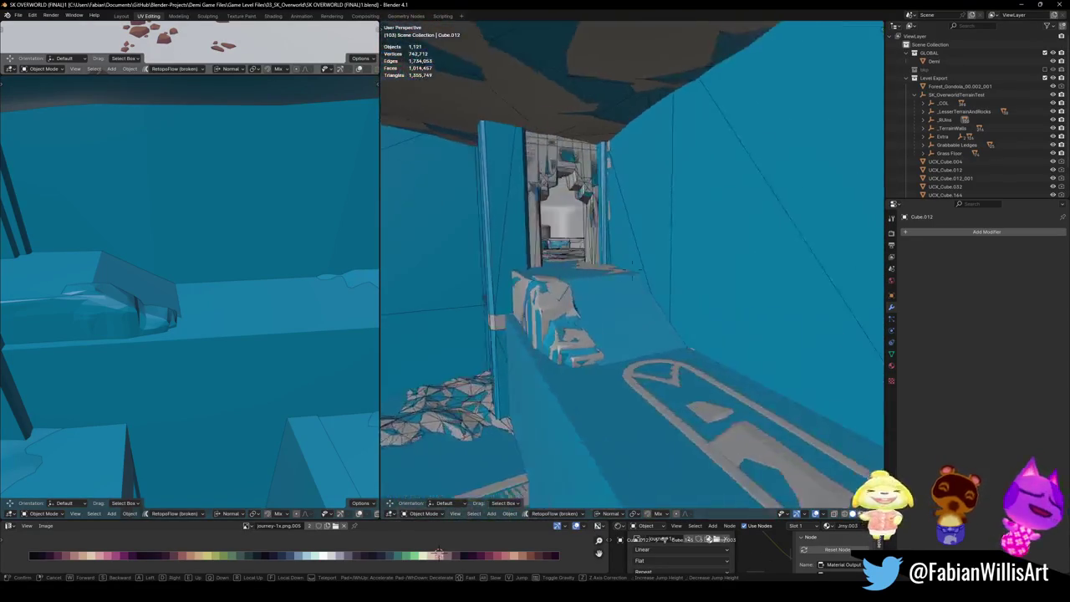
key(w)
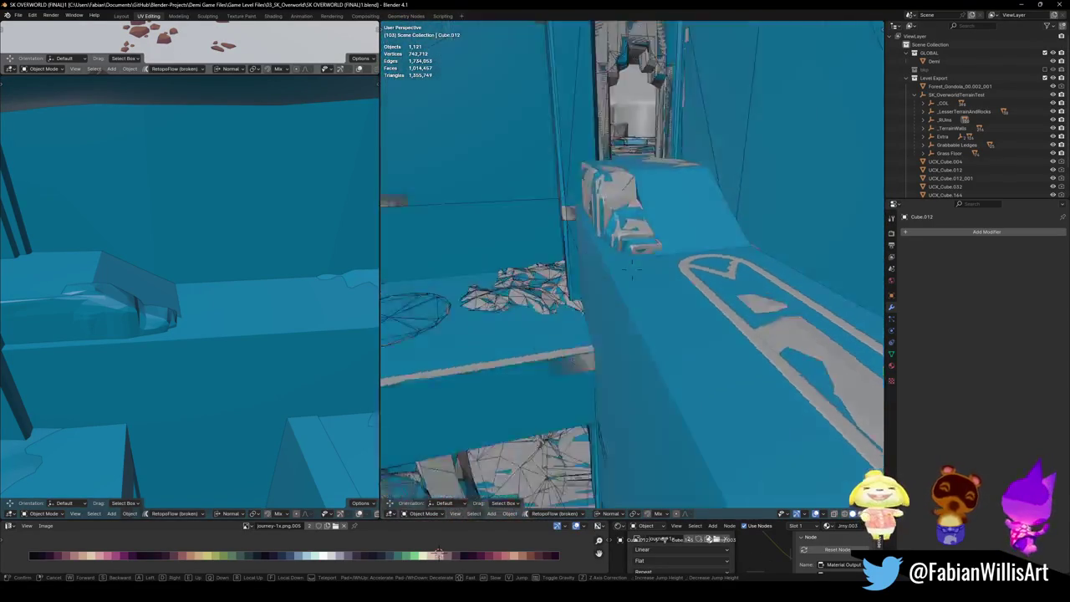
click(561, 268)
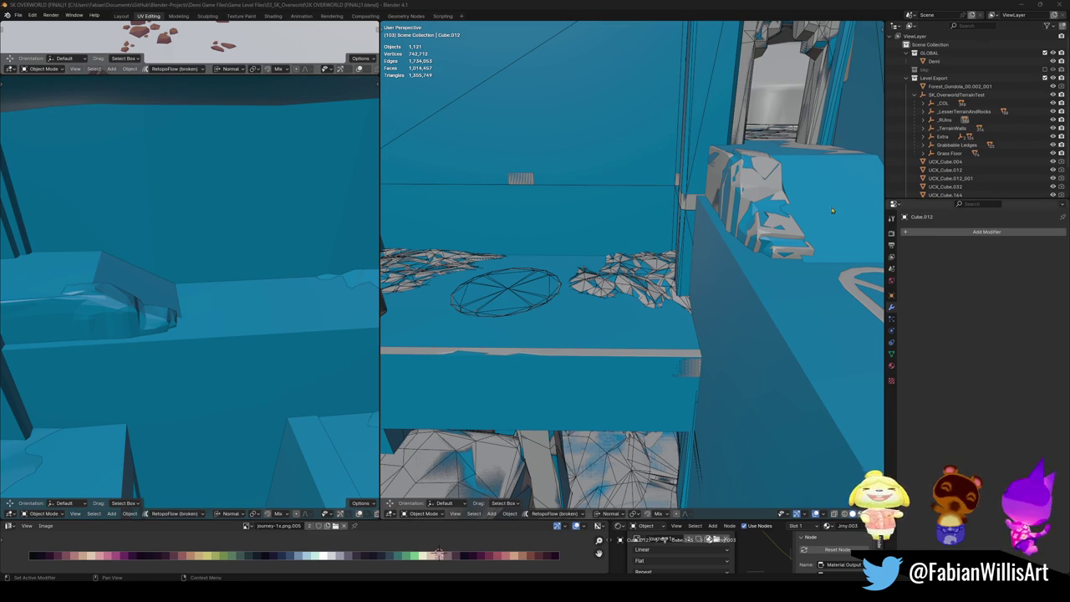
key(shift+grave)
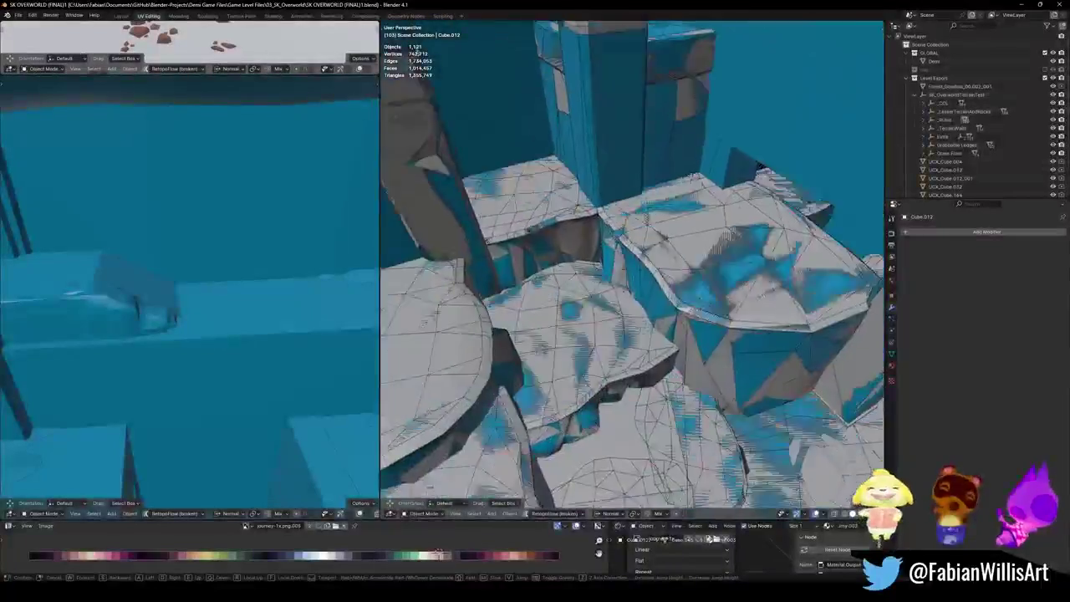
key(w)
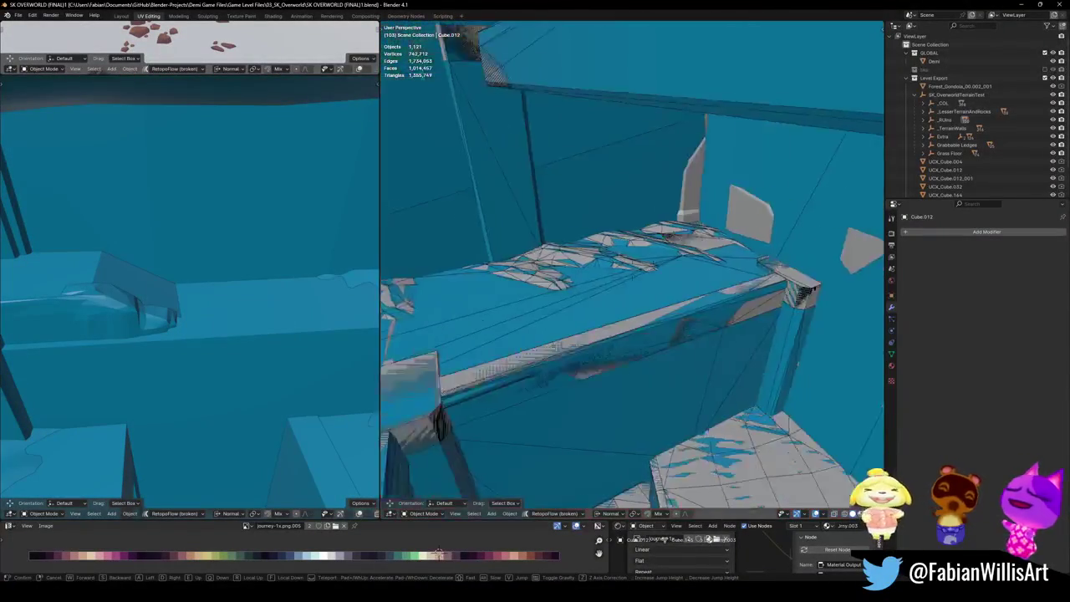
key(w)
key(w)
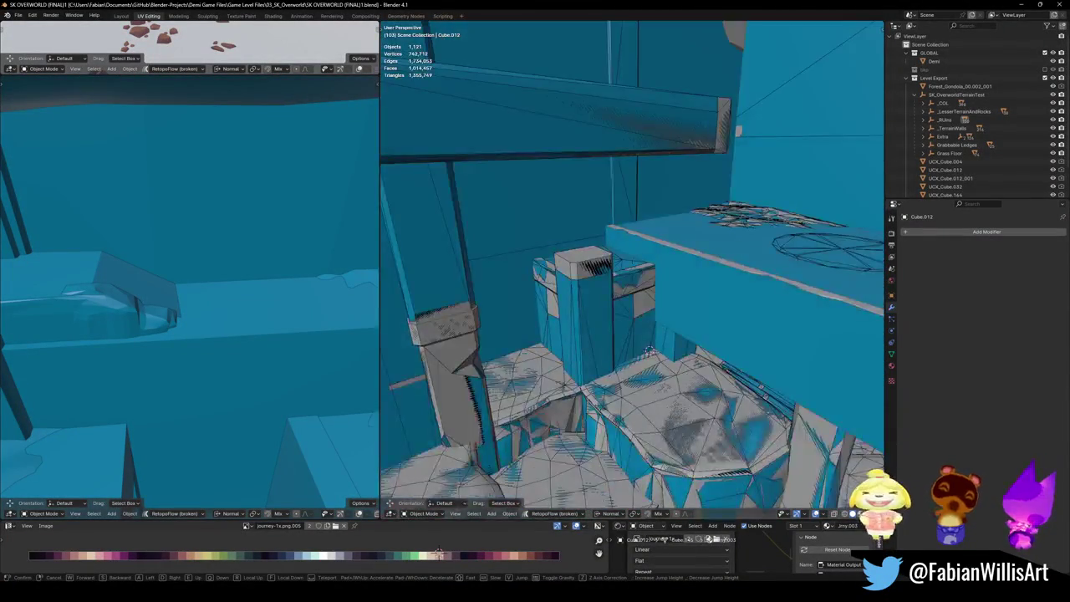
key(w)
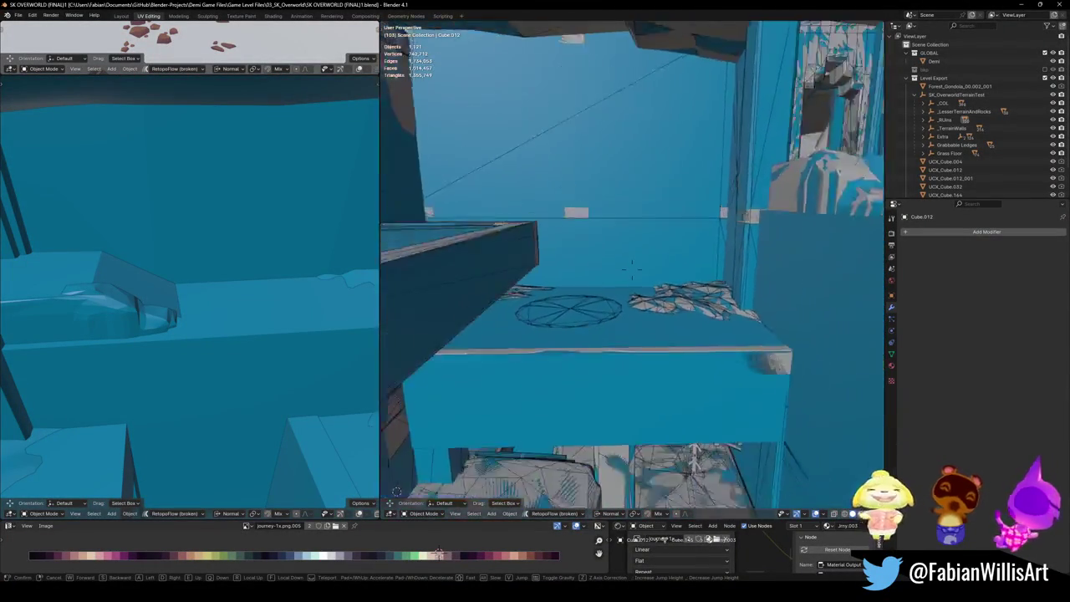
key(w)
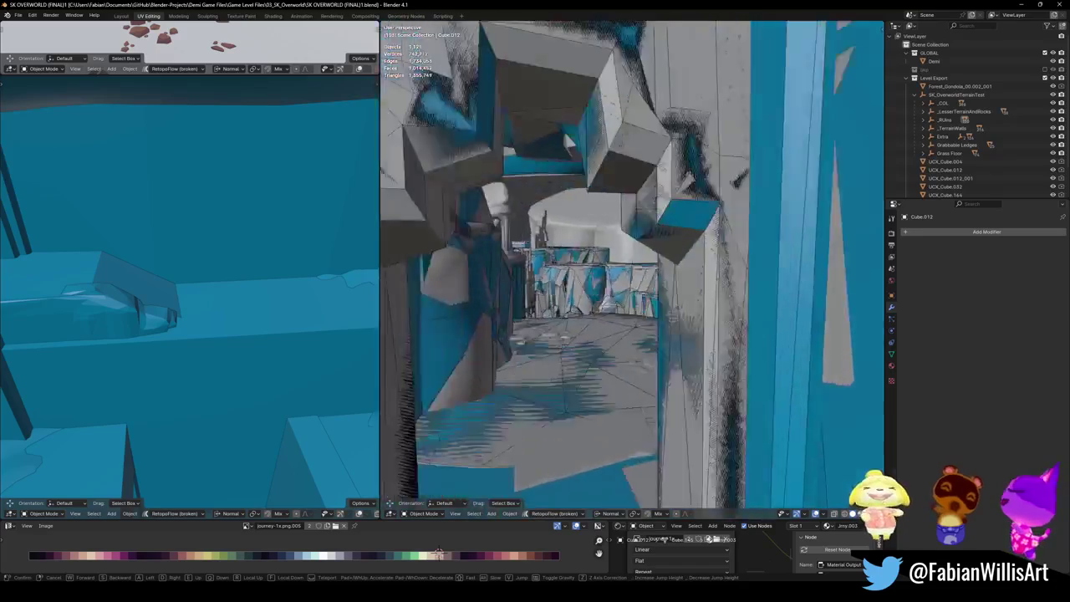
key(w)
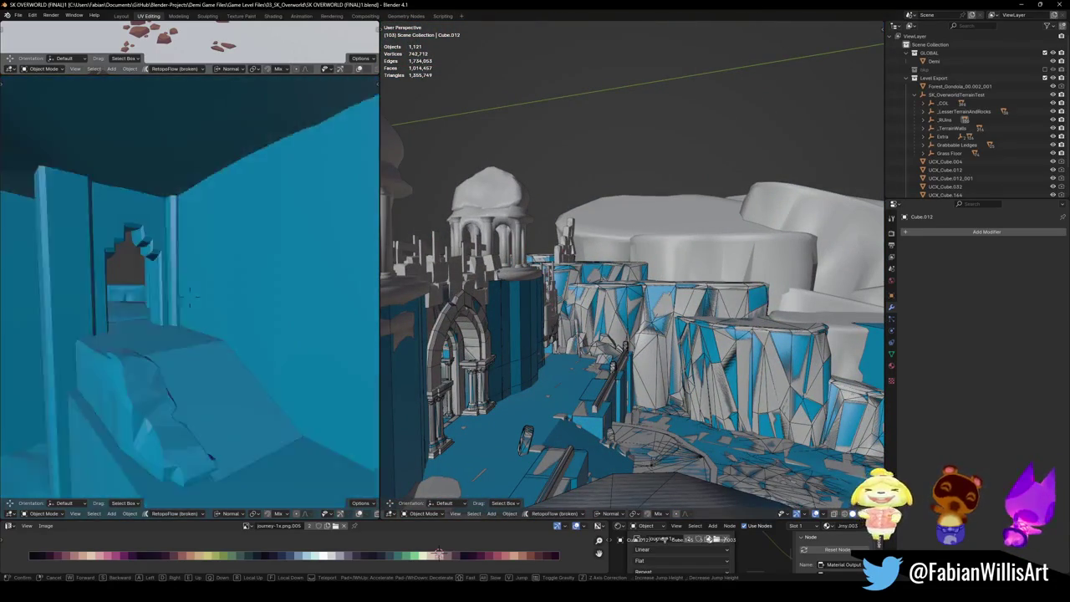
key(w)
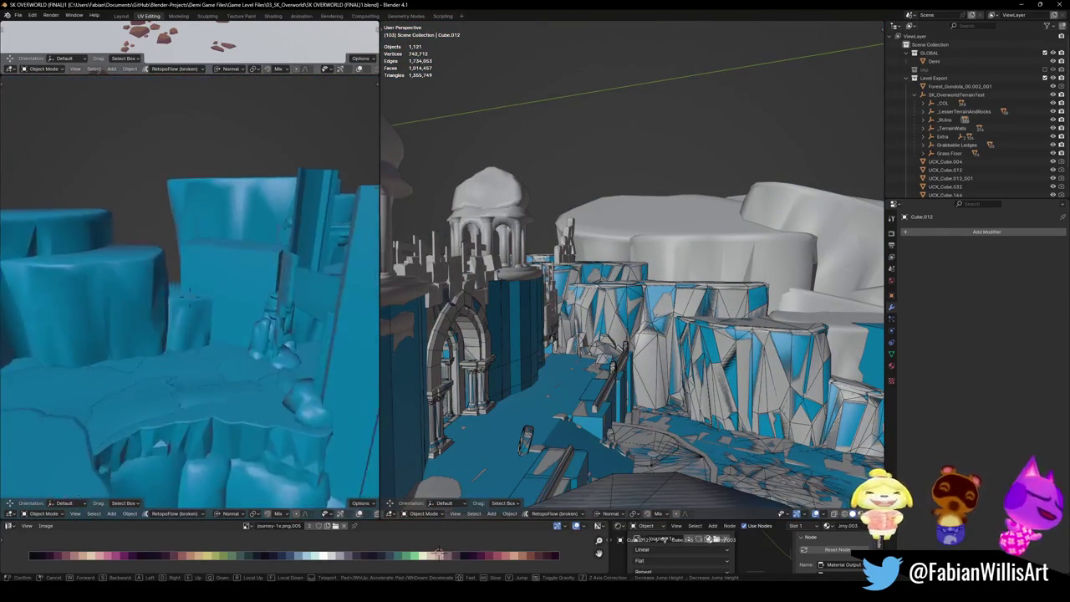
key(w)
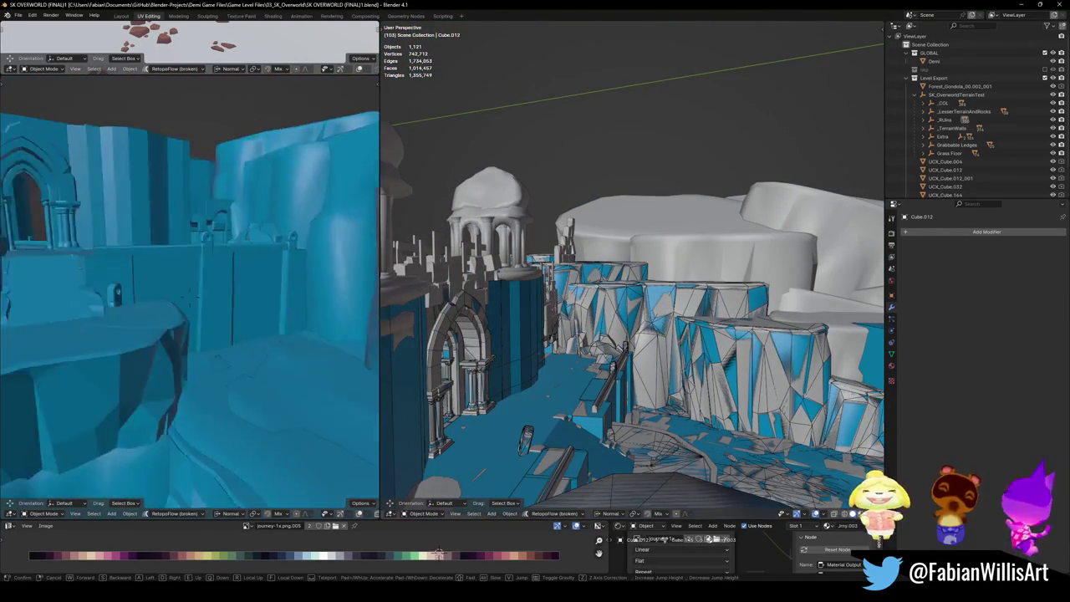
key(w)
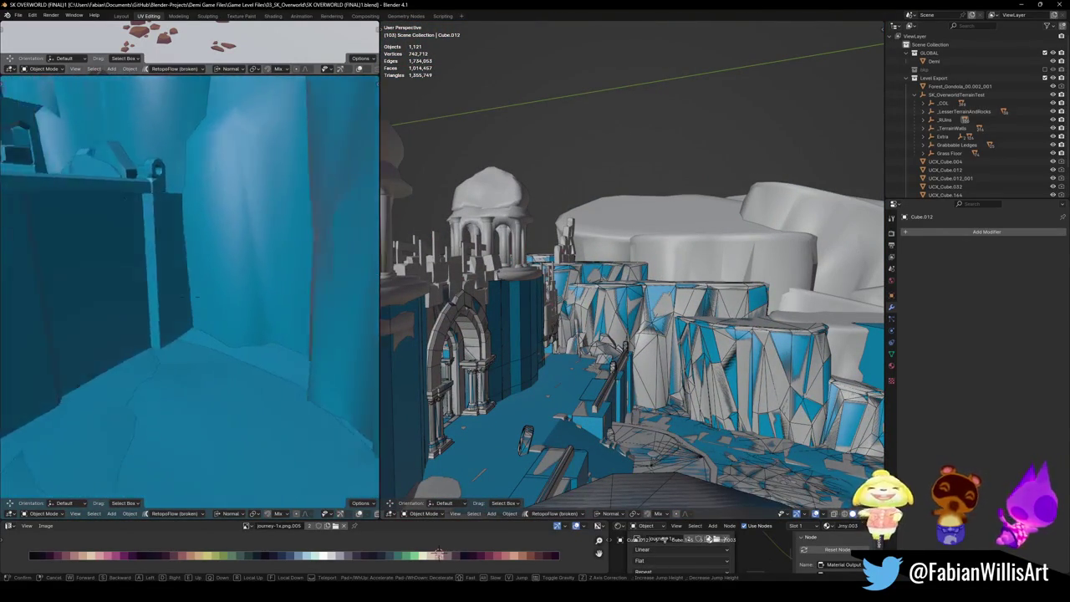
key(w)
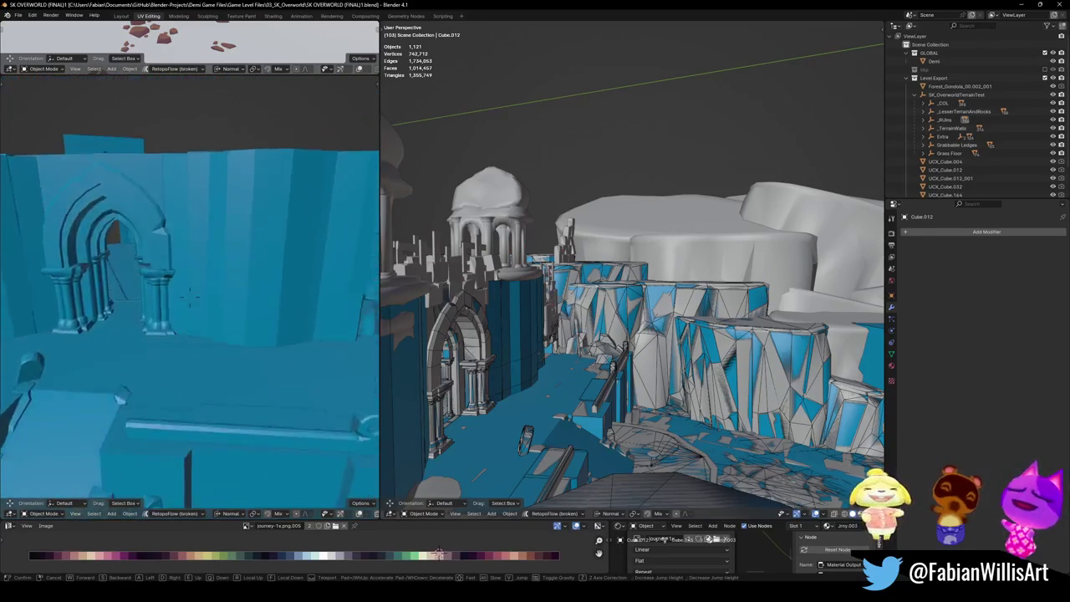
key(w)
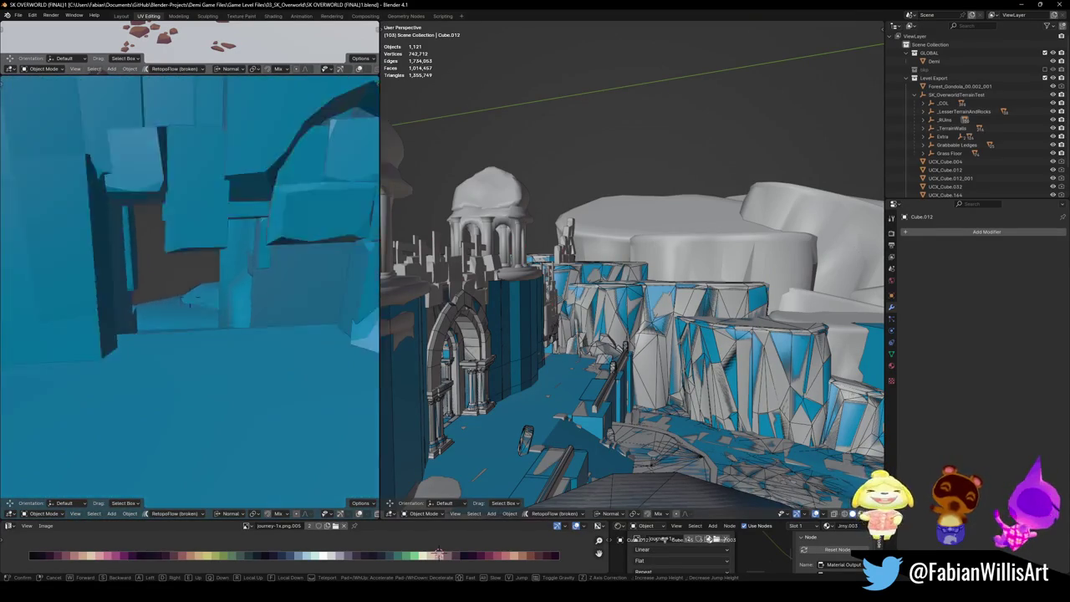
click(183, 323)
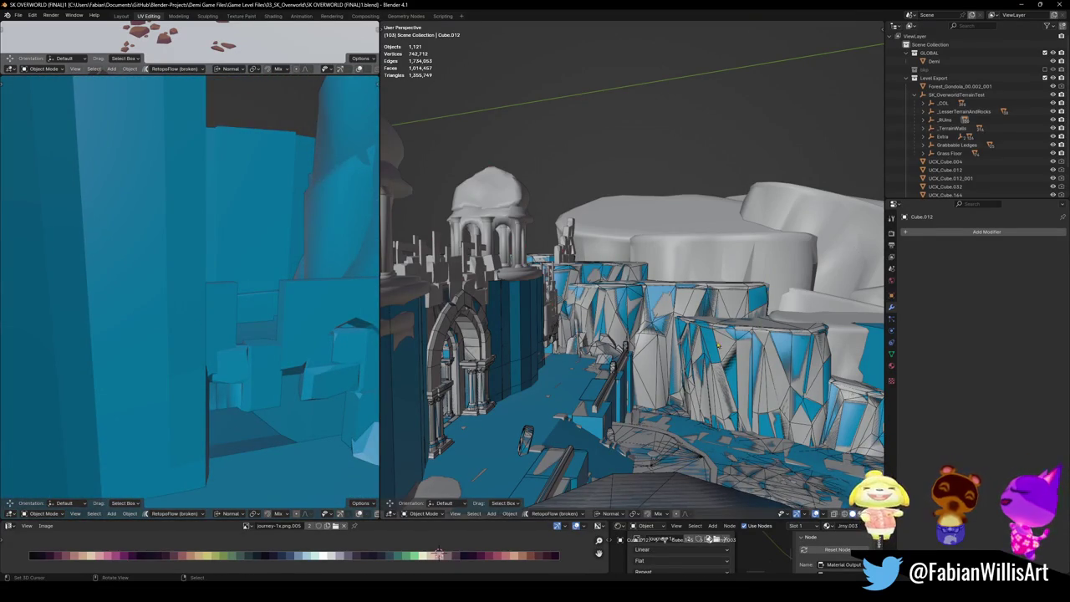
key(shift+grave)
key(w)
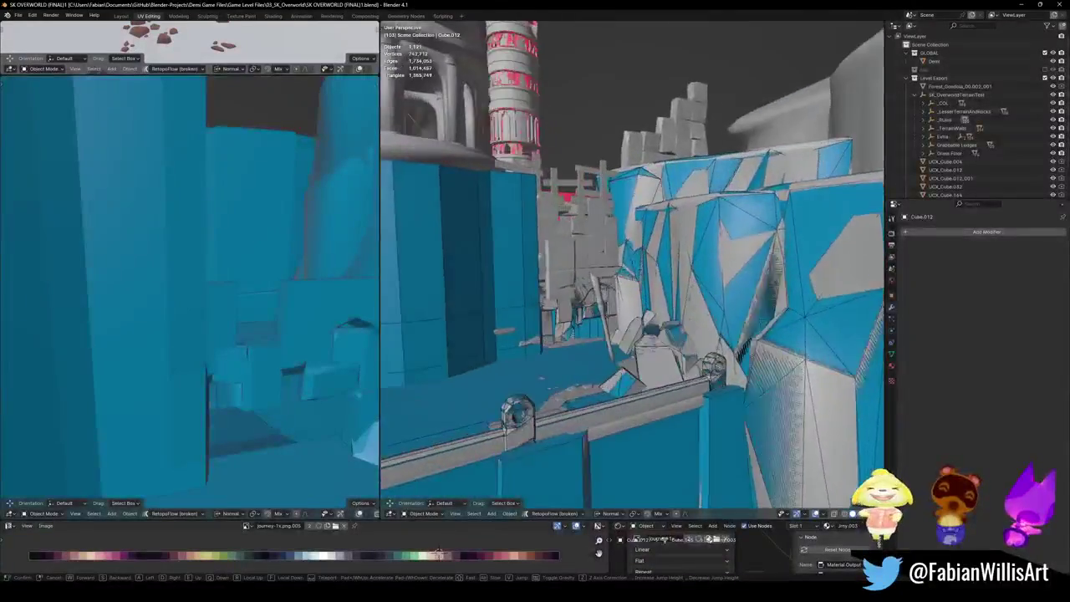
Step: Add a convex-hull collider around the first linked stone block of Cube.083 and save
key(Return)
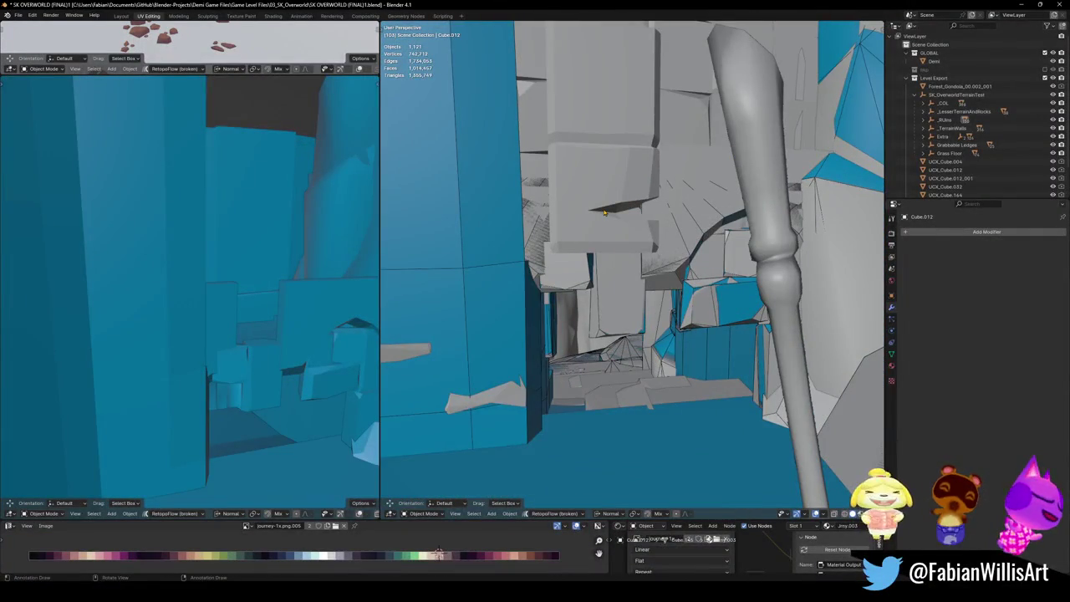
click(618, 259)
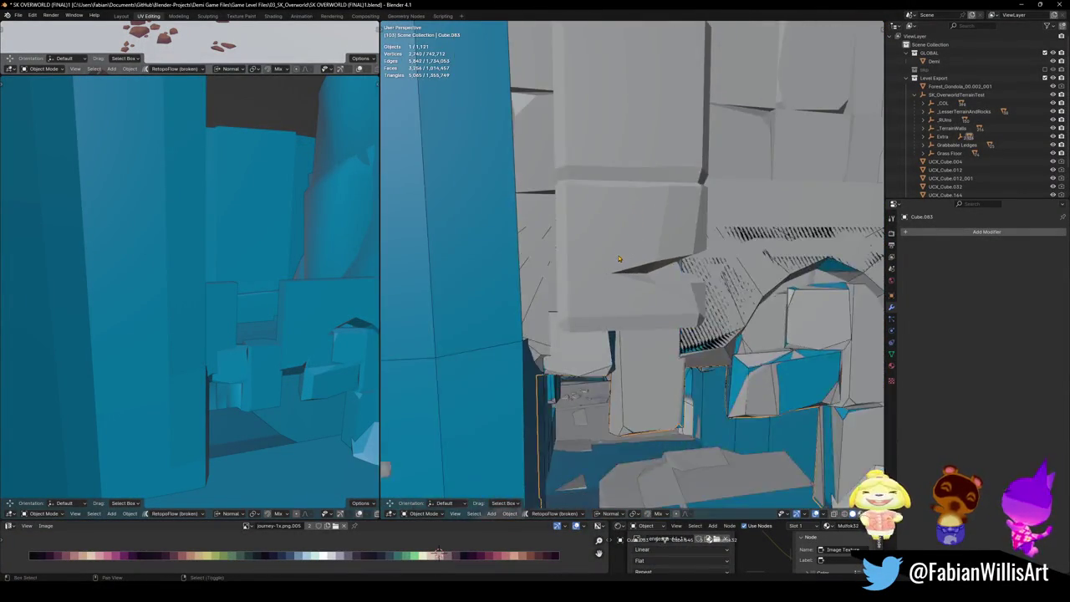
scroll(619, 259, down, 3)
key(Tab)
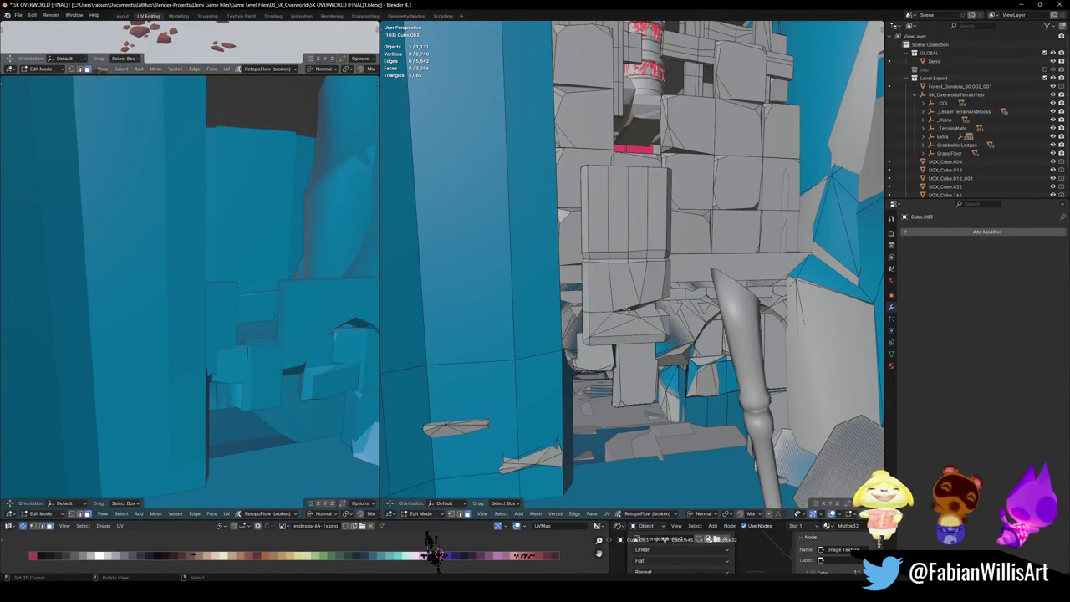
key(l)
mouse_move(626, 311)
middle_down()
mouse_move(605, 324)
mouse_move(636, 316)
middle_up()
key(shift+alt+c)
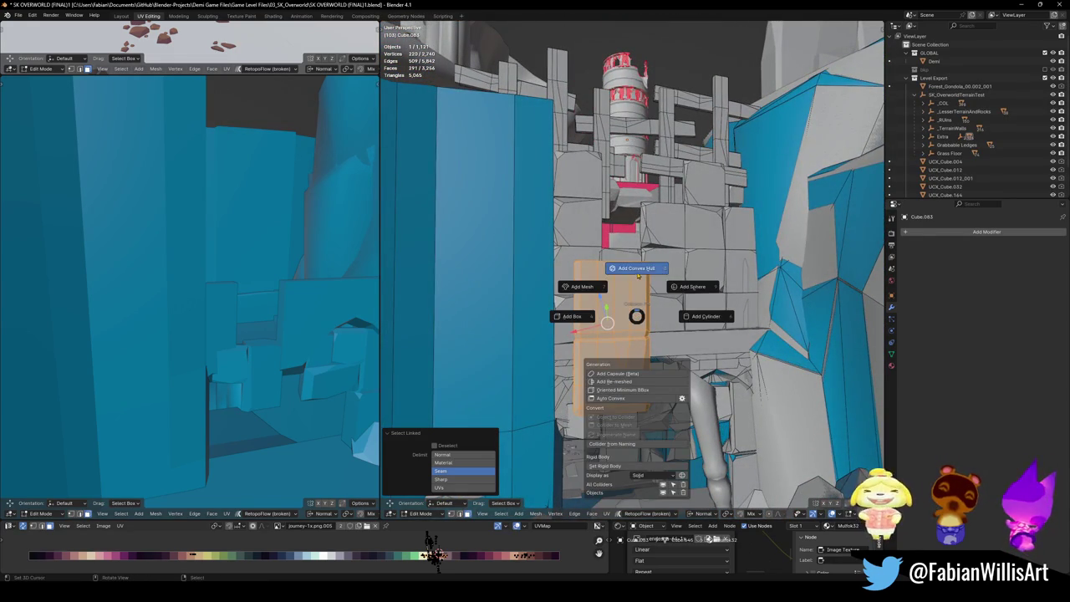
click(636, 269)
key(ctrl+s)
Step: Check the collider in walk mode, then add a convex hull for the next Cube.083 blocks and save
key(shift+grave)
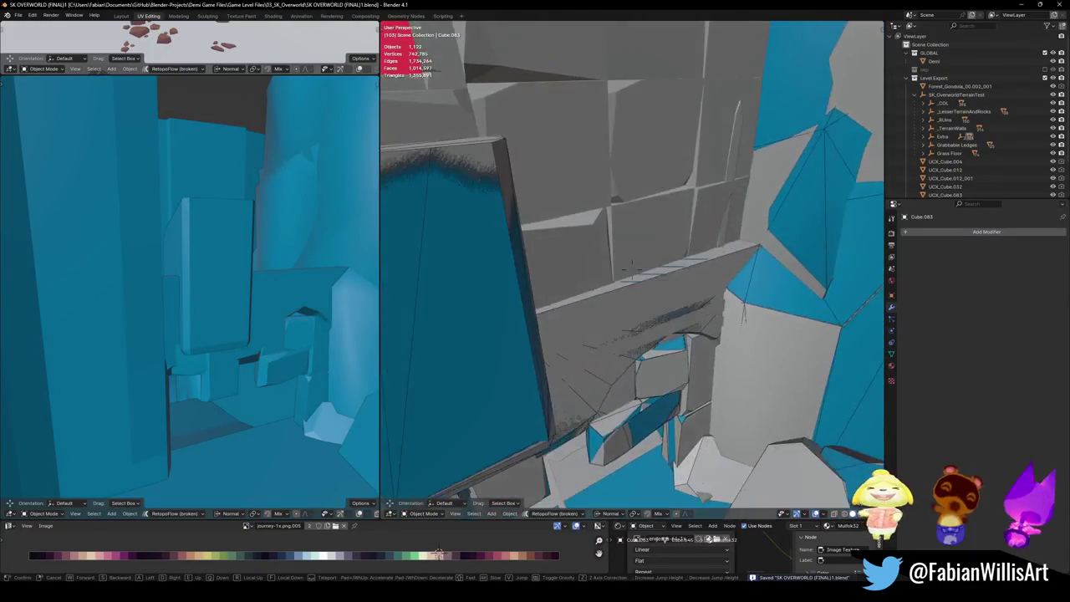
click(694, 356)
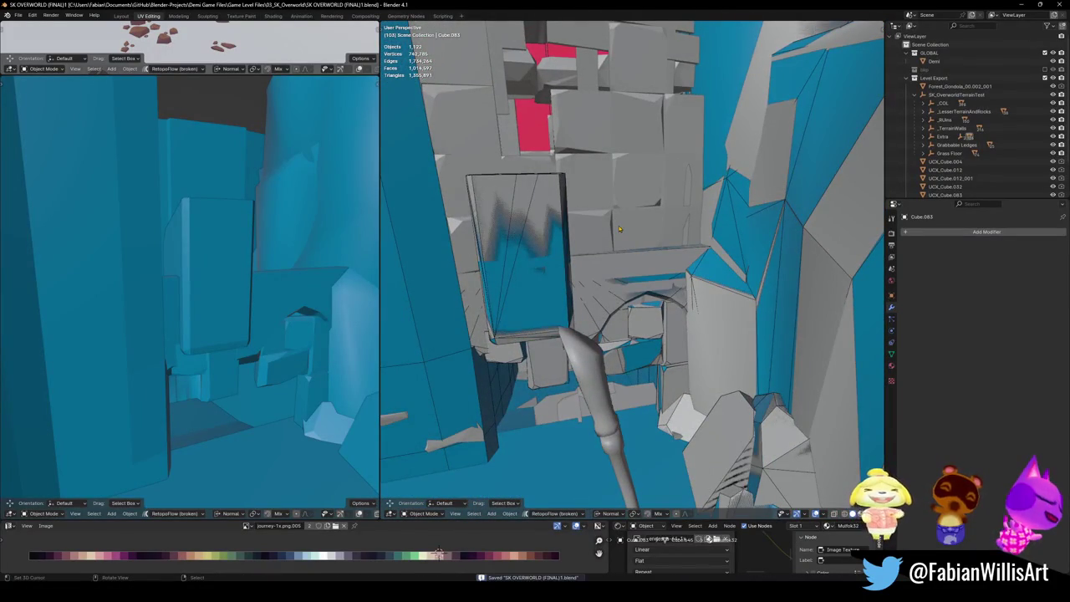
click(552, 232)
key(Tab)
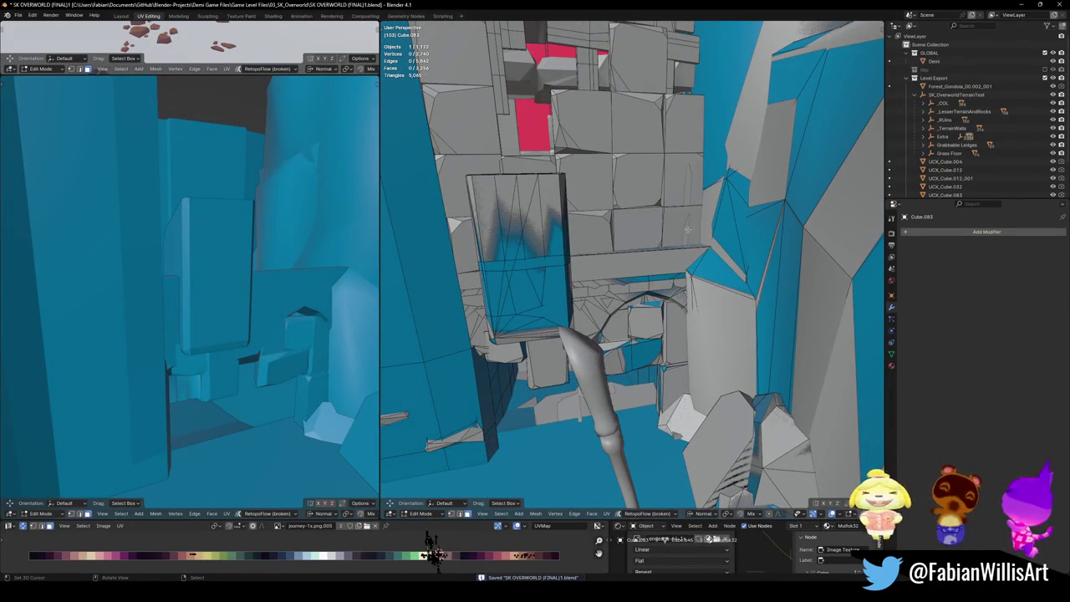
key(l)
key(l)
key(l)
key(l)
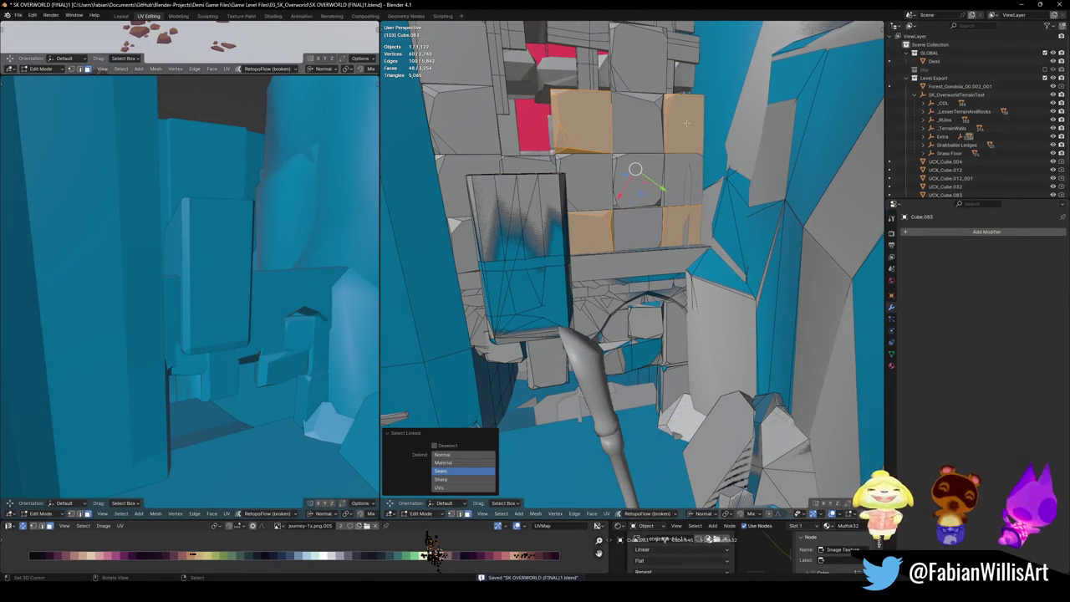
key(shift+c)
click(683, 95)
mouse_move(683, 95)
middle_down()
mouse_move(599, 247)
mouse_move(642, 299)
middle_up()
key(ctrl+s)
Step: Add a third convex-hull collider around another linked Cube.083 block, clear the selection and save
key(Tab)
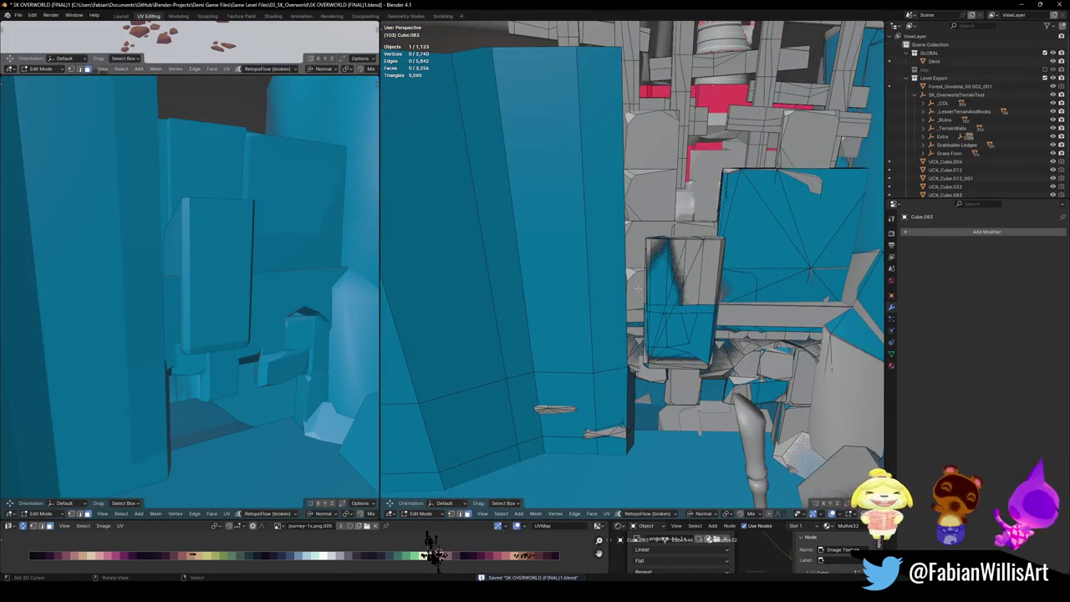
key(l)
key(shift+c)
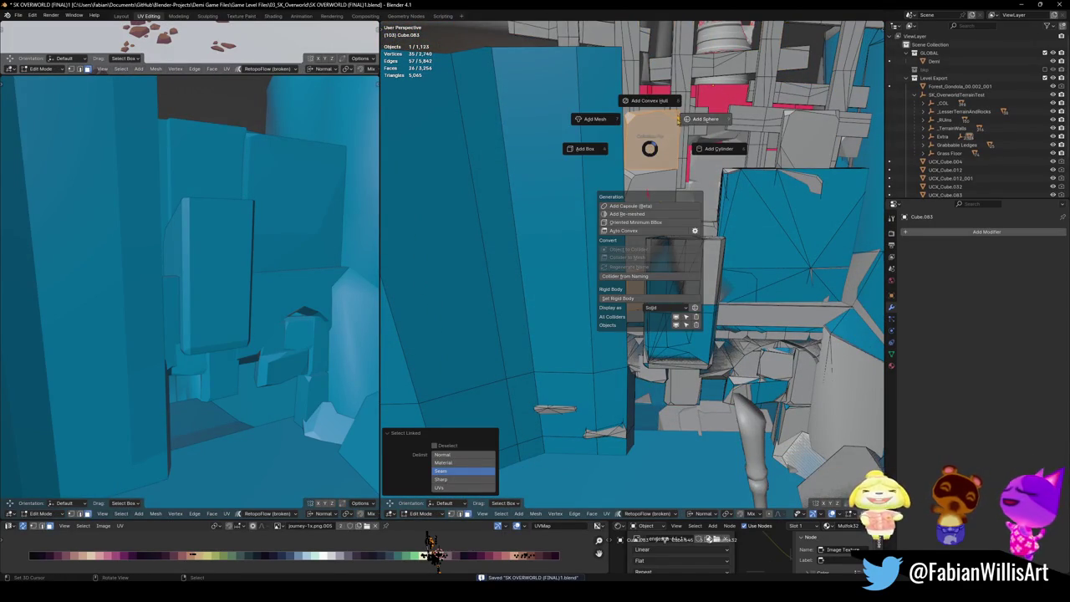
click(660, 103)
key(alt+a)
key(ctrl+s)
scroll(735, 219, up, 5)
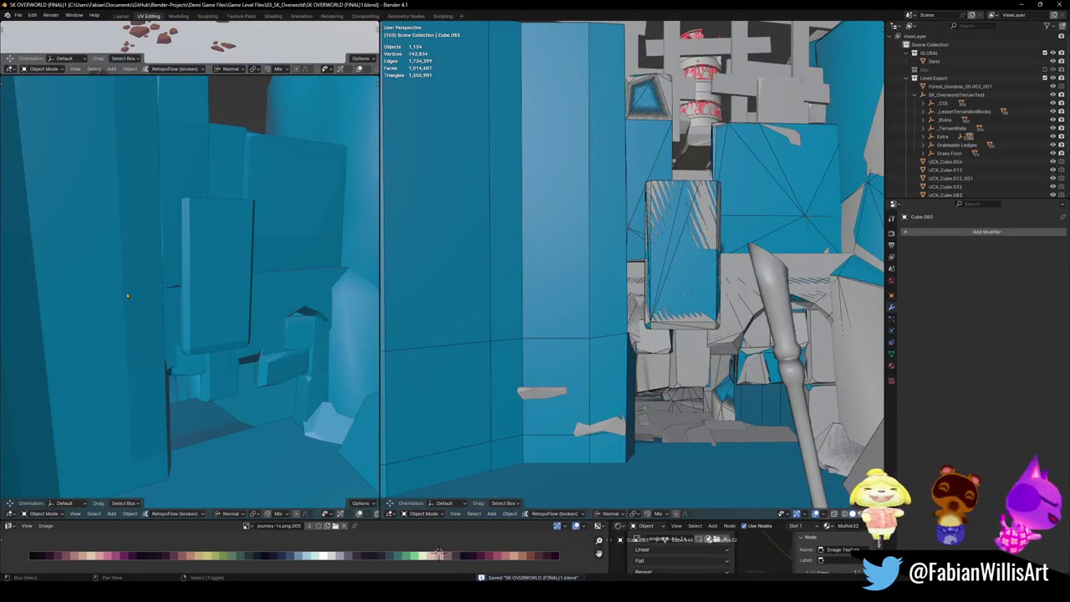
shift+middle_drag(659, 361, 660, 369)
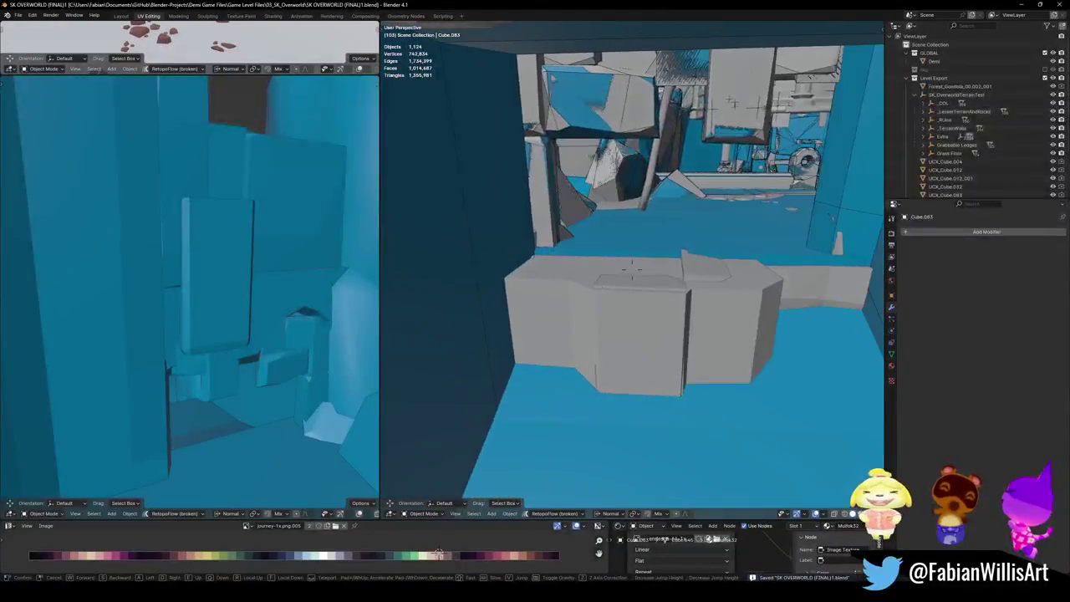
click(653, 344)
click(656, 326)
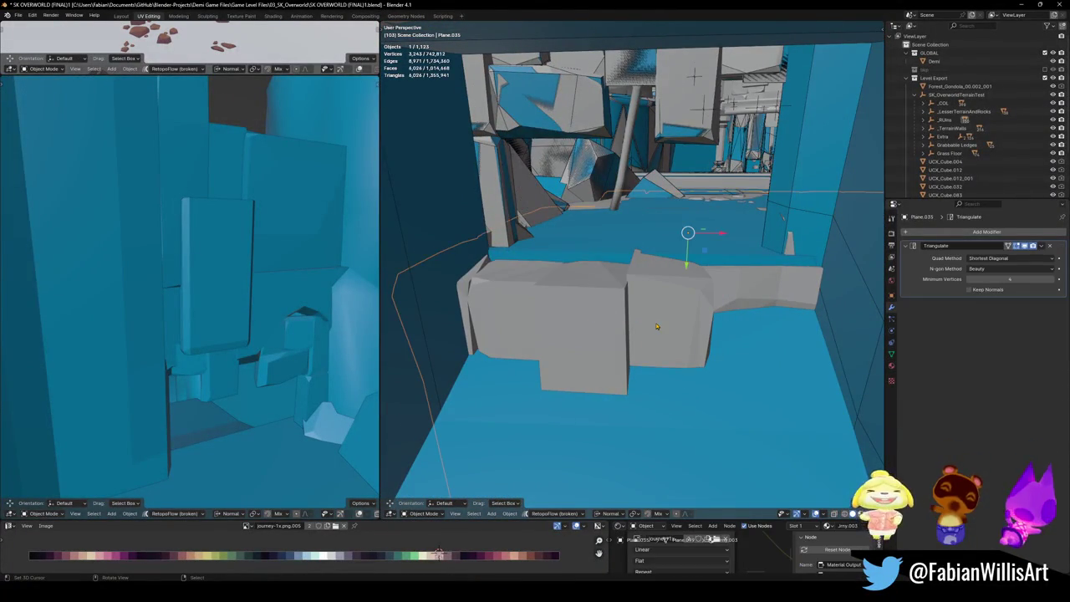
middle_drag(656, 308, 154, 330)
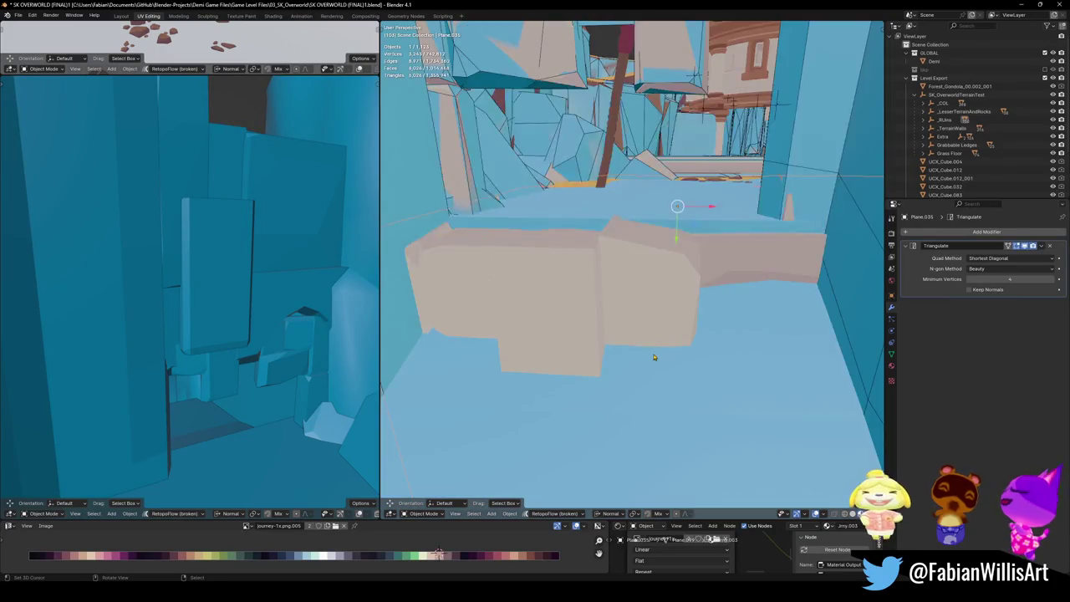
middle_drag(768, 292, 673, 253)
click(673, 253)
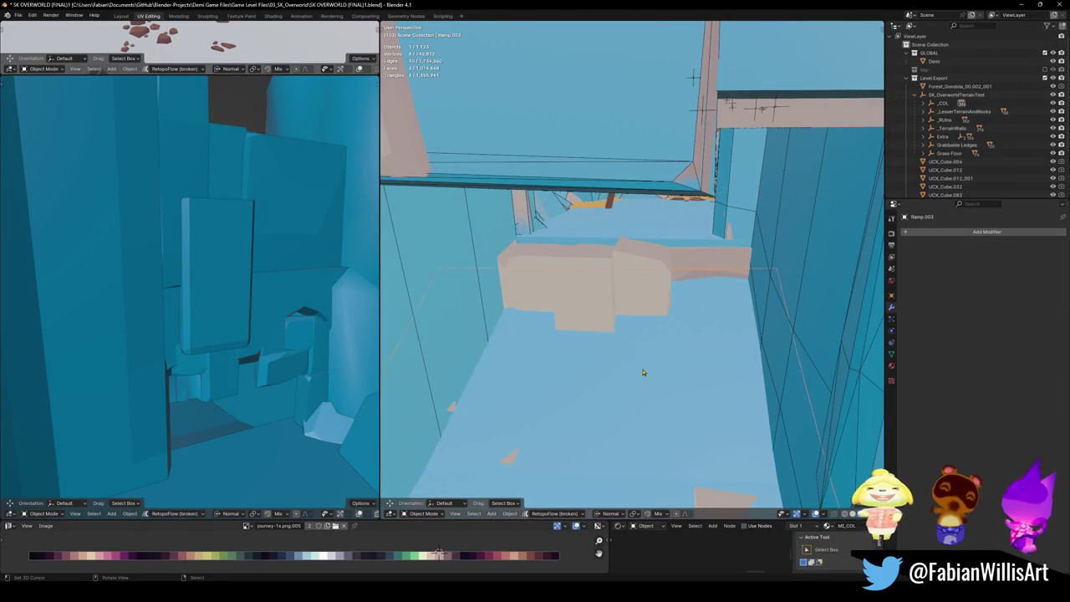
scroll(670, 232, down, 2)
scroll(643, 267, down, 2)
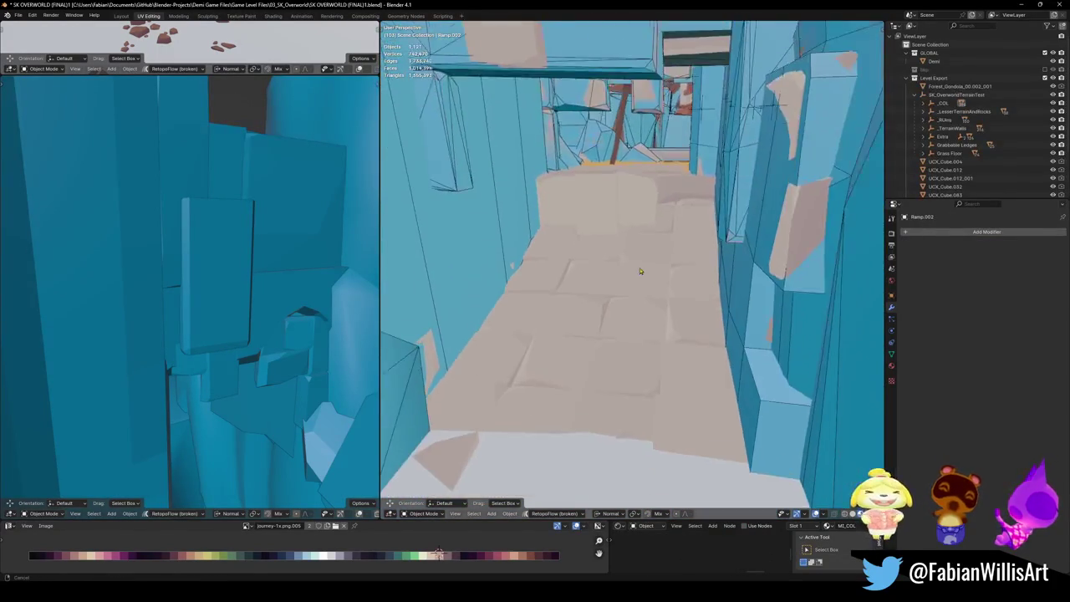
scroll(635, 251, down, 2)
scroll(619, 337, down, 2)
click(620, 337)
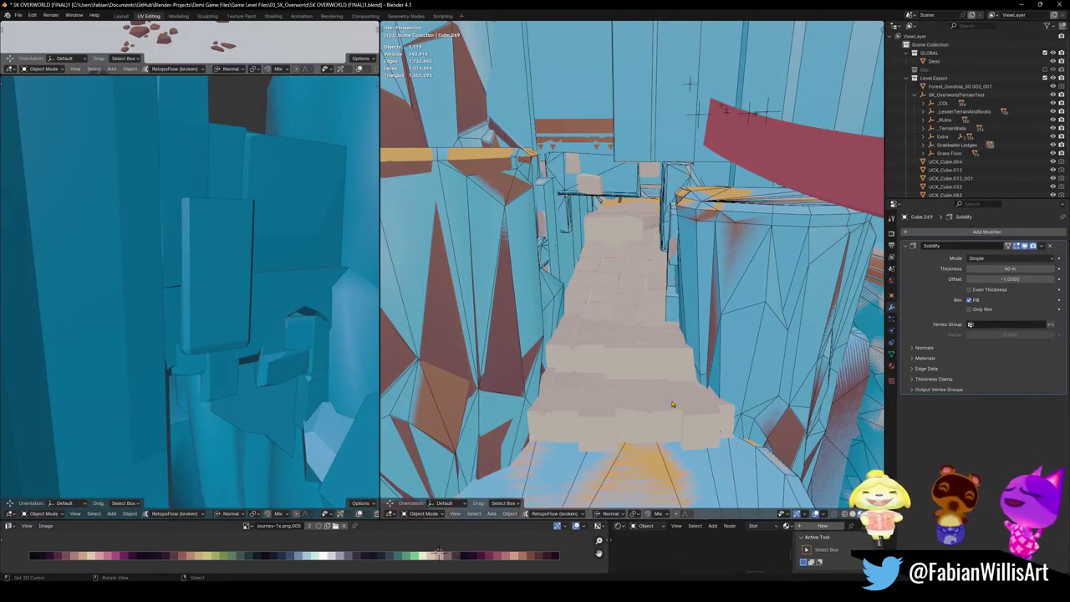
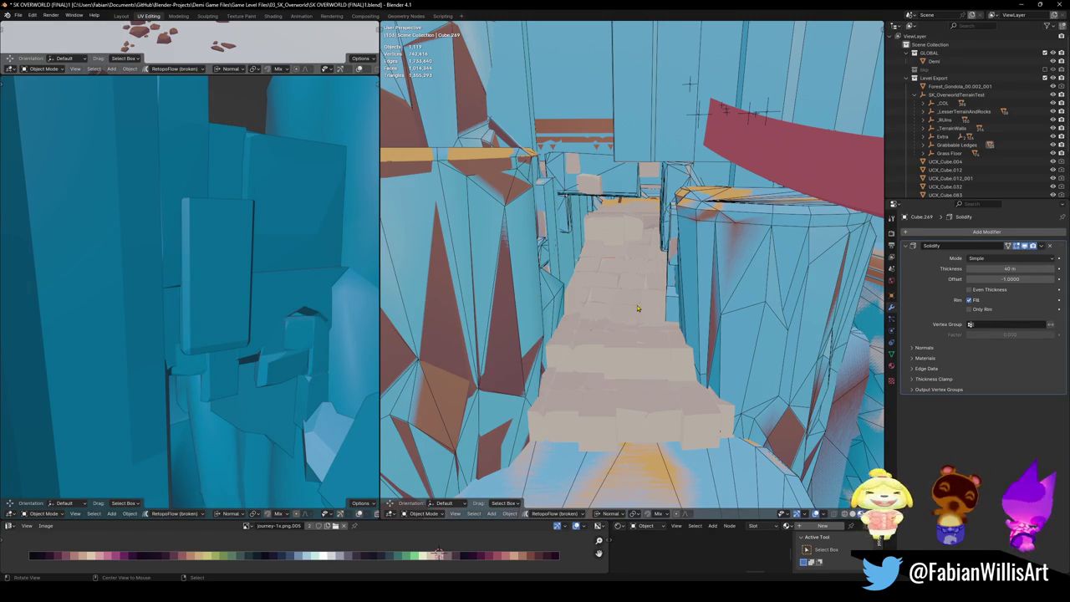
Step: Zoom in and select the stair block in the corridor, viewing it from above
scroll(637, 308, up, 3)
scroll(631, 251, up, 2)
scroll(627, 209, up, 2)
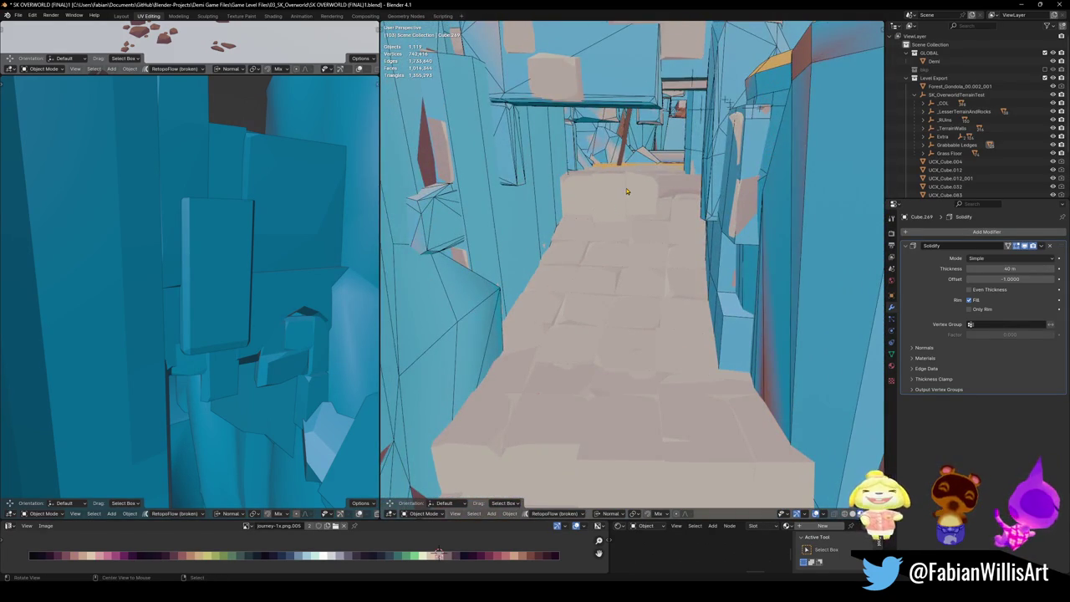
scroll(627, 191, up, 3)
scroll(657, 279, up, 3)
scroll(655, 283, up, 1)
click(655, 284)
scroll(655, 284, down, 3)
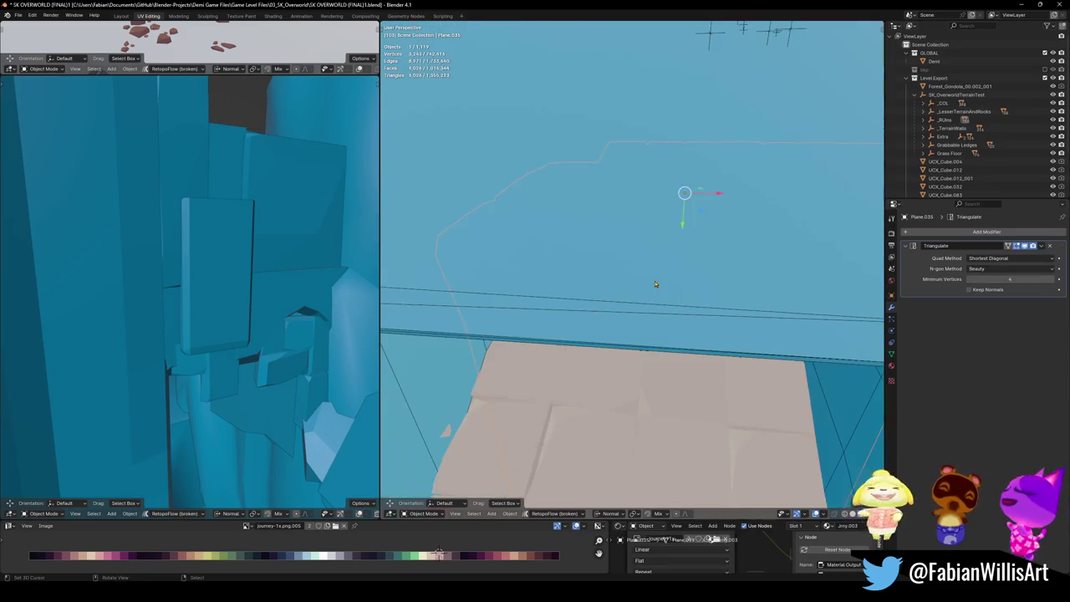
scroll(656, 351, down, 3)
scroll(659, 356, down, 1)
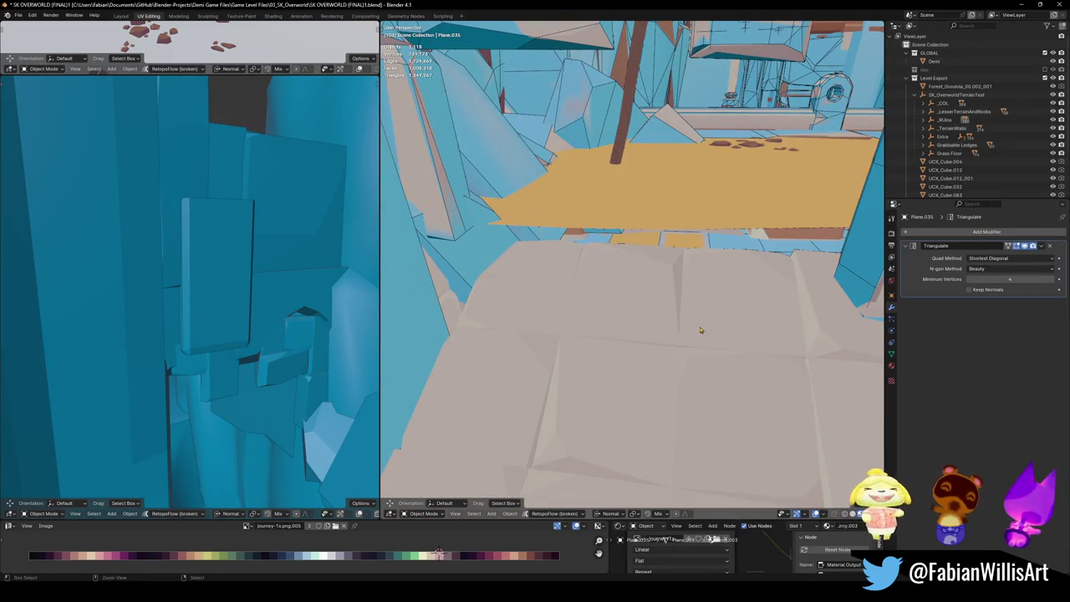
scroll(699, 332, up, 3)
scroll(675, 250, down, 3)
click(661, 279)
mouse_move(661, 279)
middle_down()
mouse_move(652, 294)
mouse_move(645, 269)
middle_up()
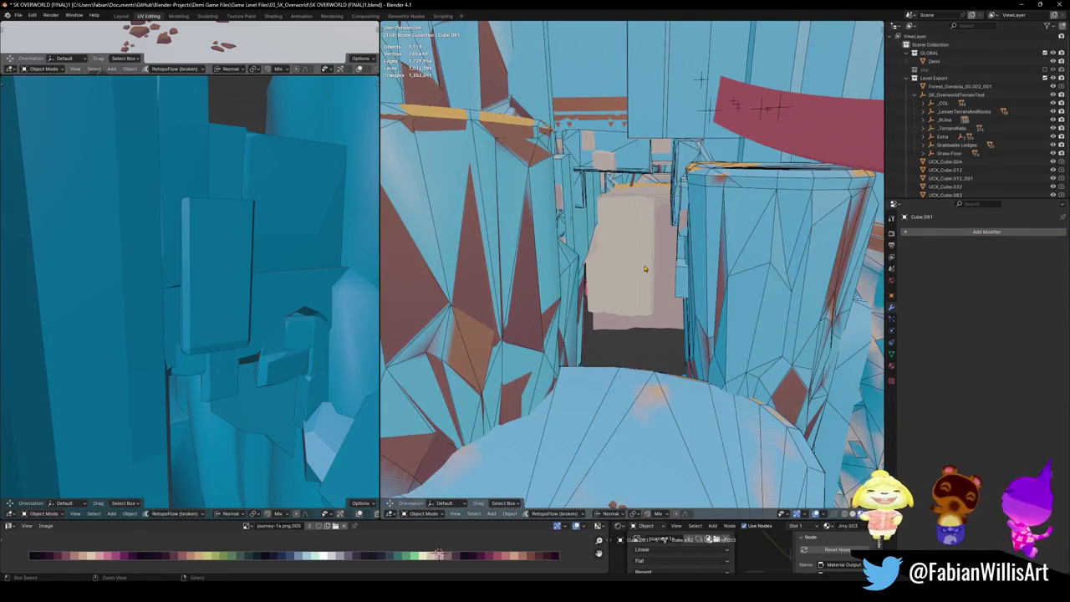
Step: Unhide the stone stairs and save the file
key(alt+h)
scroll(635, 237, up, 1)
scroll(639, 242, up, 2)
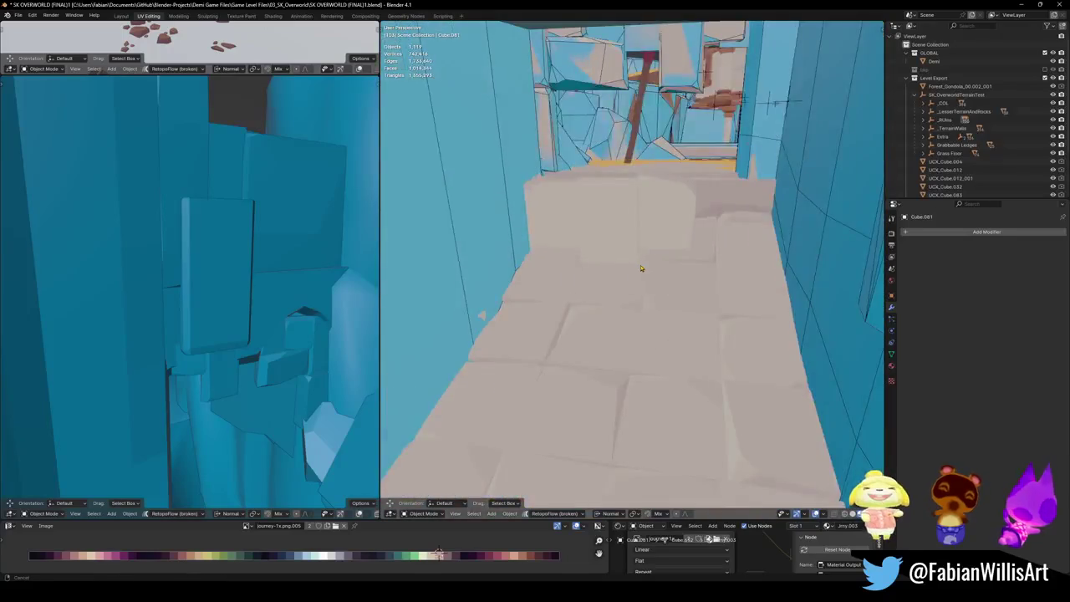
scroll(640, 250, down, 1)
key(ctrl+s)
Step: Fly first-person past the stairs, then back up over the courtyard, and keep that view
key(shift+grave)
key(w)
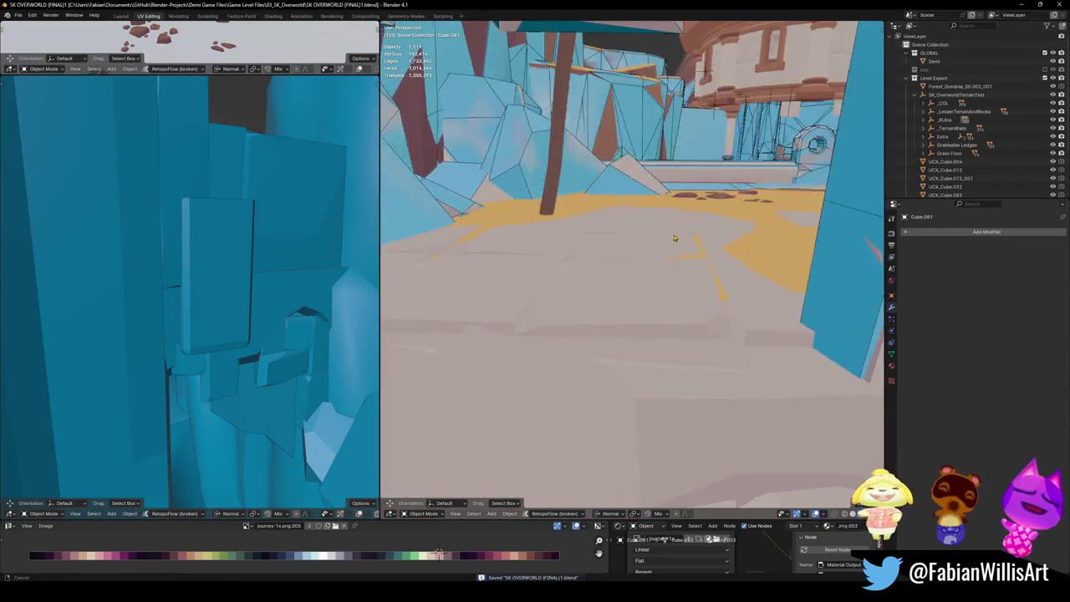
key(s)
click(622, 319)
Step: Select all meshes sharing the terrain collider's material, move them to Collisions, and hide them
click(622, 318)
key(q)
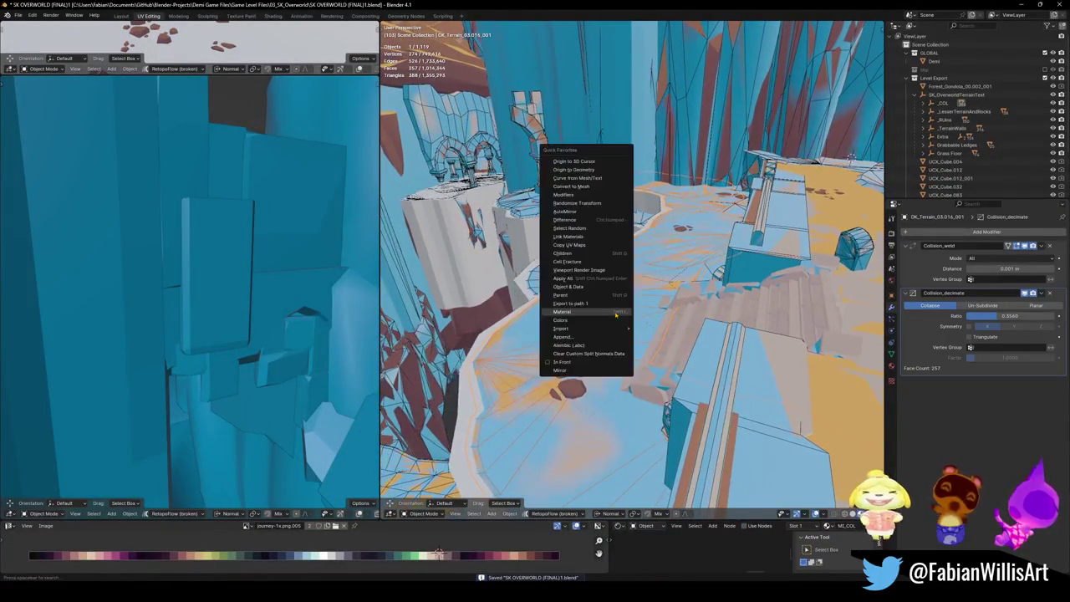
click(613, 313)
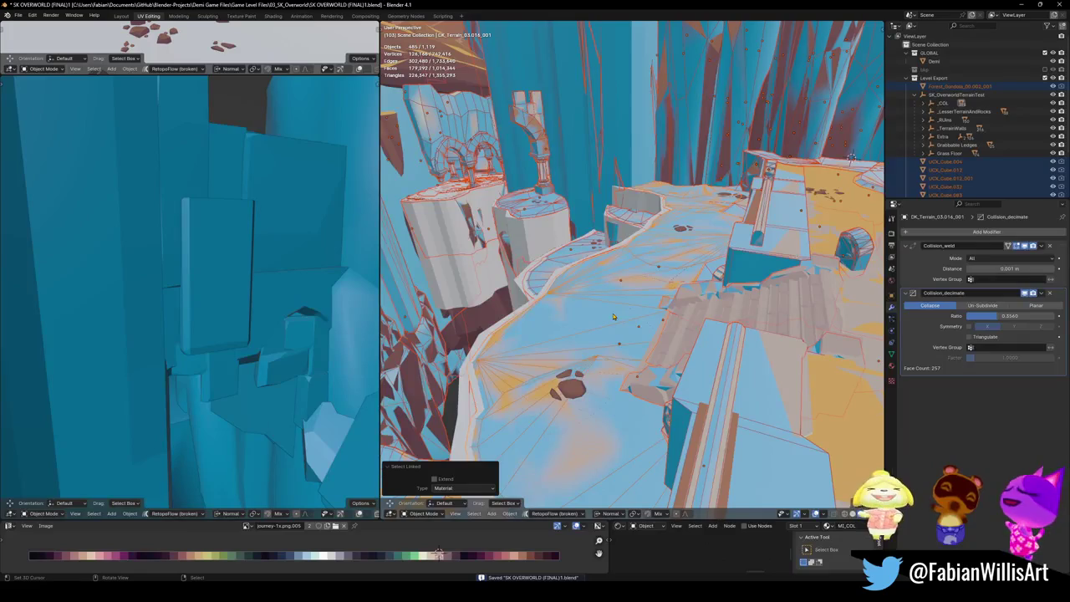
key(m)
click(603, 314)
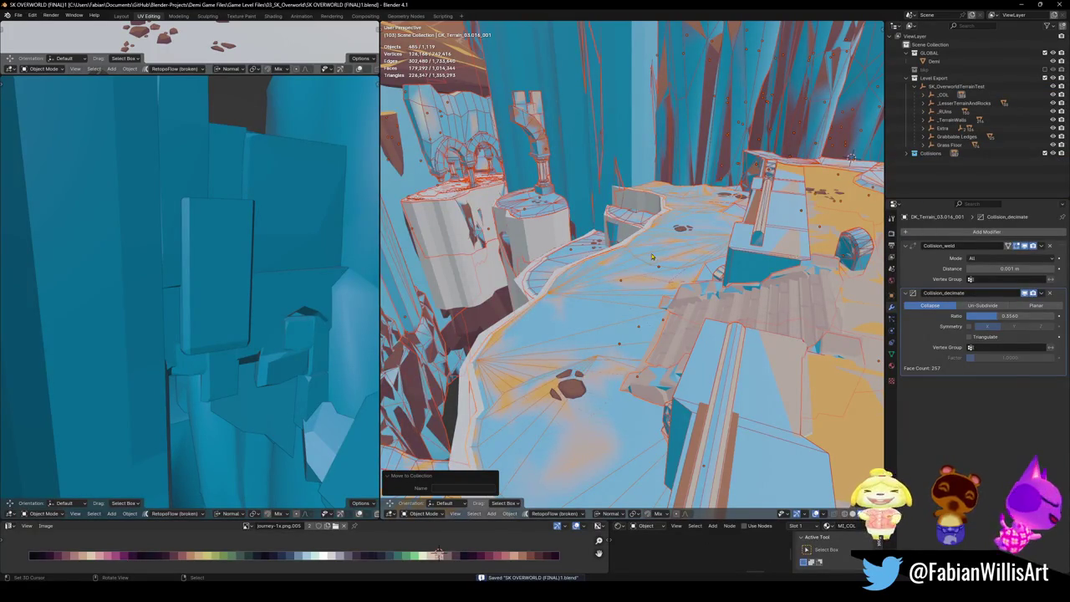
key(h)
alt+middle_click(584, 259)
Step: Select the terrain ledge by the tower and, in Edit Mode, pick its connected round ledge
middle_drag(583, 259, 638, 300)
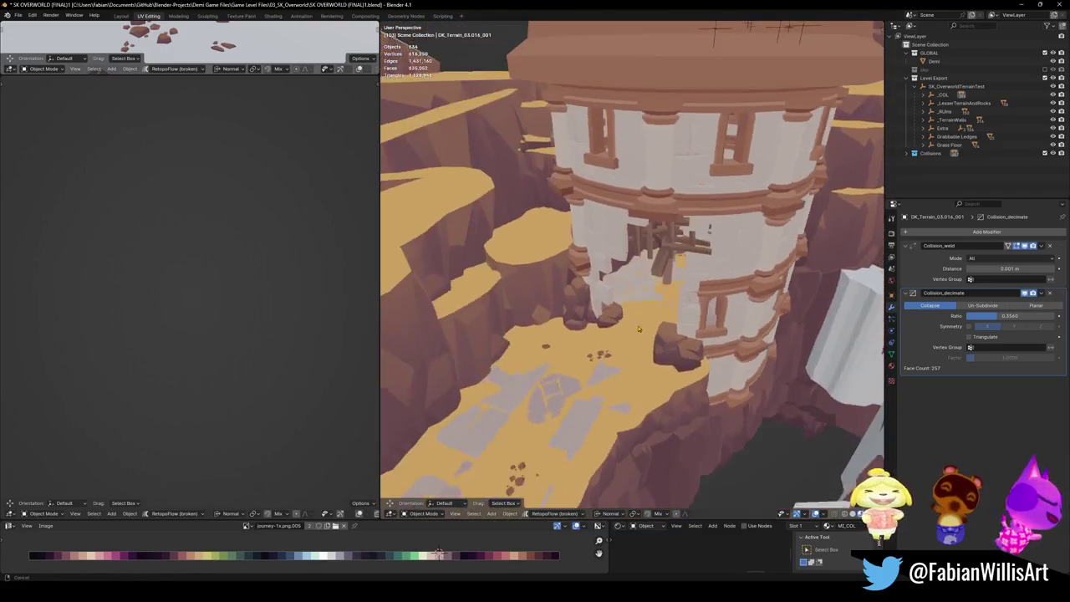
middle_drag(639, 300, 556, 292)
click(556, 292)
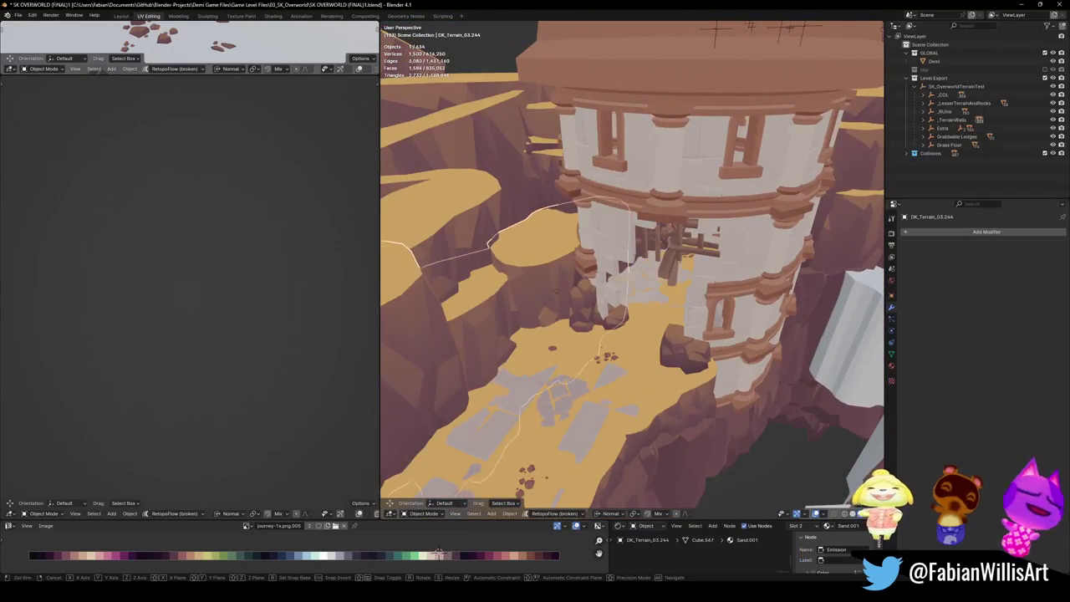
click(529, 279)
key(Tab)
key(KP_Decimal)
key(alt+a)
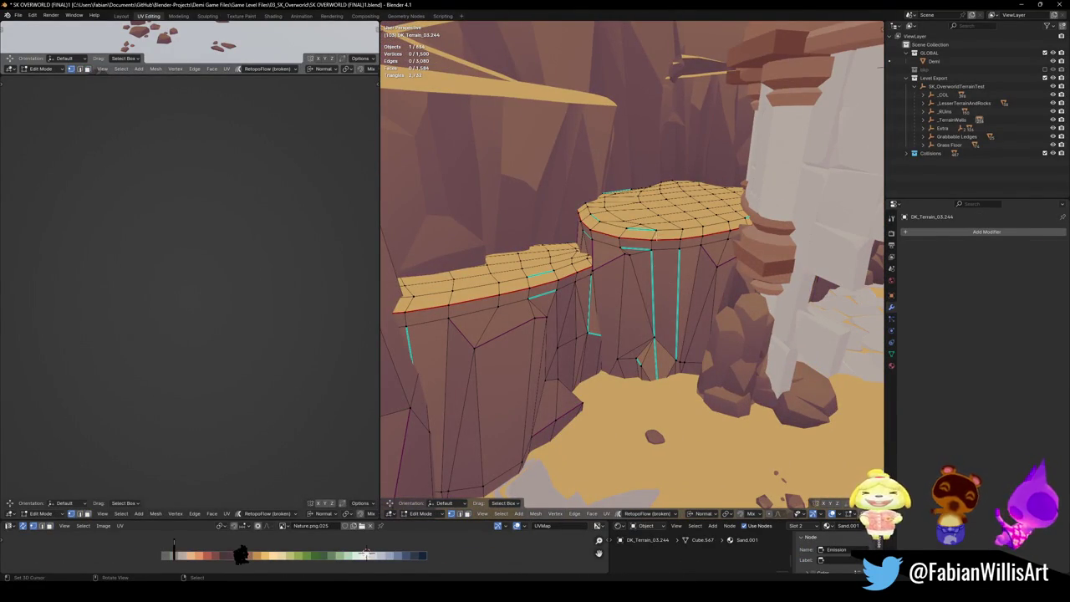
key(l)
middle_drag(657, 238, 632, 281)
Step: Duplicate the round ledge, separate it into its own object, and set its origin to geometry
key(shift+d)
key(Escape)
key(p)
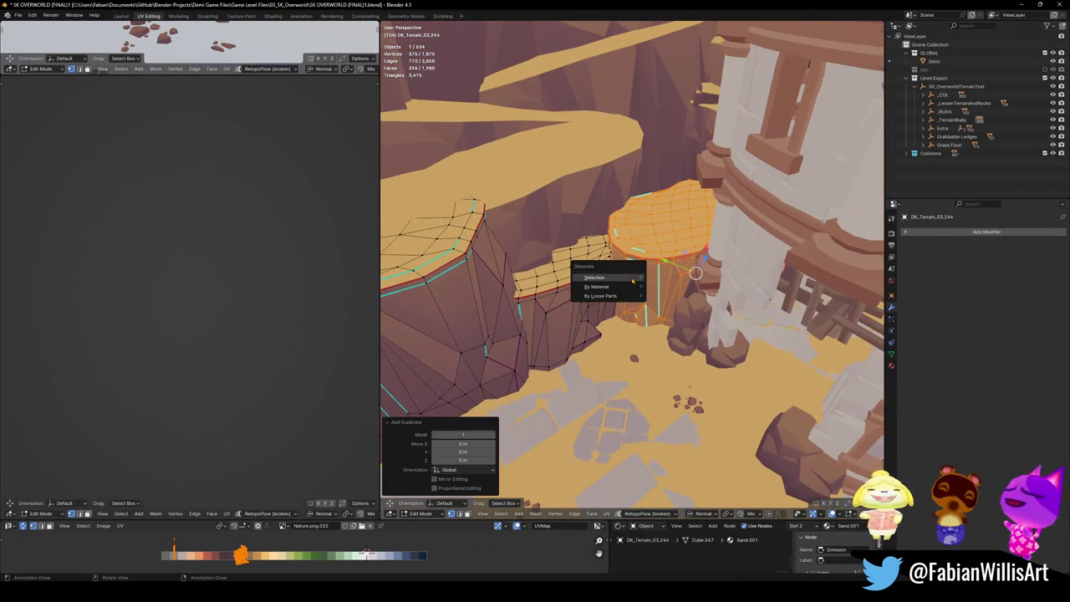
click(633, 277)
key(Tab)
click(550, 265)
key(q)
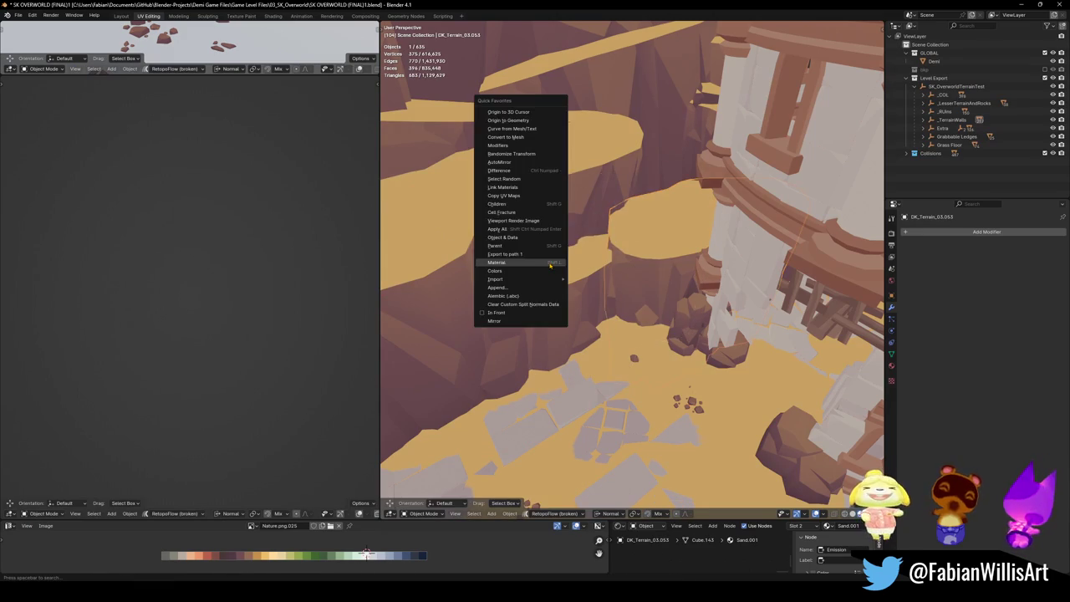
click(509, 121)
Step: Walk into the ruins, place the 3D cursor on the canyon wall, and snap the copy there
key(shift+grave)
key(w)
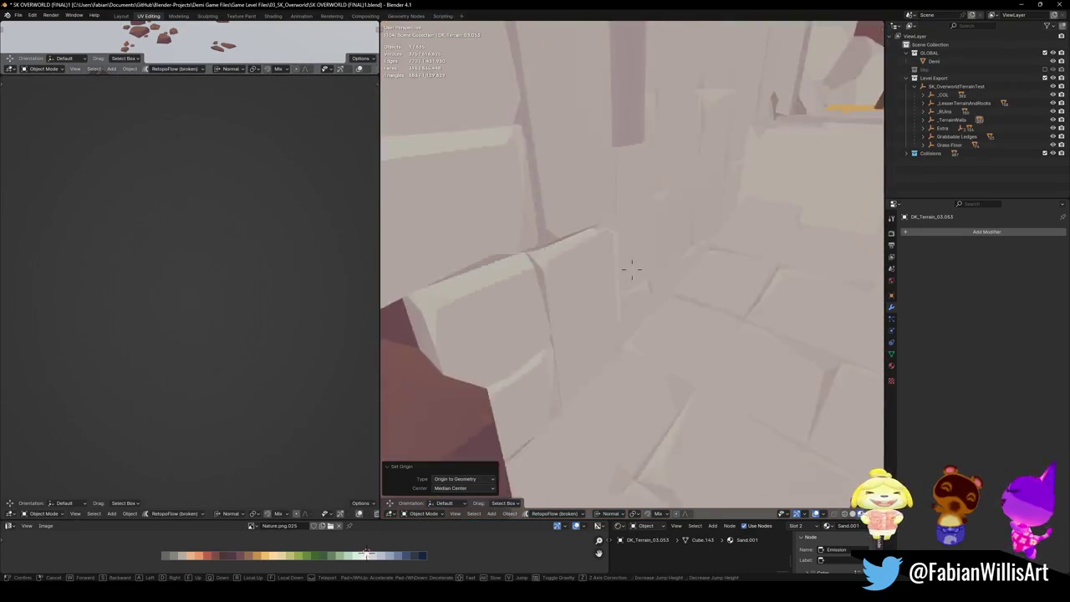
click(632, 268)
shift+right_click(637, 238)
key(shift+s)
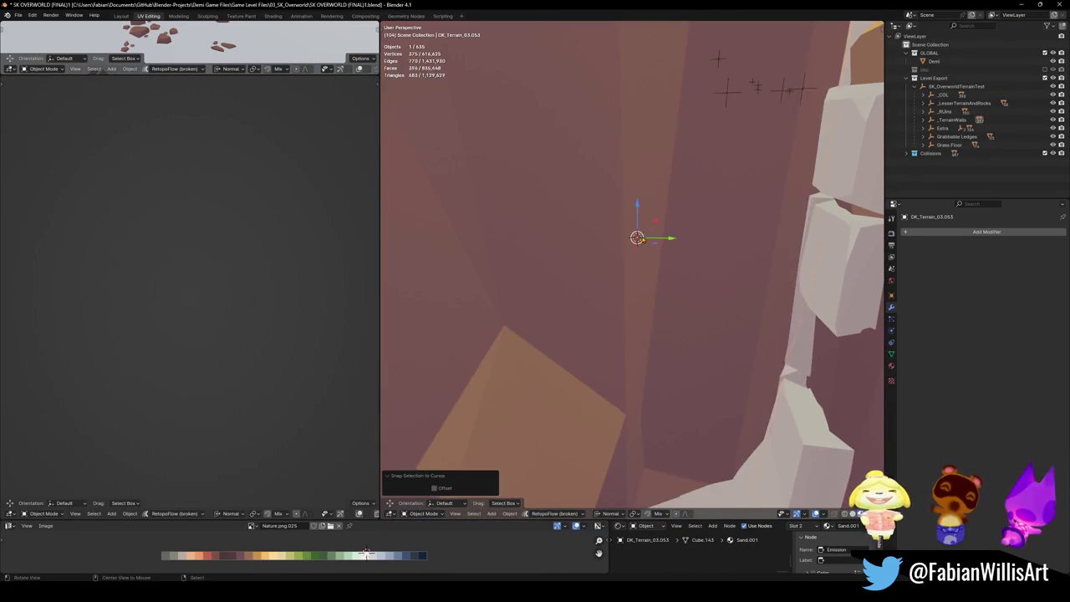
scroll(644, 240, down, 5)
Step: Lower the ledge copy, shrink it to about half size, and fit it by the stairs
key(g)
key(z)
click(660, 275)
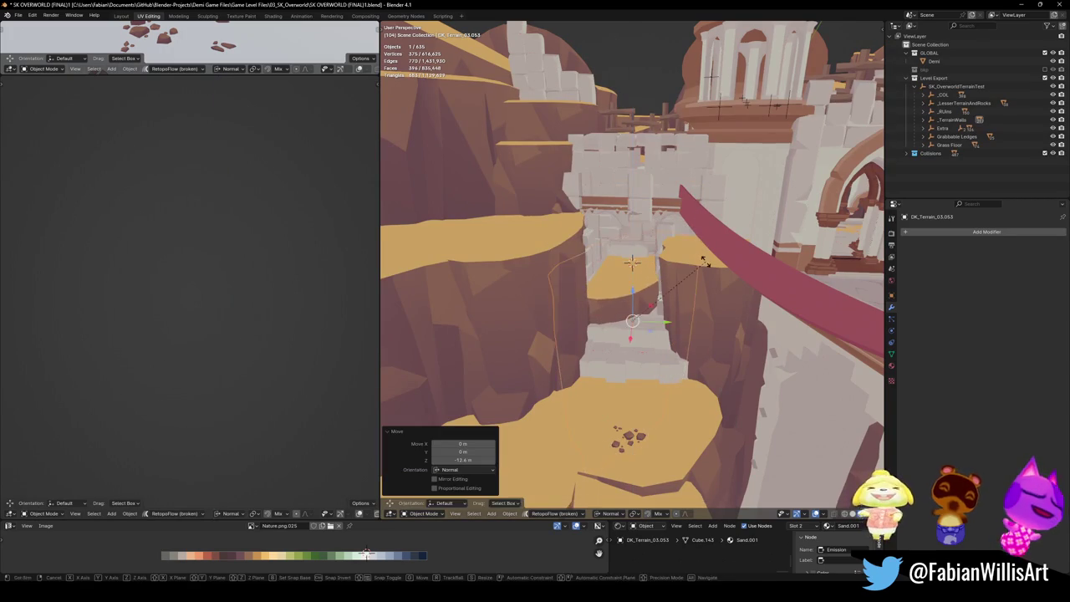
key(g)
key(z)
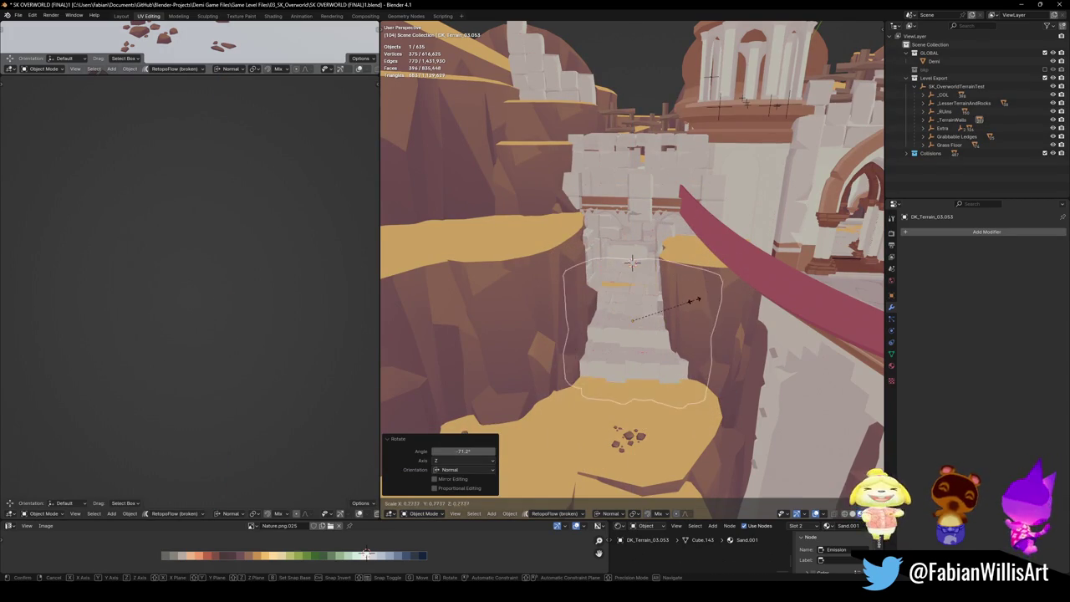
click(693, 298)
key(g)
key(z)
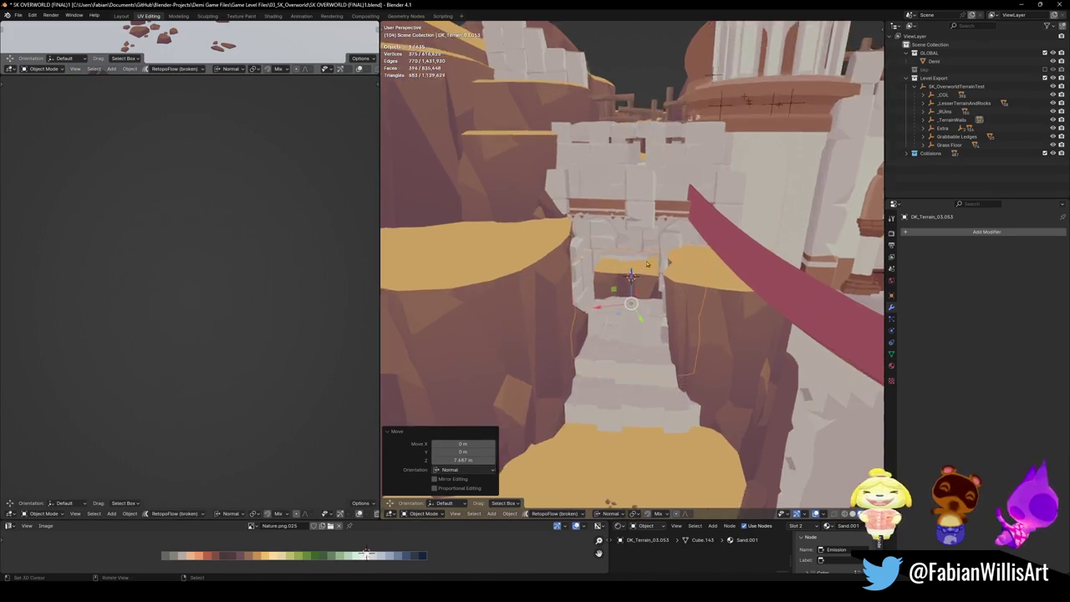
click(637, 349)
key(g)
key(z)
key(shift+z)
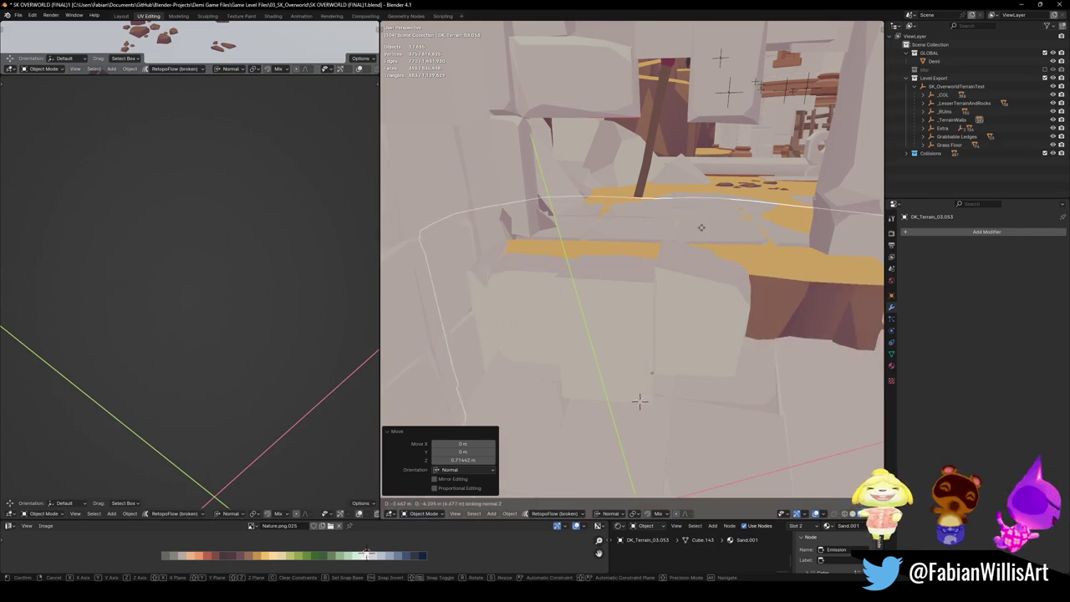
click(640, 401)
Step: Duplicate the placed sand ledge
mouse_move(652, 393)
middle_down()
mouse_move(739, 295)
mouse_move(634, 284)
middle_up()
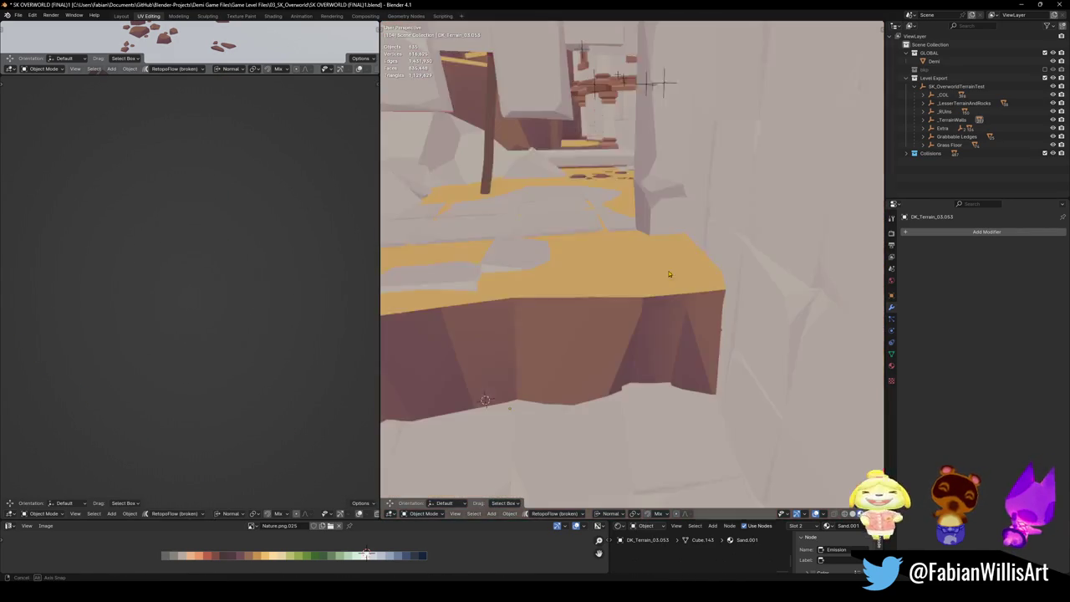
scroll(634, 284, down, 3)
key(shift+d)
Step: Drop the duplicate below the first ledge and adjust its height
key(z)
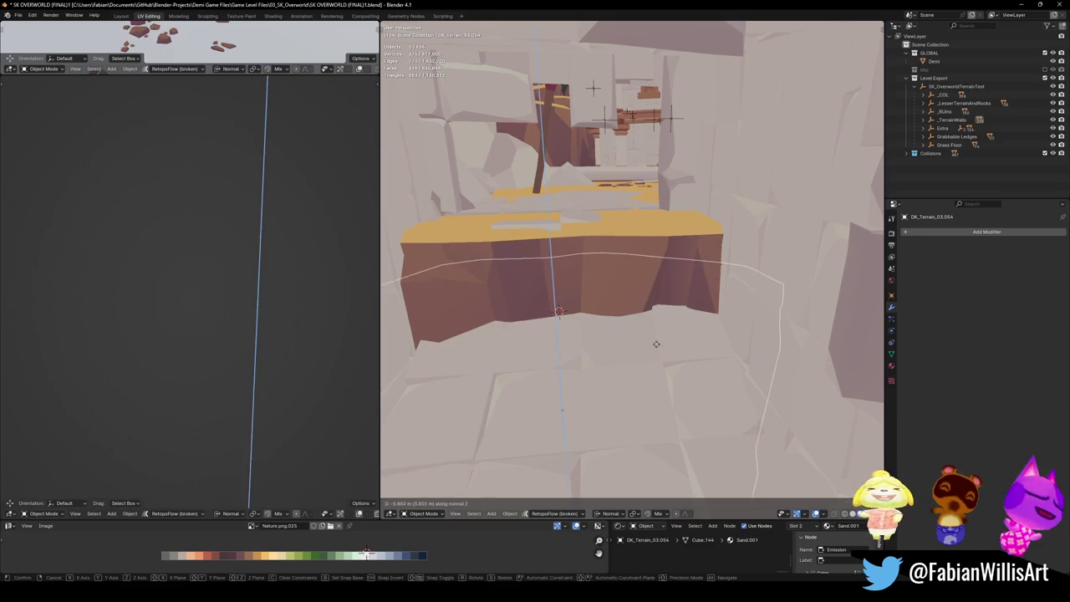
click(668, 371)
key(g)
key(shift+z)
key(z)
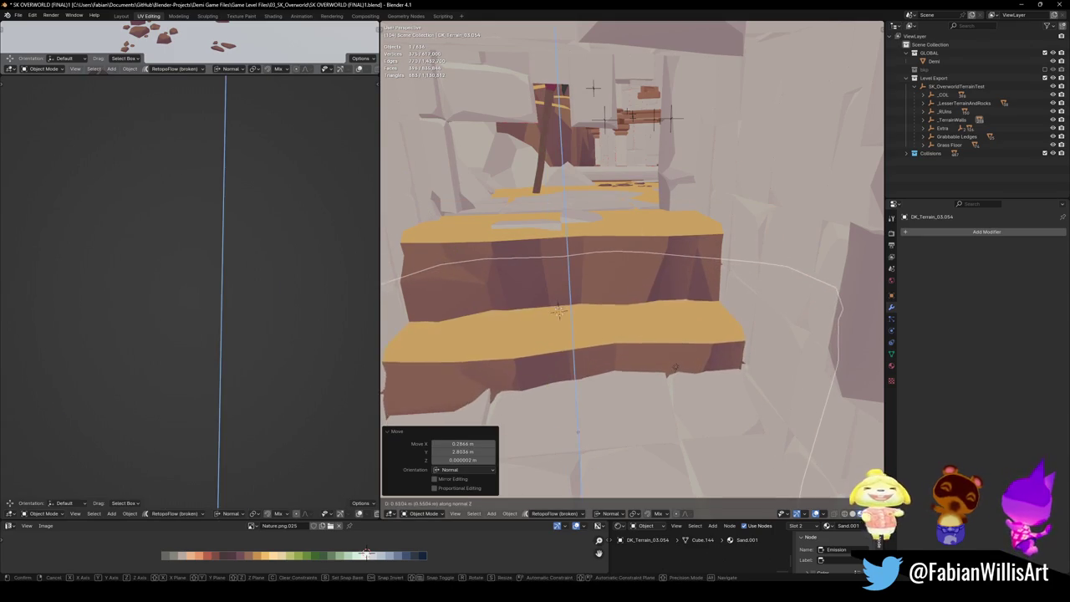
click(670, 365)
mouse_move(673, 328)
middle_down()
mouse_move(644, 331)
mouse_move(709, 317)
middle_up()
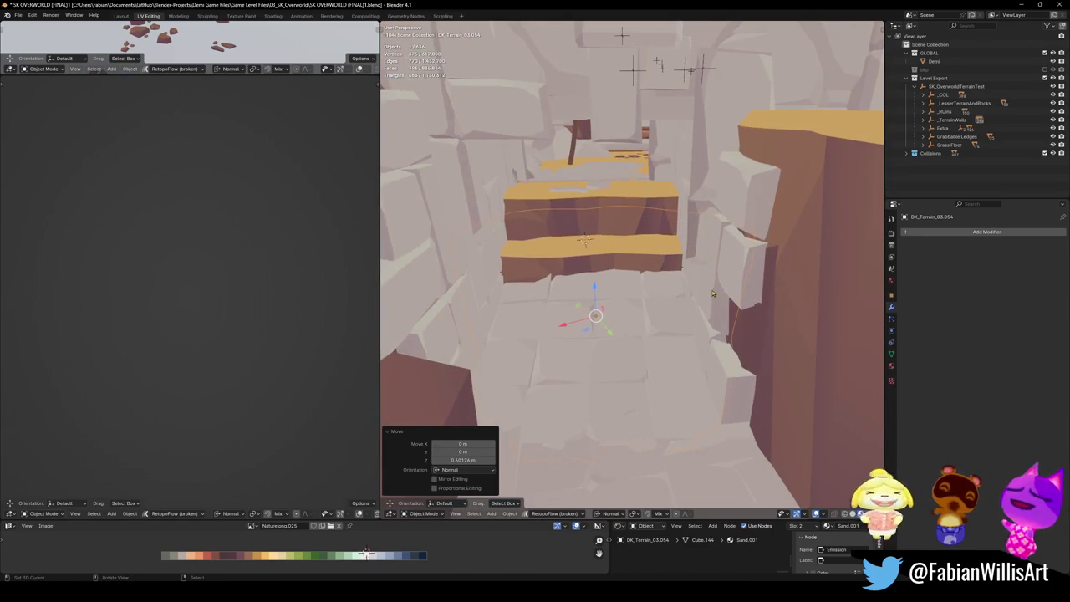
middle_drag(710, 363, 733, 339)
Step: Turn the copy -74° about Z and lower it by 0.89 m
key(r)
key(Escape)
key(r)
key(z)
click(596, 389)
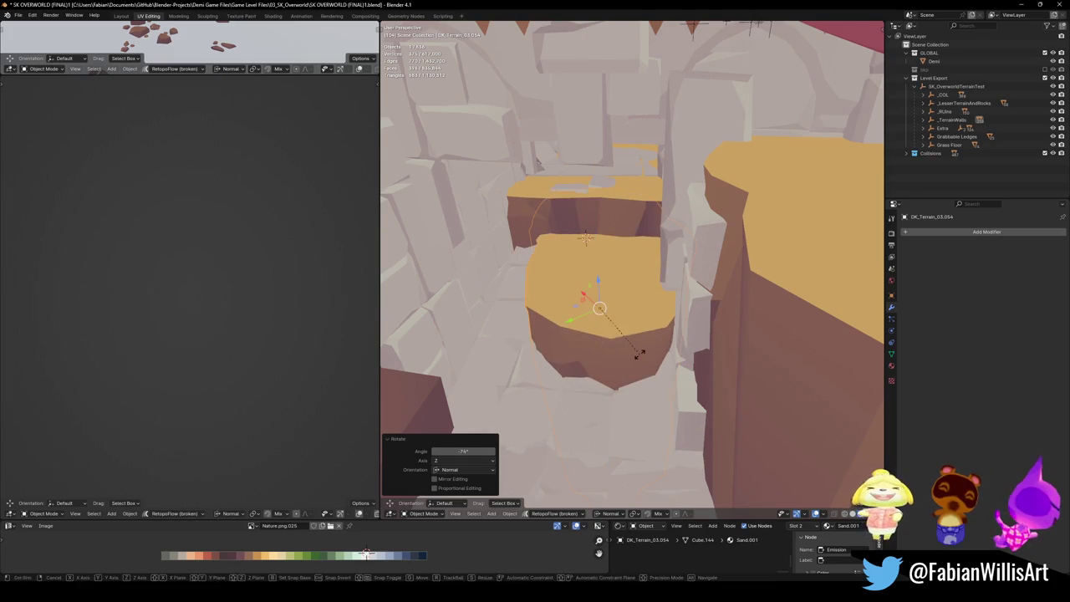
key(r)
key(r)
key(Escape)
key(g)
key(z)
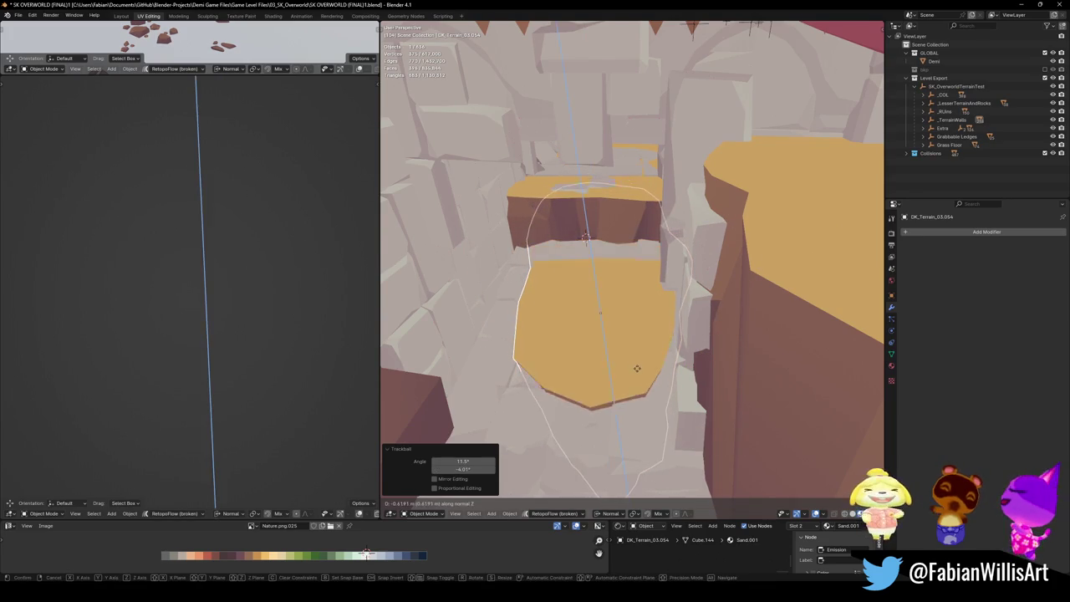
click(647, 359)
Step: Enlarge the sand piece to 1.182, leaving its position unchanged
key(s)
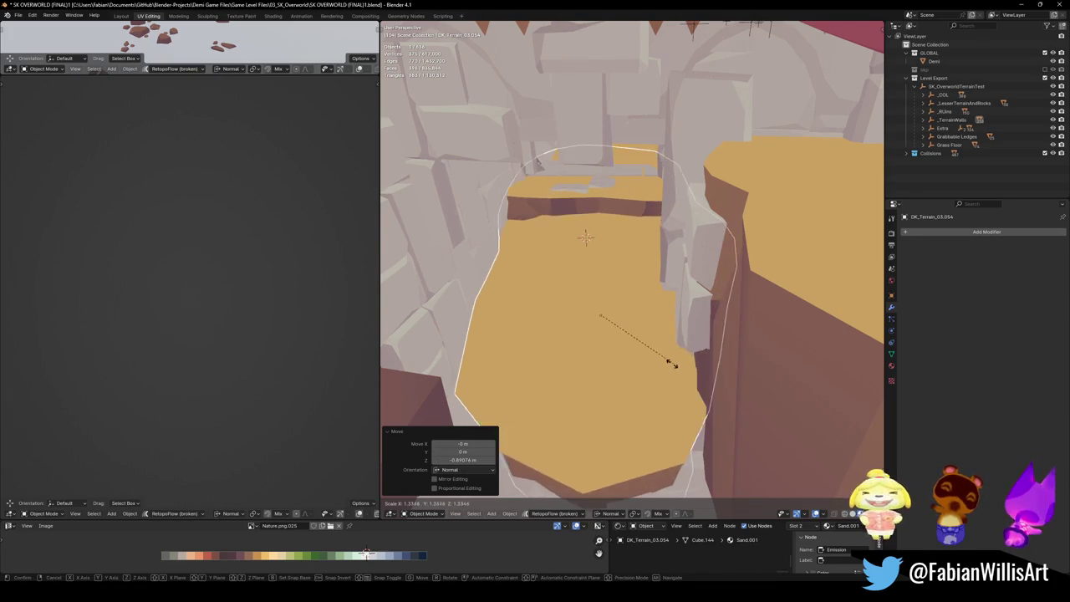
click(660, 365)
key(g)
key(z)
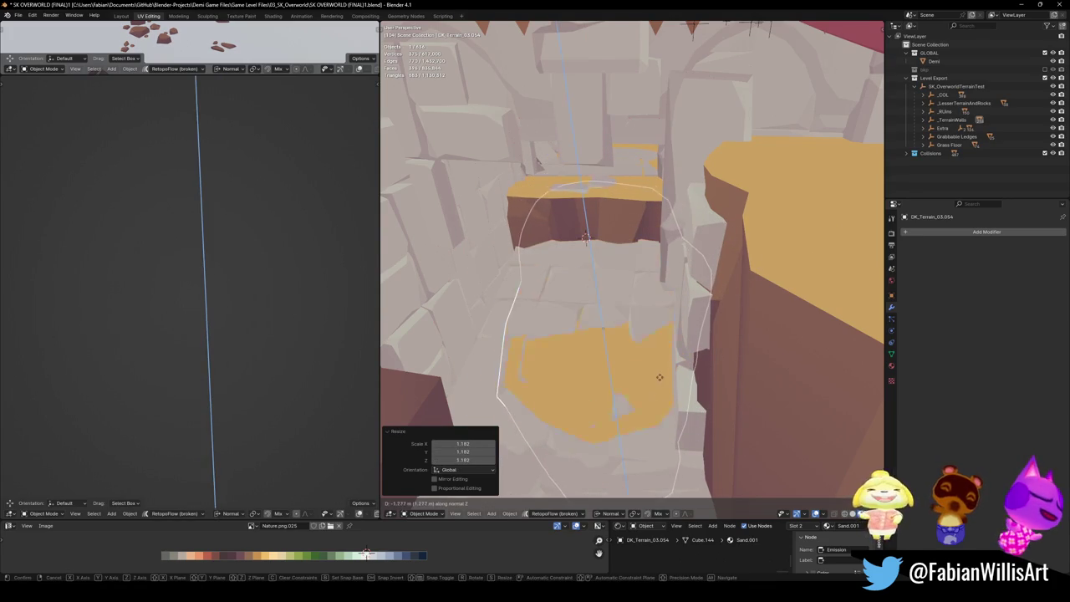
key(Escape)
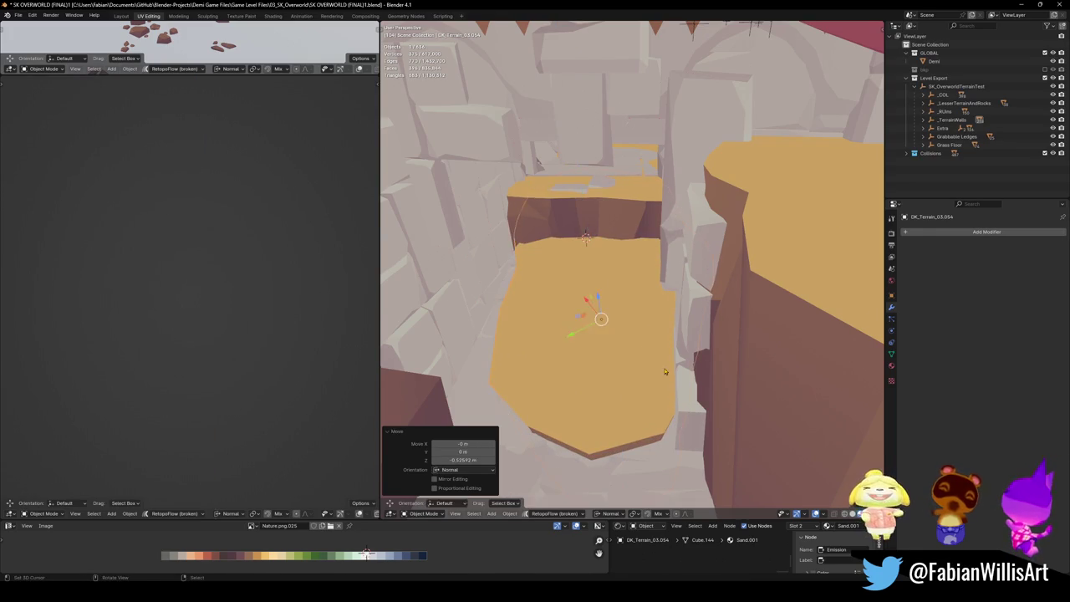
key(alt+a)
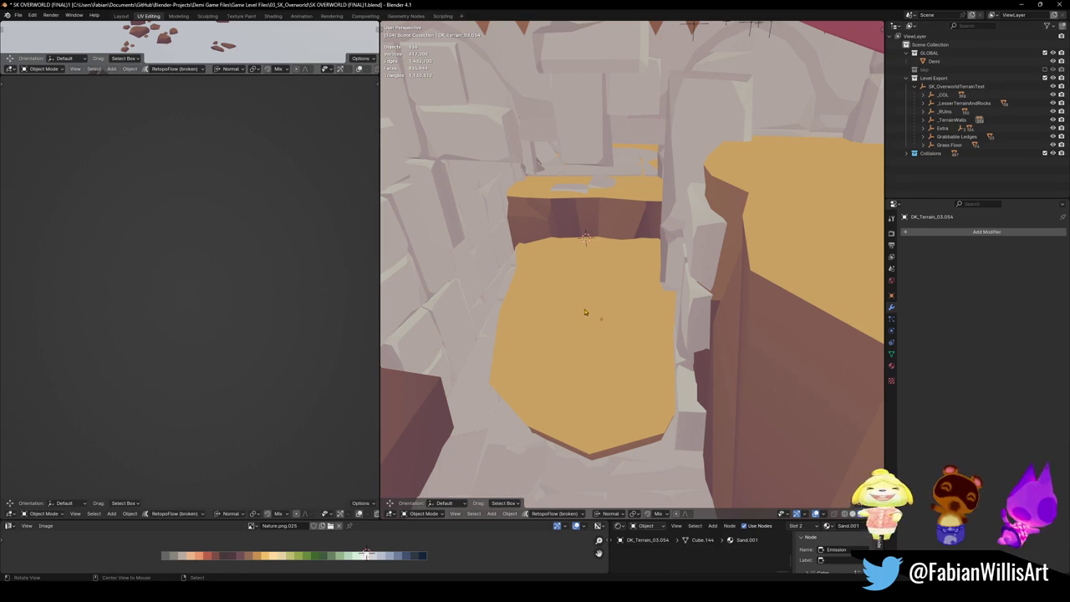
Step: Tilt the sand piece freely and switch the transform orientation to Normal
alt+drag(585, 312, 635, 334)
scroll(694, 355, down, 2)
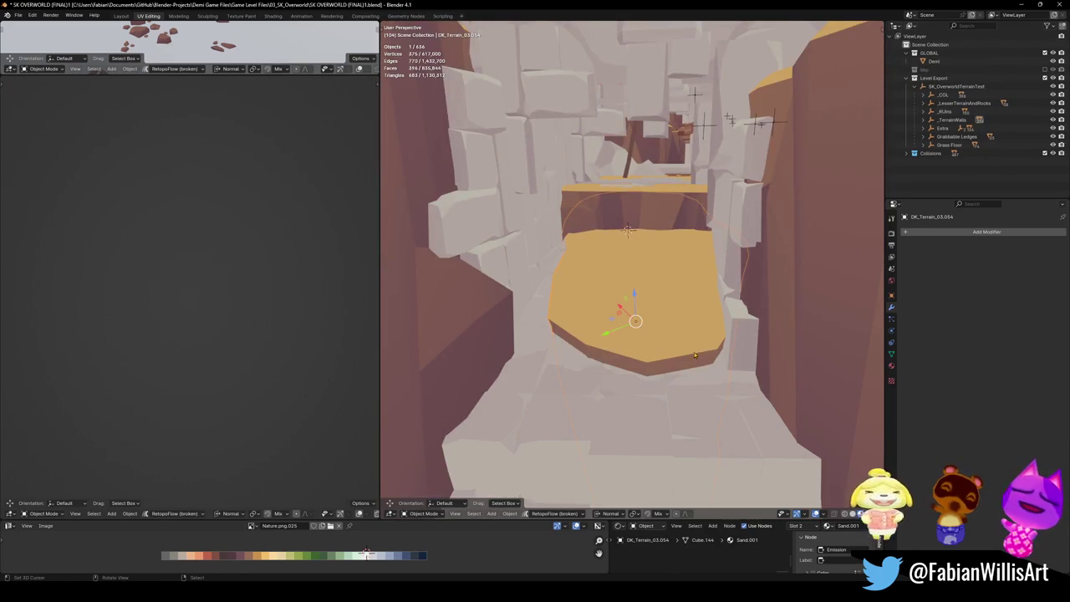
key(r)
key(r)
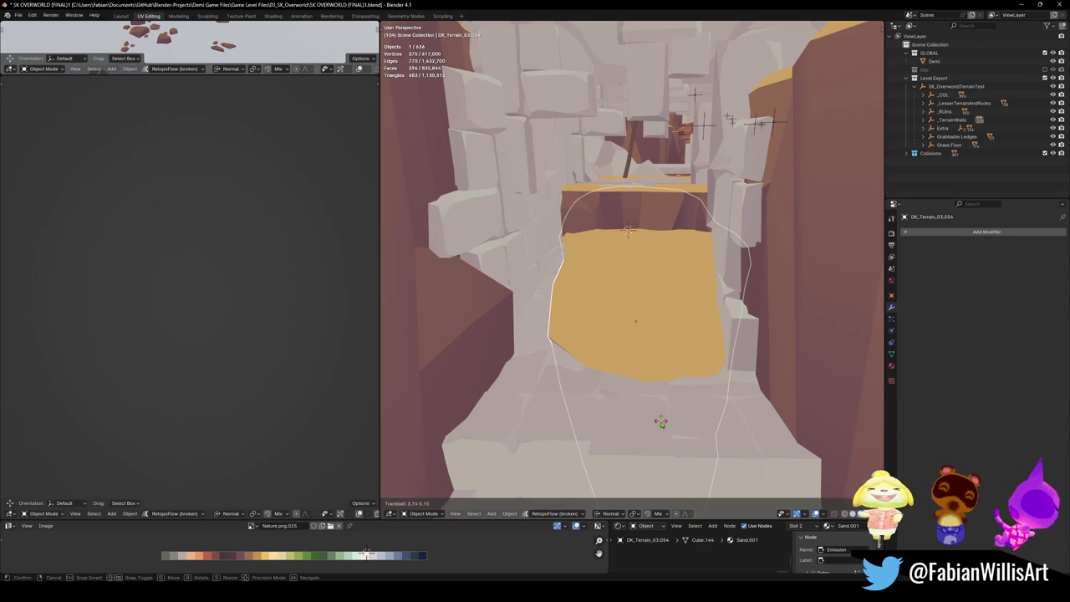
click(660, 421)
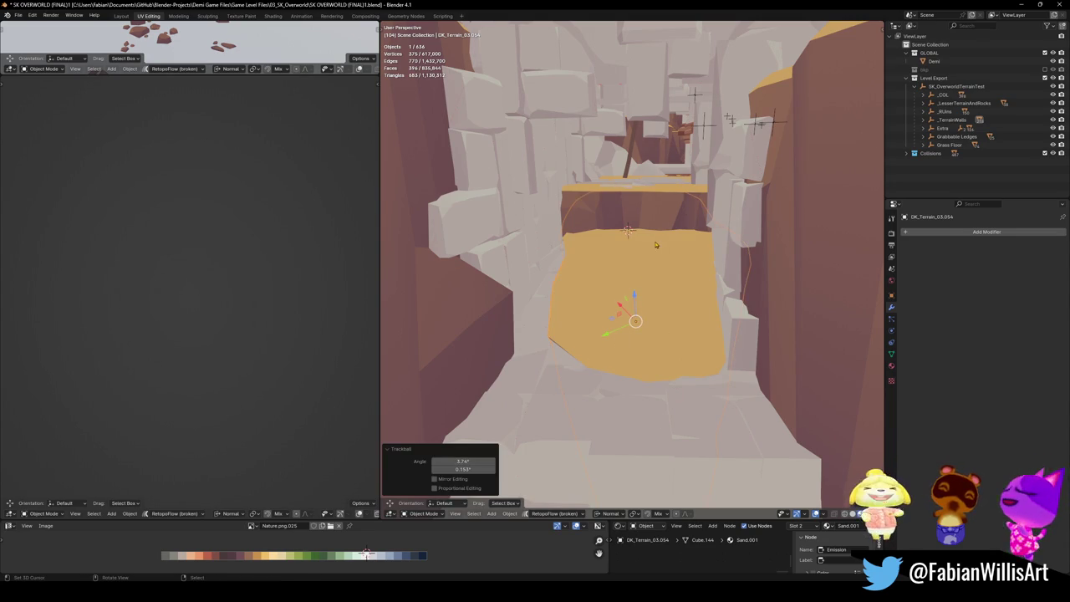
key(comma)
click(646, 344)
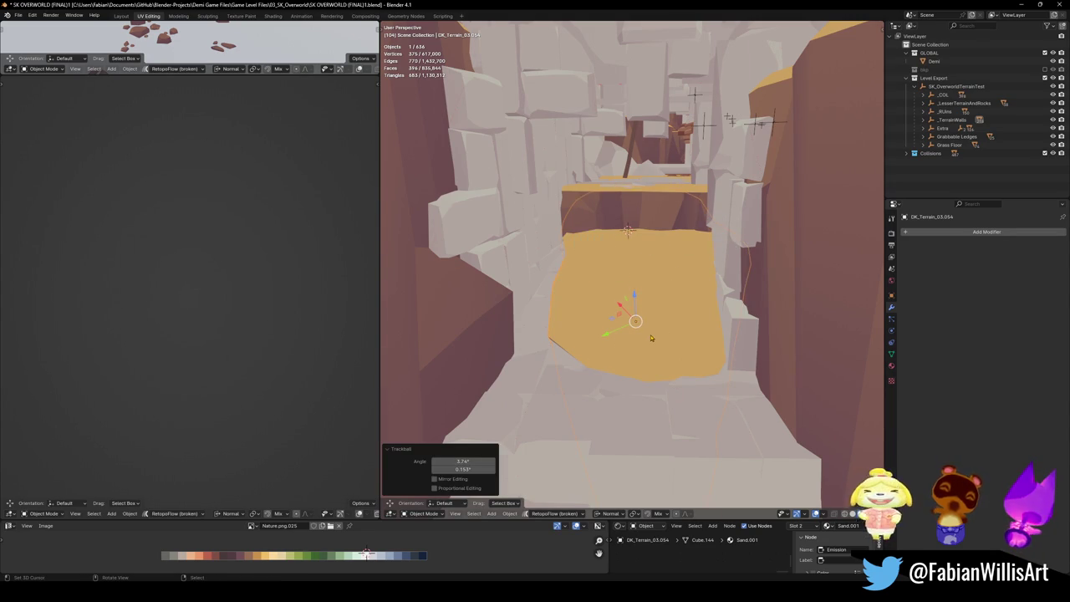
scroll(649, 341, up, 3)
middle_drag(648, 342, 650, 340)
scroll(643, 343, down, 2)
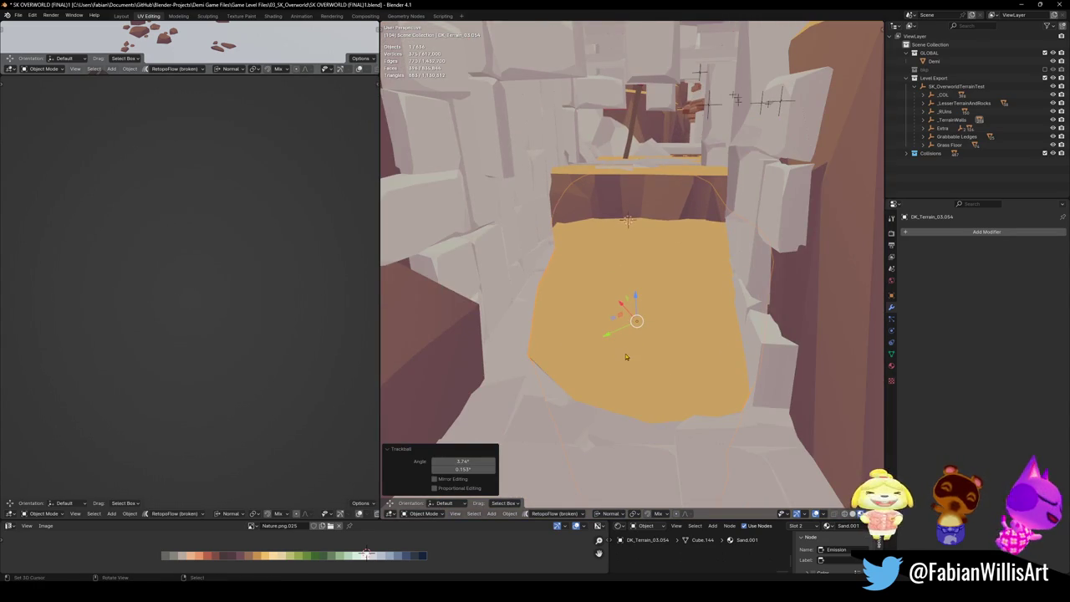
scroll(625, 356, up, 3)
scroll(535, 317, up, 1)
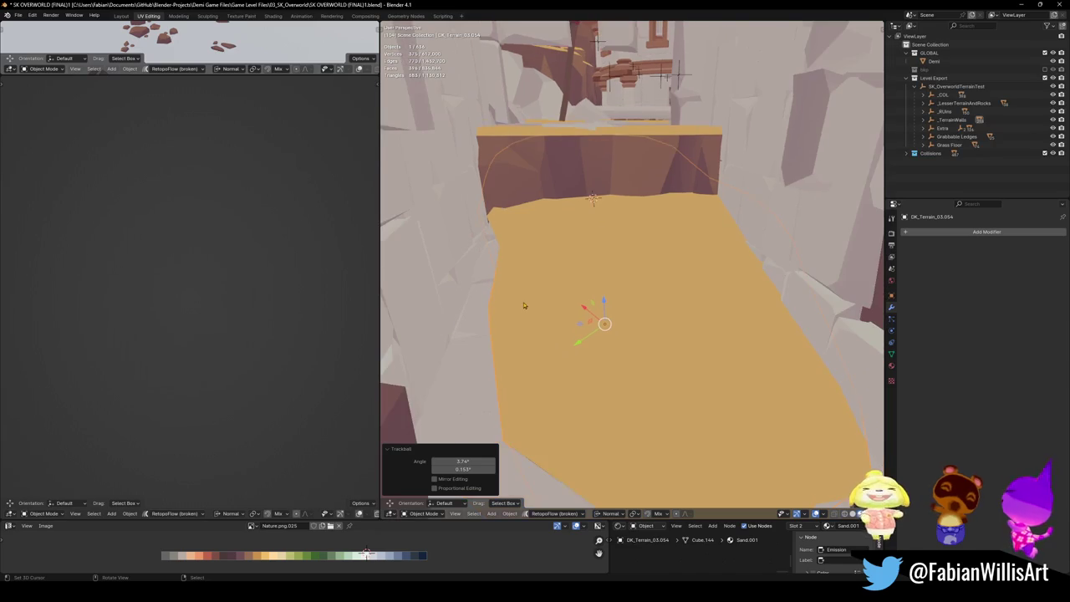
Step: Tilt the piece again, then clear its rotation and isolate it in top view
key(r)
key(r)
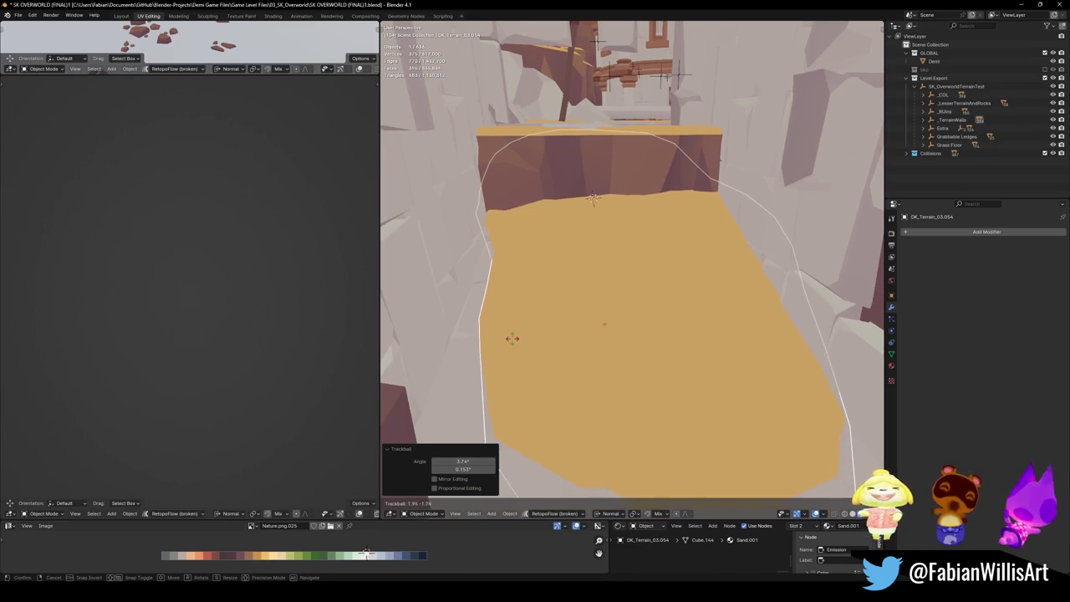
click(484, 331)
scroll(553, 332, down, 3)
mouse_move(553, 332)
middle_down()
mouse_move(612, 292)
mouse_move(632, 293)
middle_up()
key(grave)
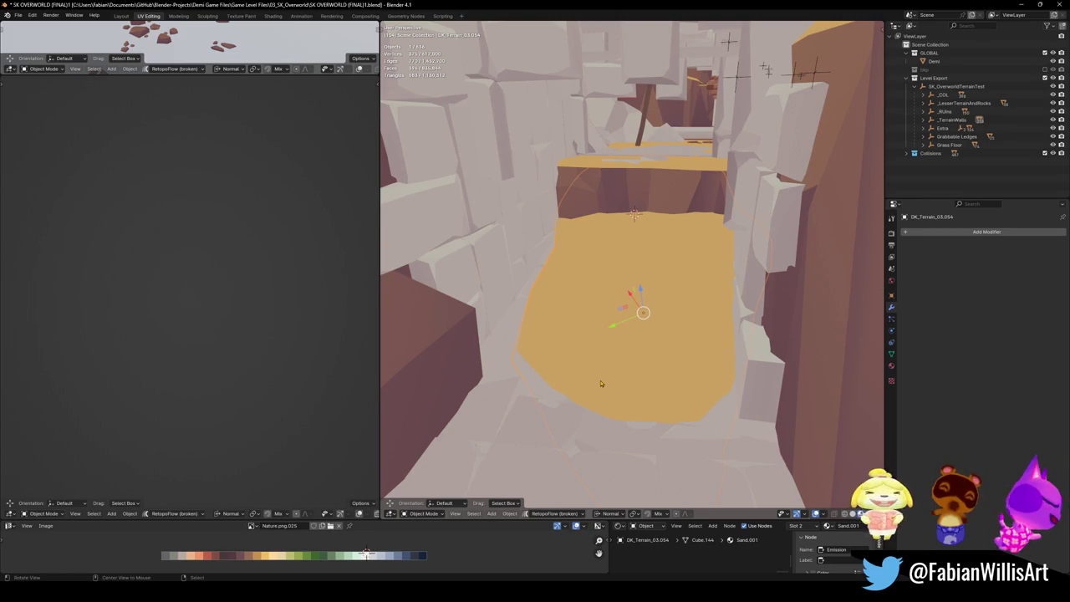
key(alt+r)
key(KP_Divide)
key(KP_7)
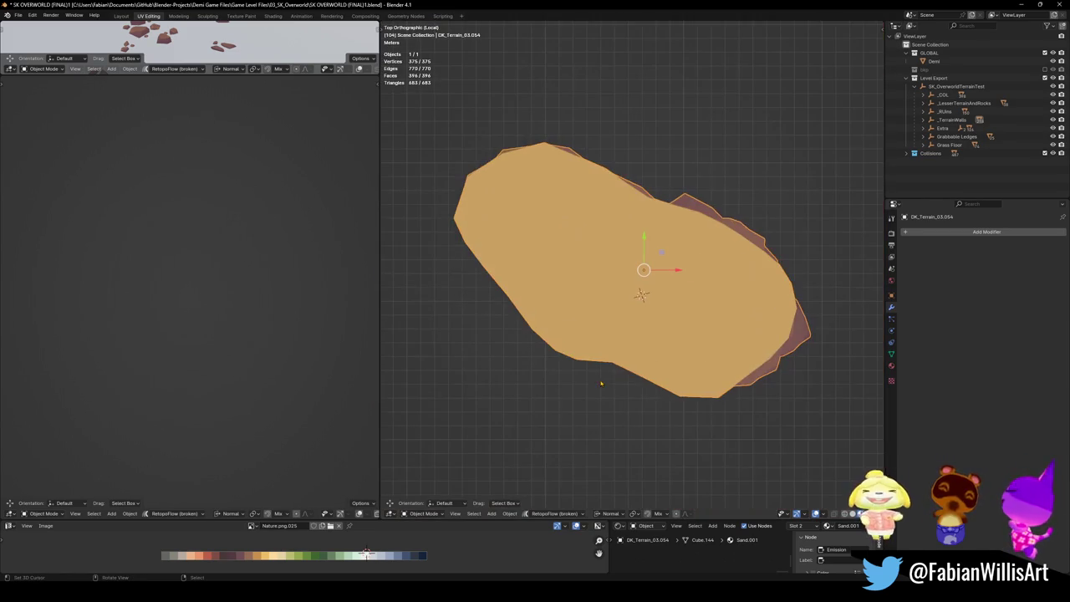
Step: Turn the piece about -24° and apply its rotation and scale
key(r)
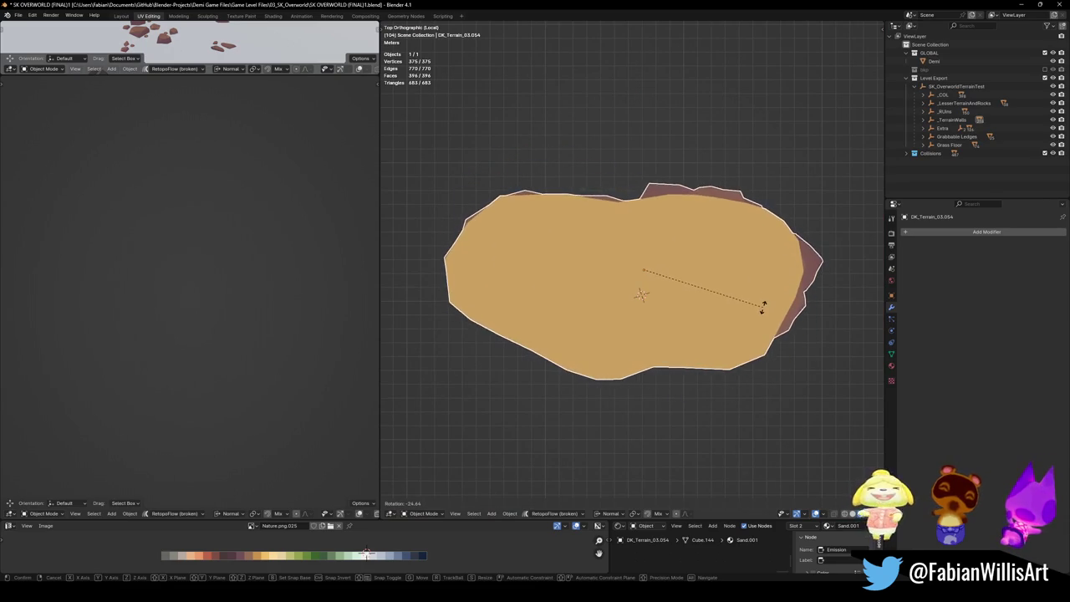
click(763, 312)
key(ctrl+a)
click(763, 312)
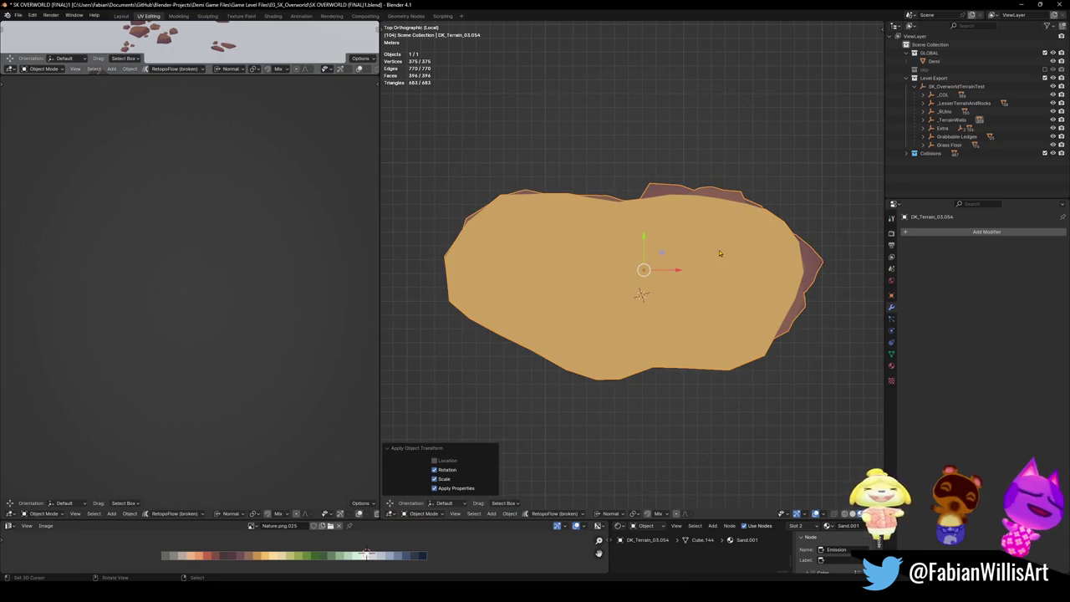
Step: Back in the full level, turn the piece -80.6° about Z and tilt it twice
key(KP_Divide)
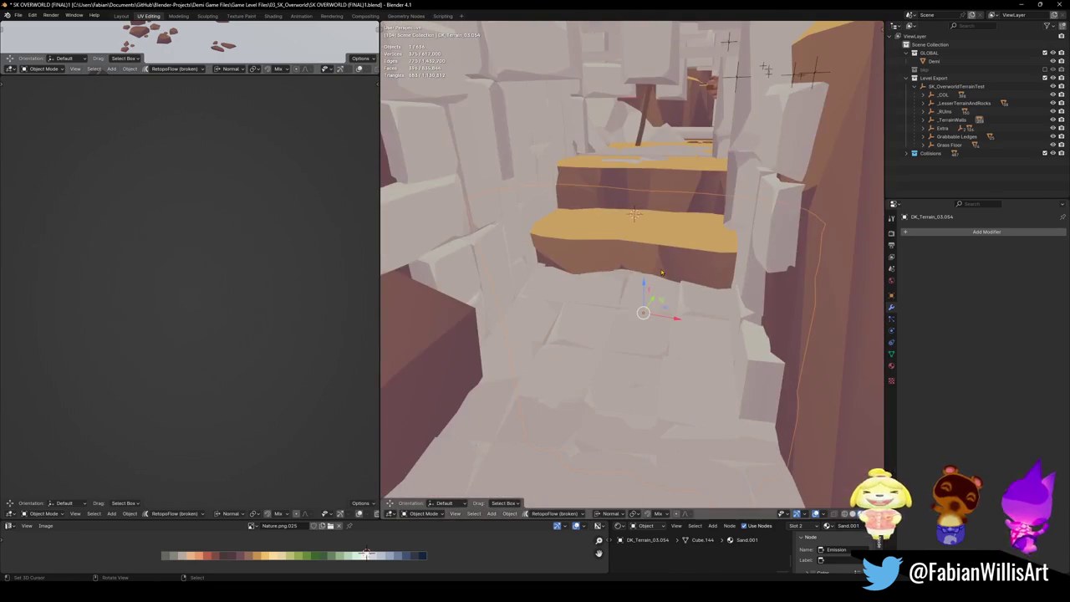
key(r)
key(z)
key(z)
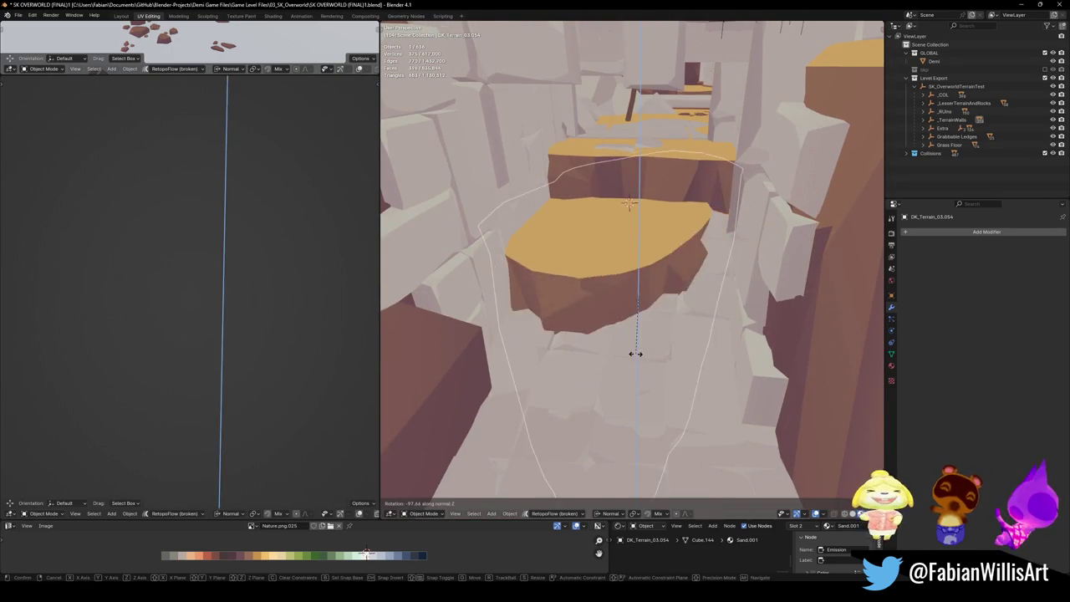
click(655, 358)
key(r)
key(r)
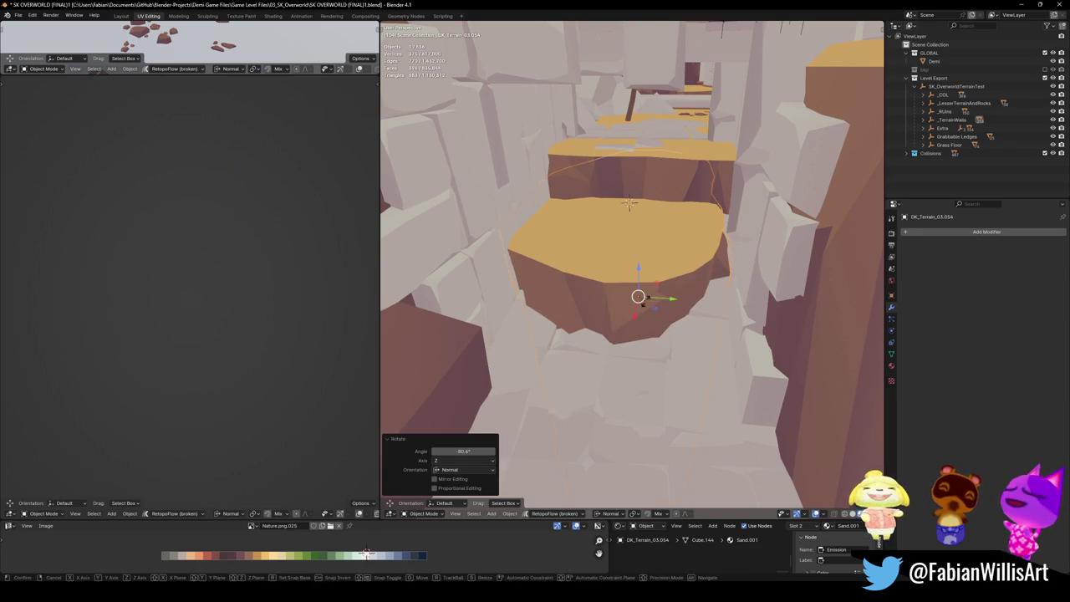
click(635, 305)
key(r)
key(r)
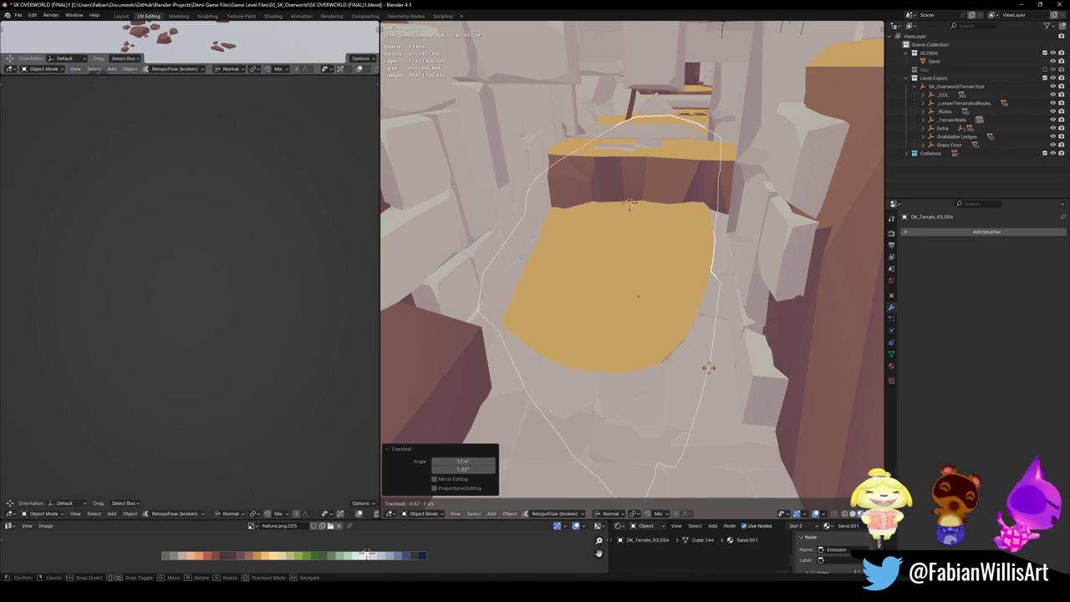
click(709, 371)
Step: Stretch the piece to 1.411 along Y and slide it along X onto the ledge
key(s)
key(y)
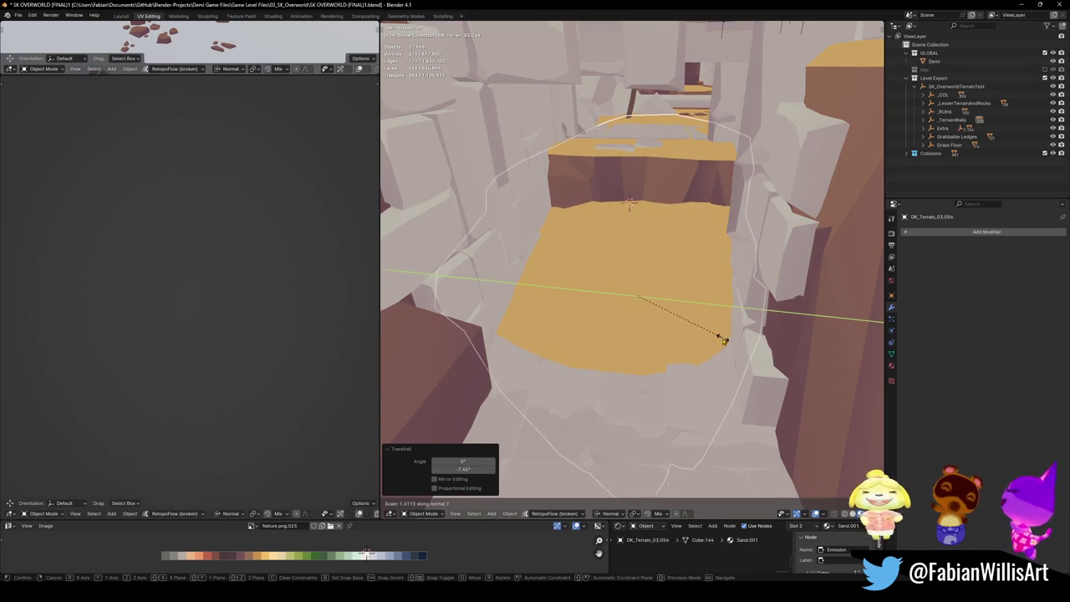
click(723, 341)
key(g)
key(x)
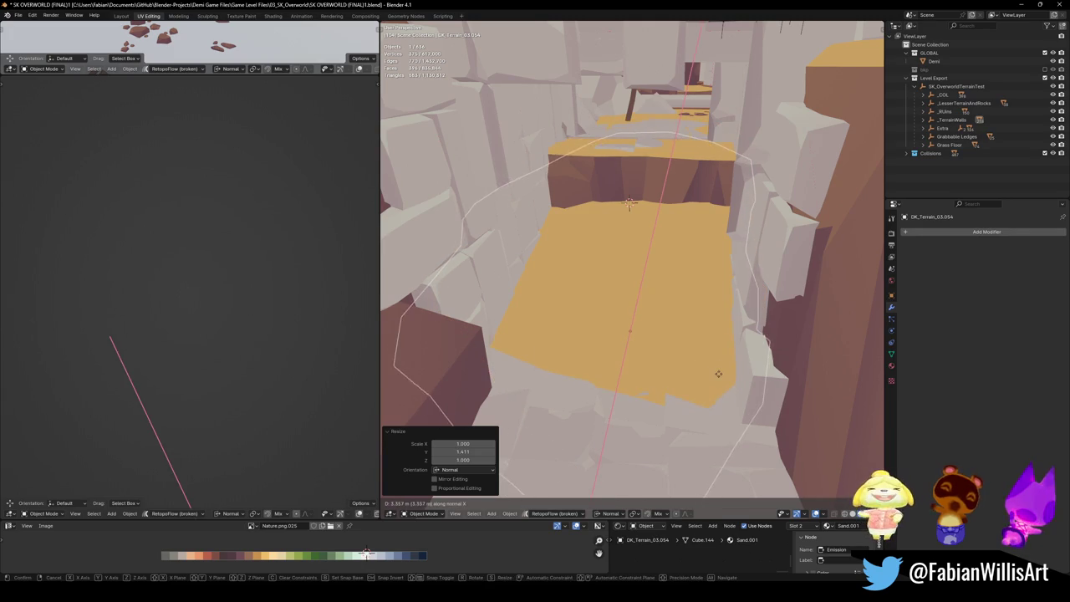
click(718, 373)
middle_drag(719, 374, 634, 304)
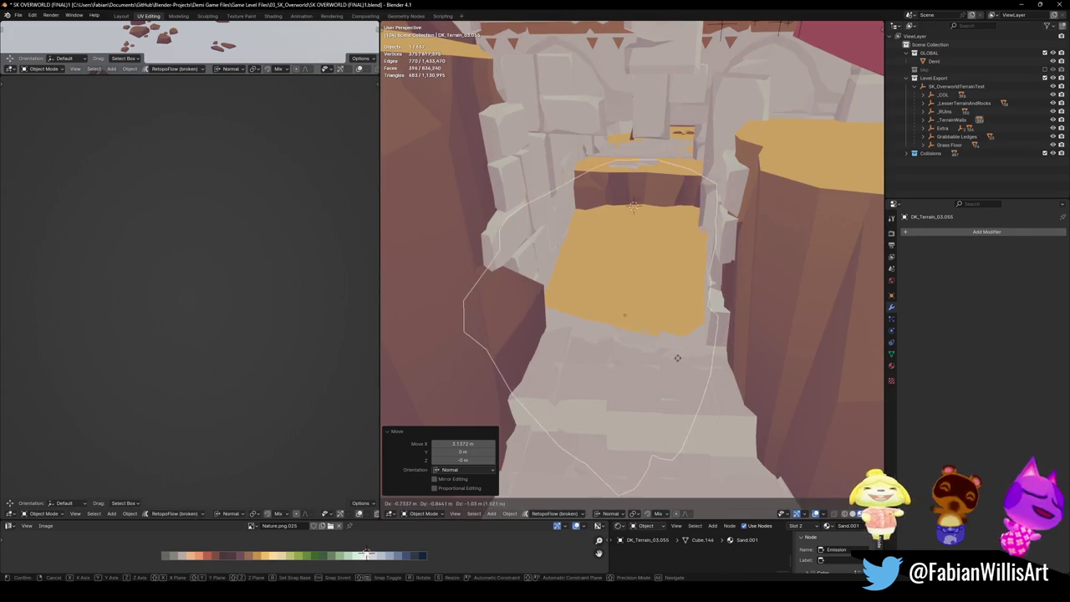
Step: Duplicate the sand ledge piece along Y, resetting the copy's rotation and scale
key(alt+r)
key(shift+d)
key(Return)
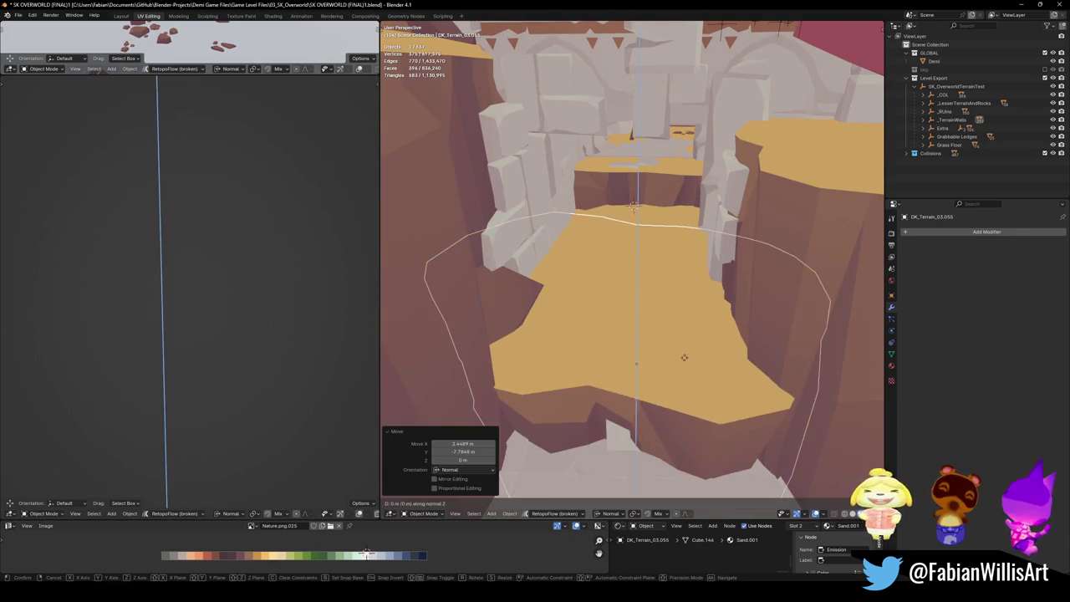
key(alt+s)
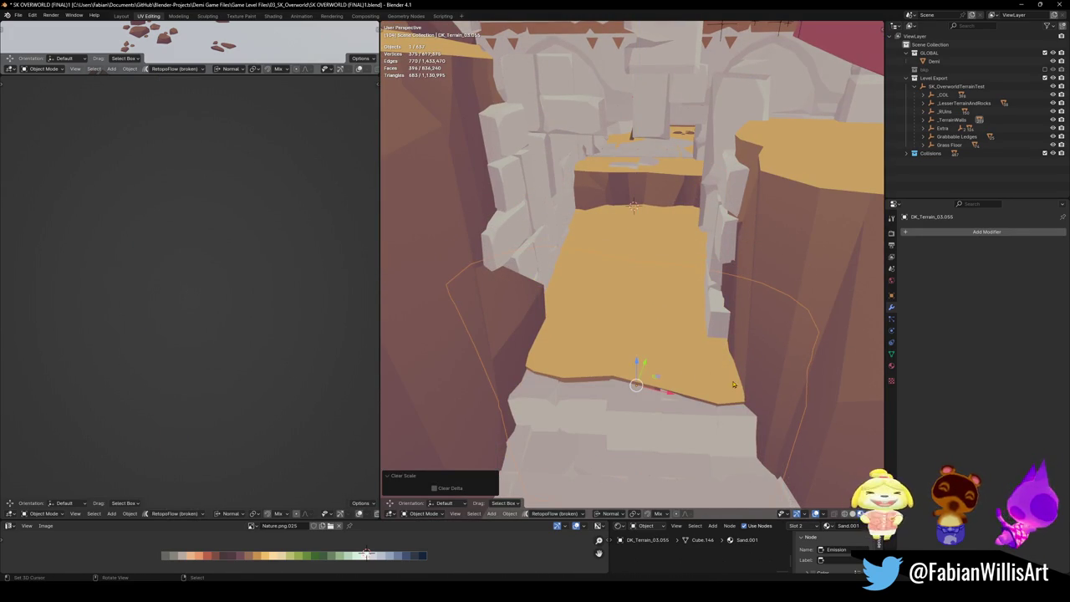
key(g)
middle_drag(736, 376, 780, 359)
Step: Turn the copy about -183° on Z, lower it 0.476 m and slide it over the next ledge
key(r)
key(Return)
key(g)
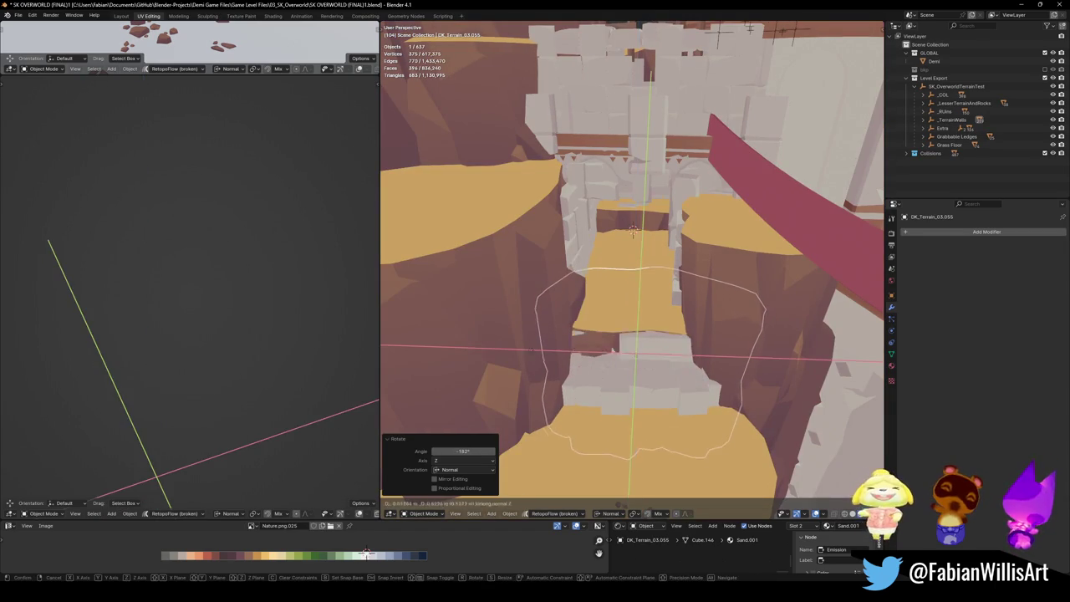
key(Return)
key(g)
key(z)
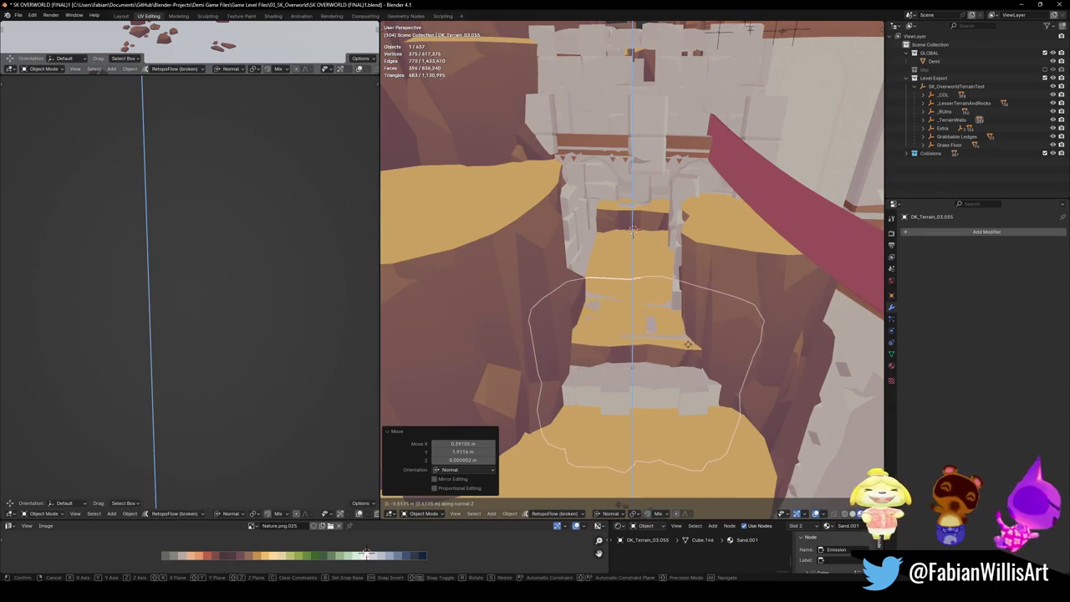
key(Return)
key(g)
key(shift+z)
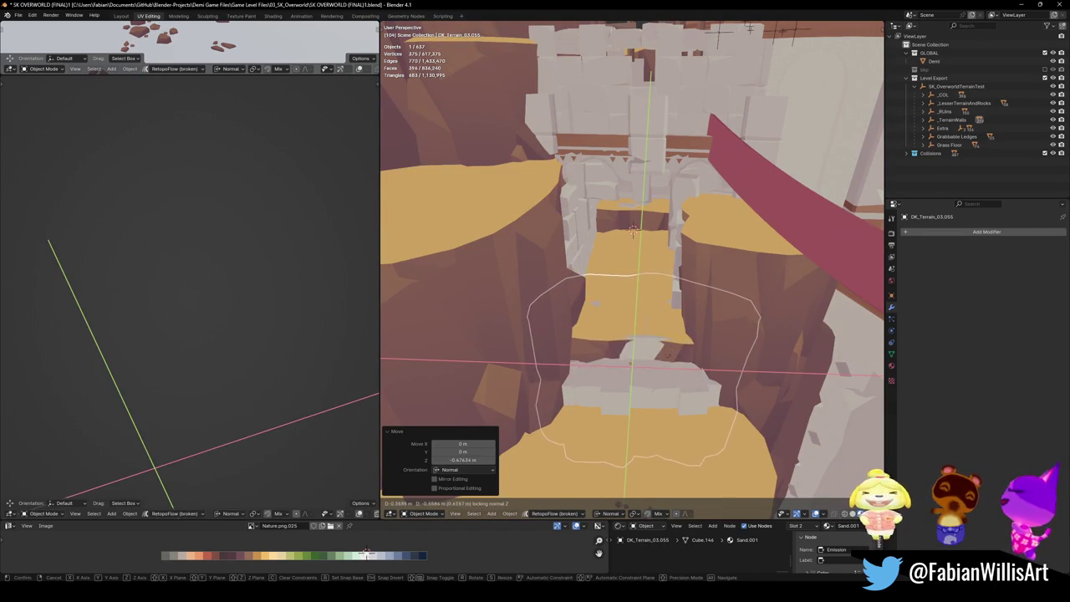
key(Return)
Step: Duplicate the ledge piece again and lower the new copy along normal Z
key(shift+d)
key(shift+z)
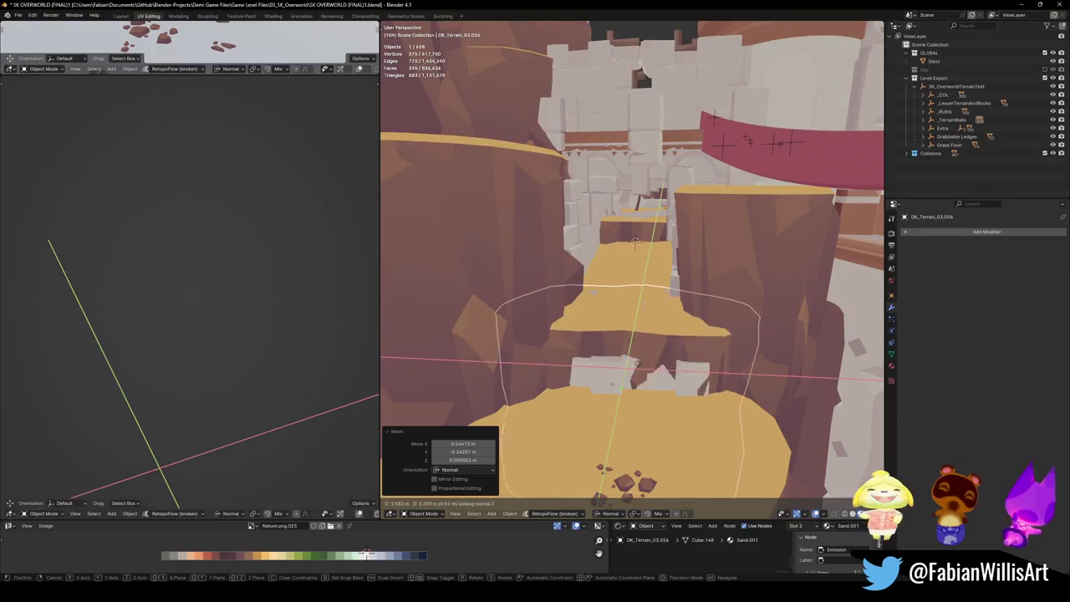
key(Return)
key(g)
key(z)
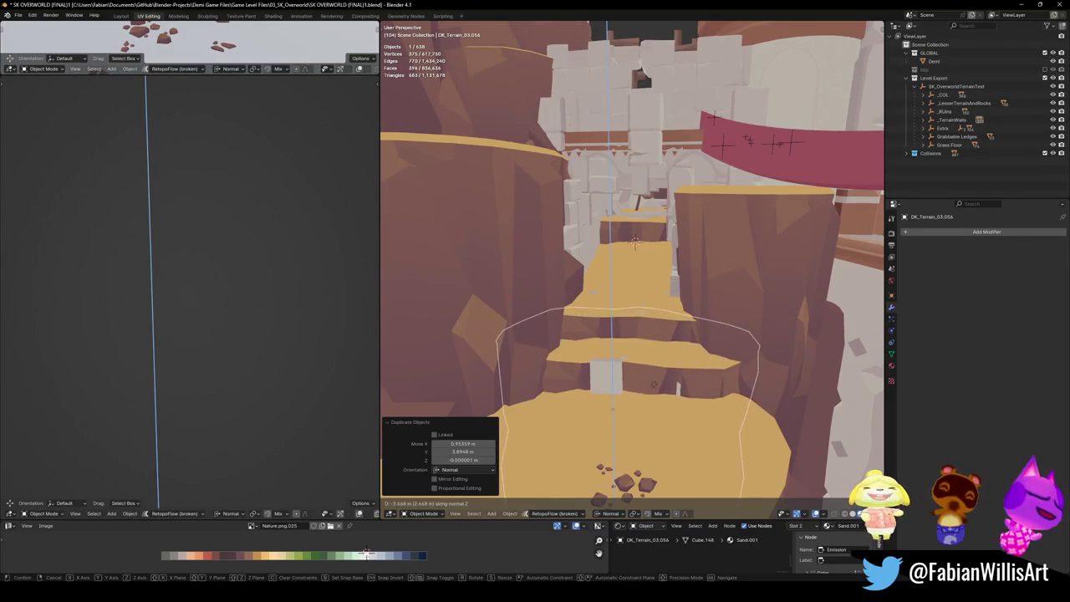
key(Return)
Step: Deselect everything, then select and frame the stacked ledge object Cube.081
key(alt+a)
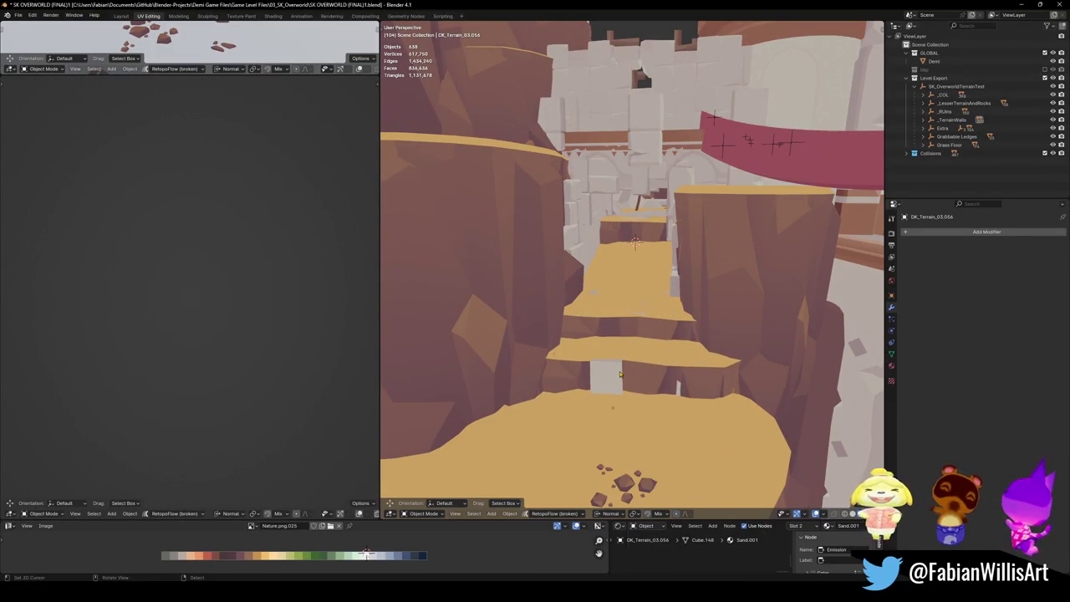
click(619, 375)
key(KP_Decimal)
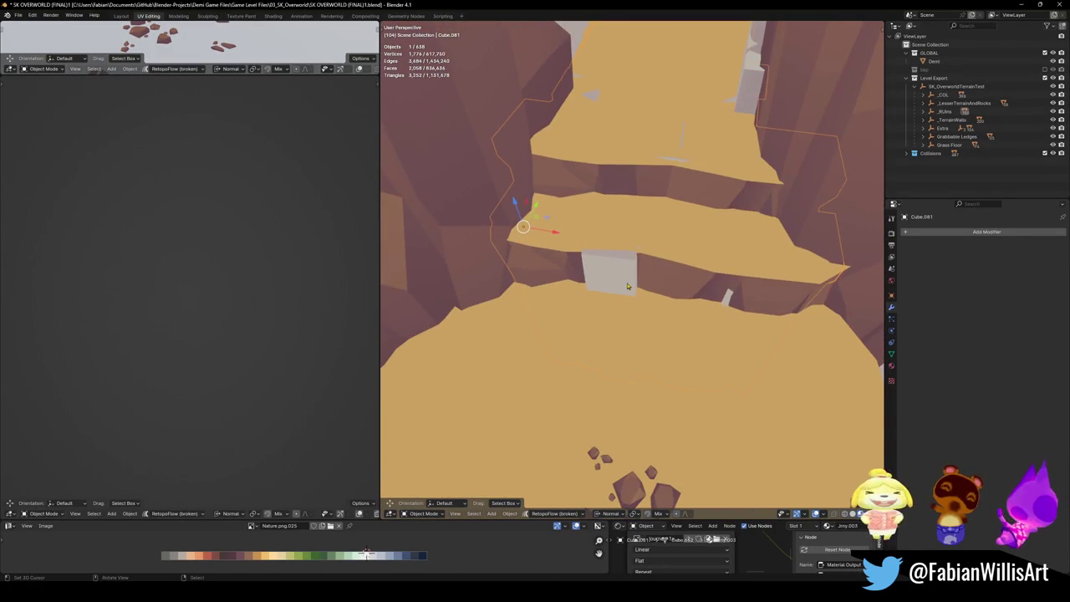
Step: Delete Cube.081, leaving 637 objects, and save the file
key(Delete)
middle_drag(627, 286, 624, 415)
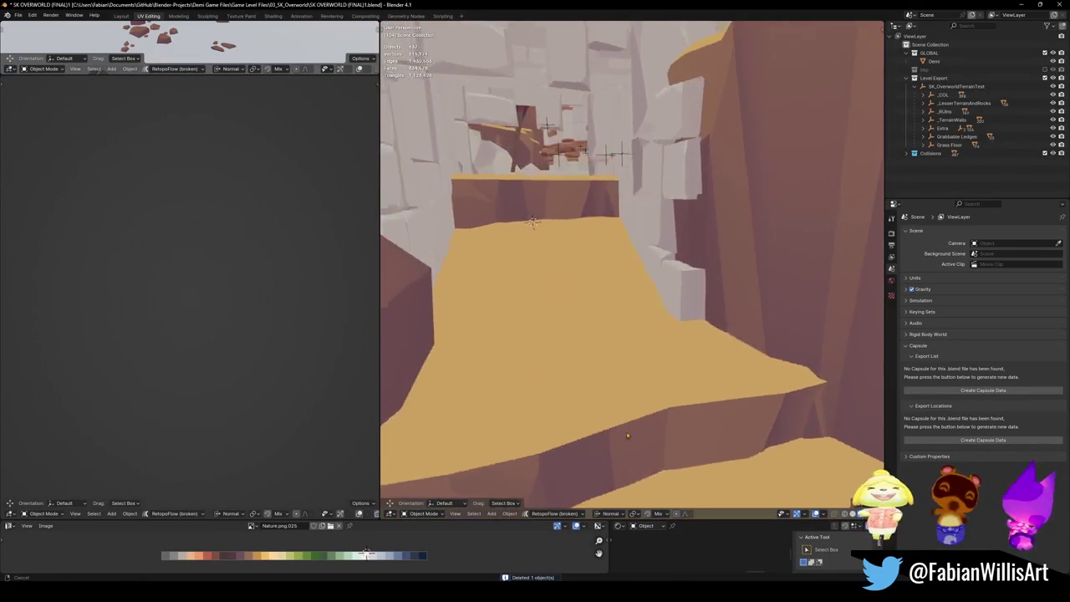
mouse_move(624, 416)
middle_down()
mouse_move(637, 351)
mouse_move(597, 335)
mouse_move(635, 434)
mouse_move(649, 322)
mouse_move(623, 397)
mouse_move(639, 316)
mouse_move(750, 334)
mouse_move(647, 321)
middle_up()
key(ctrl+s)
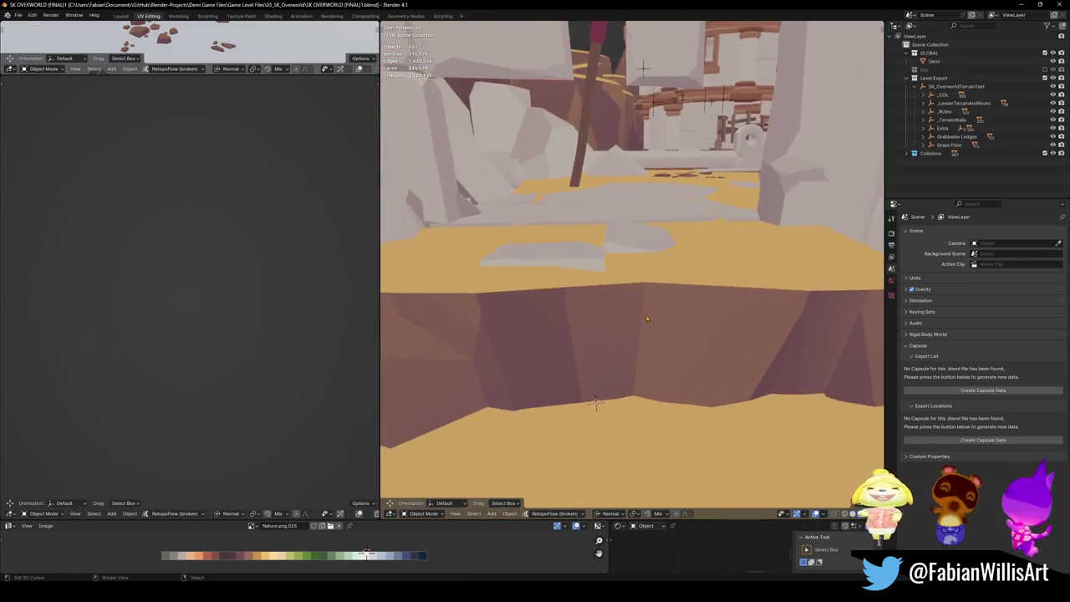
Step: Walk back down the sandy path, checking Plane.035 and DK_Terrain_03.053, and save again
key(shift+grave)
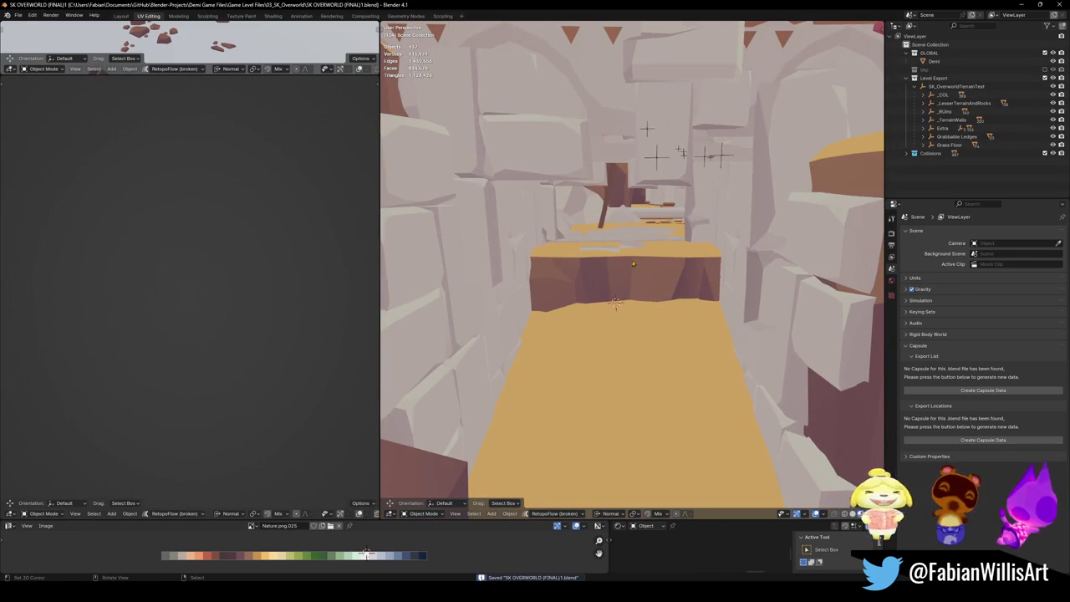
click(634, 248)
click(629, 248)
mouse_move(629, 248)
middle_down()
mouse_move(652, 318)
mouse_move(646, 328)
middle_up()
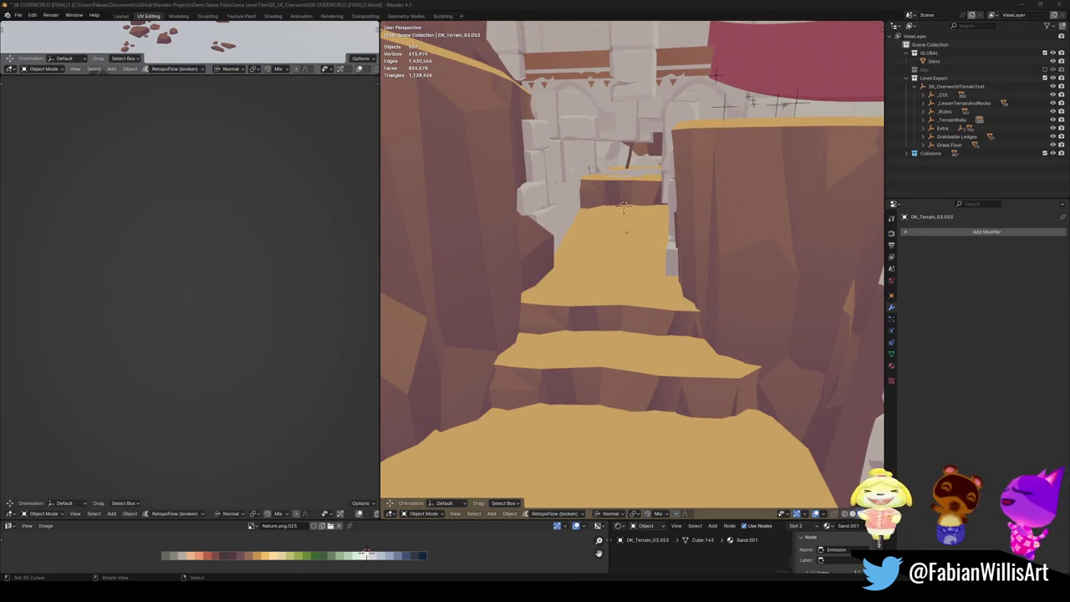
mouse_move(654, 247)
middle_down()
mouse_move(608, 272)
mouse_move(651, 294)
mouse_move(610, 345)
middle_up()
key(ctrl+s)
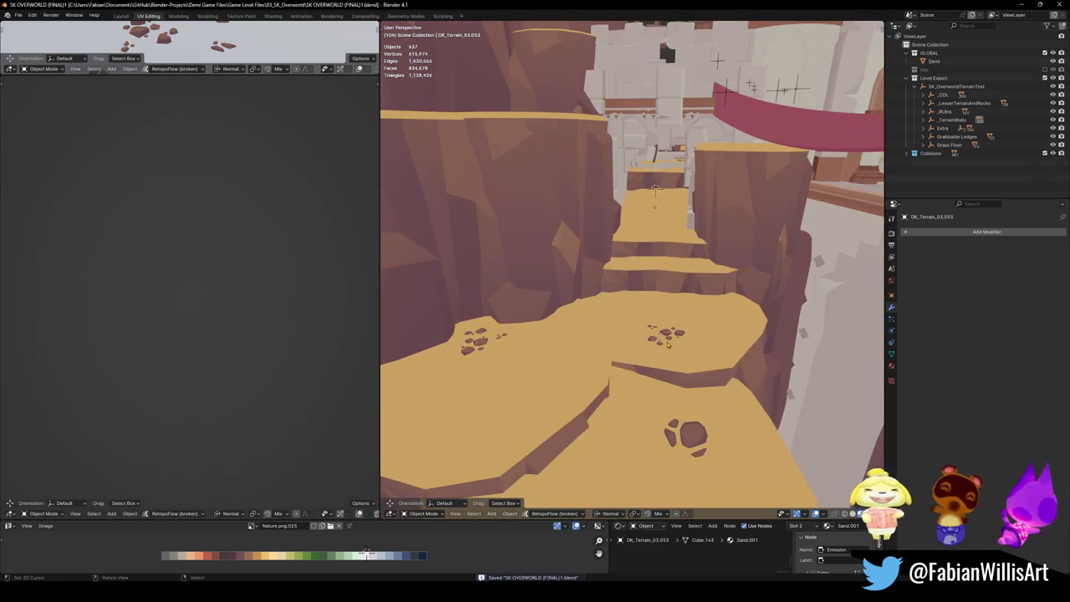
Step: Duplicate an existing rubble cluster, snap it to the 3D cursor and tumble it about 20°
click(672, 337)
click(666, 335)
key(shift+d)
key(Escape)
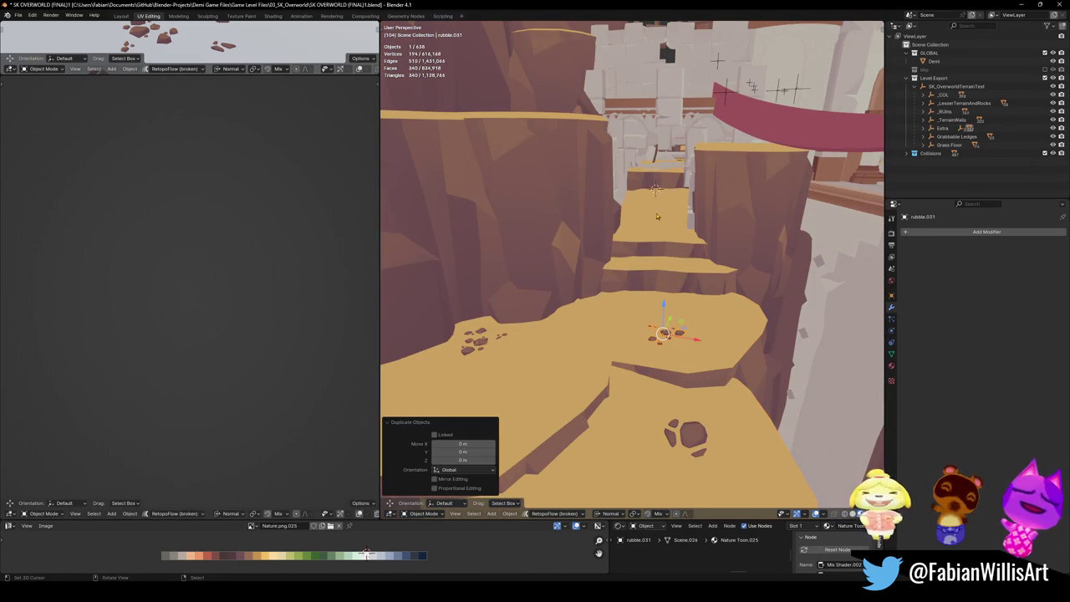
key(shift+s)
key(8)
key(KP_Decimal)
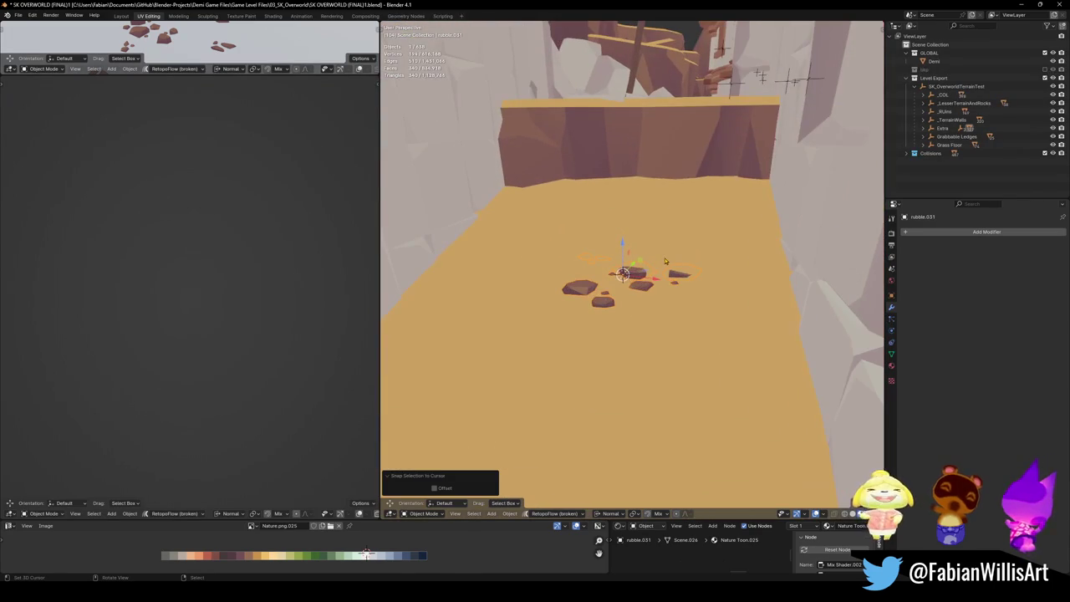
key(r)
key(r)
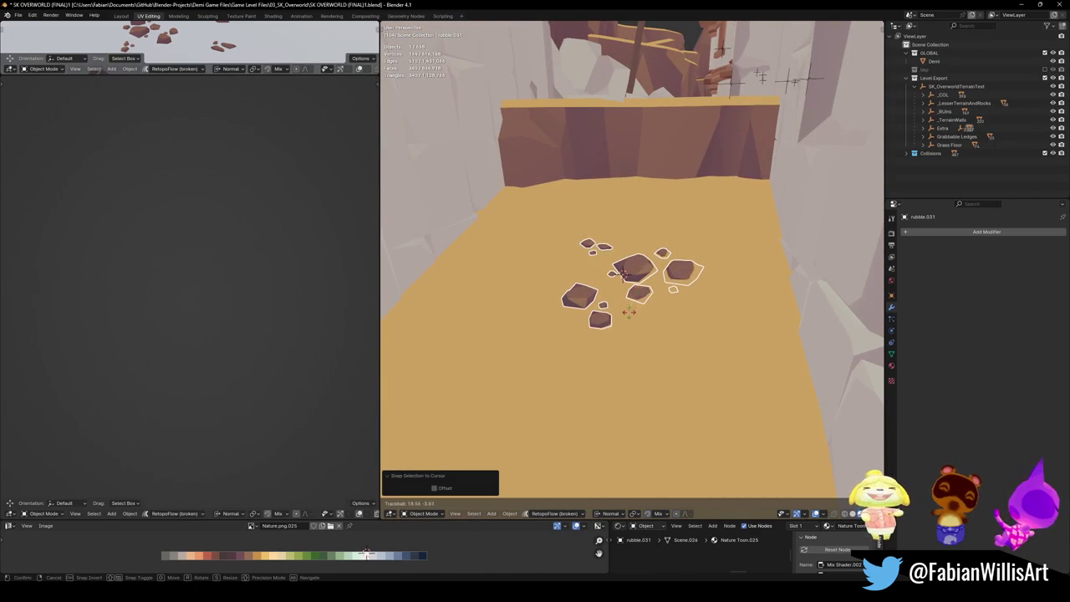
click(622, 273)
key(r)
key(r)
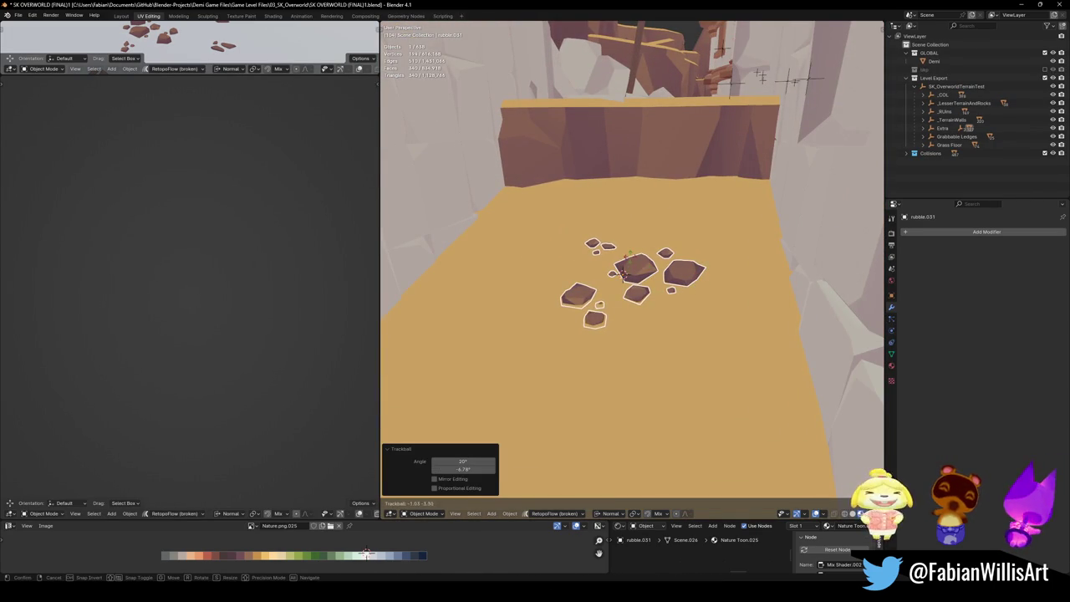
click(622, 274)
scroll(623, 274, up, 3)
middle_drag(623, 274, 661, 248)
Step: Sink the rubble 0.012 m, re-tilt it, and adjust its height and X position
key(g)
key(z)
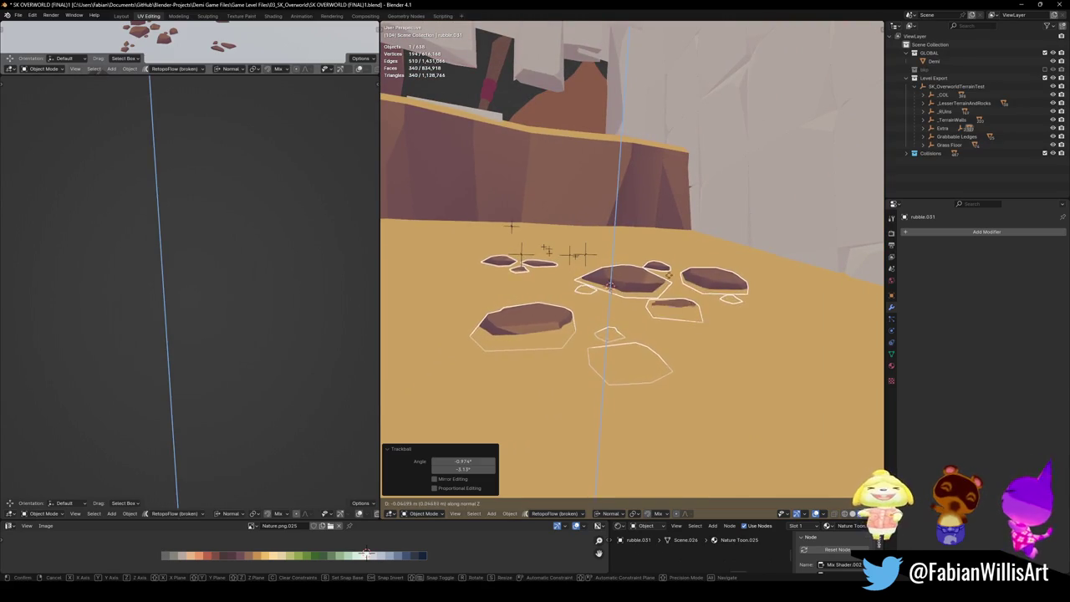
click(685, 261)
key(r)
key(r)
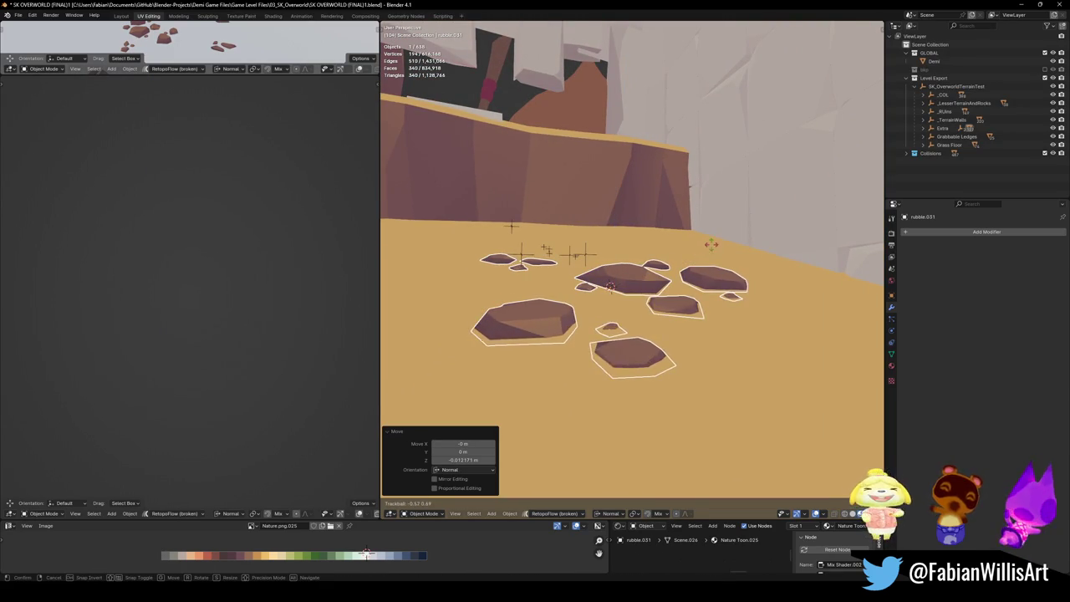
click(727, 250)
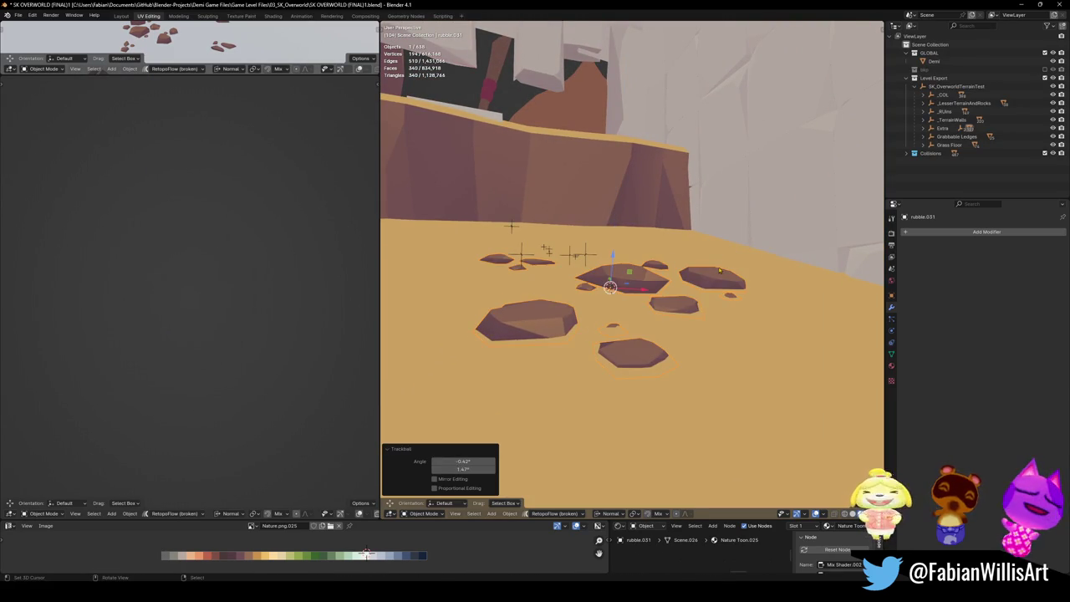
key(g)
key(z)
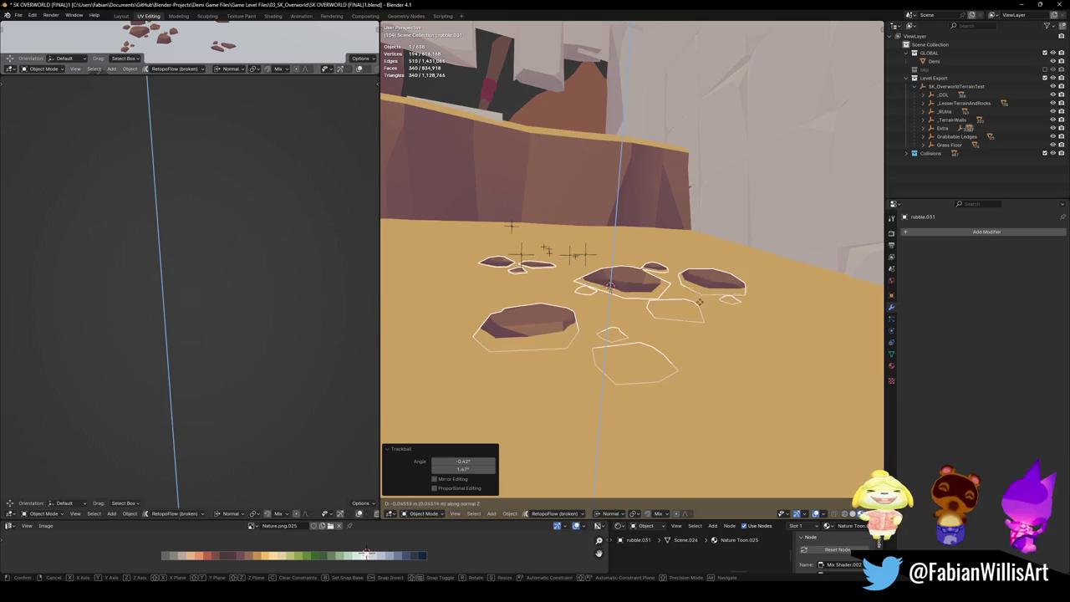
click(610, 286)
middle_drag(610, 286, 667, 291)
scroll(661, 286, down, 3)
key(g)
key(x)
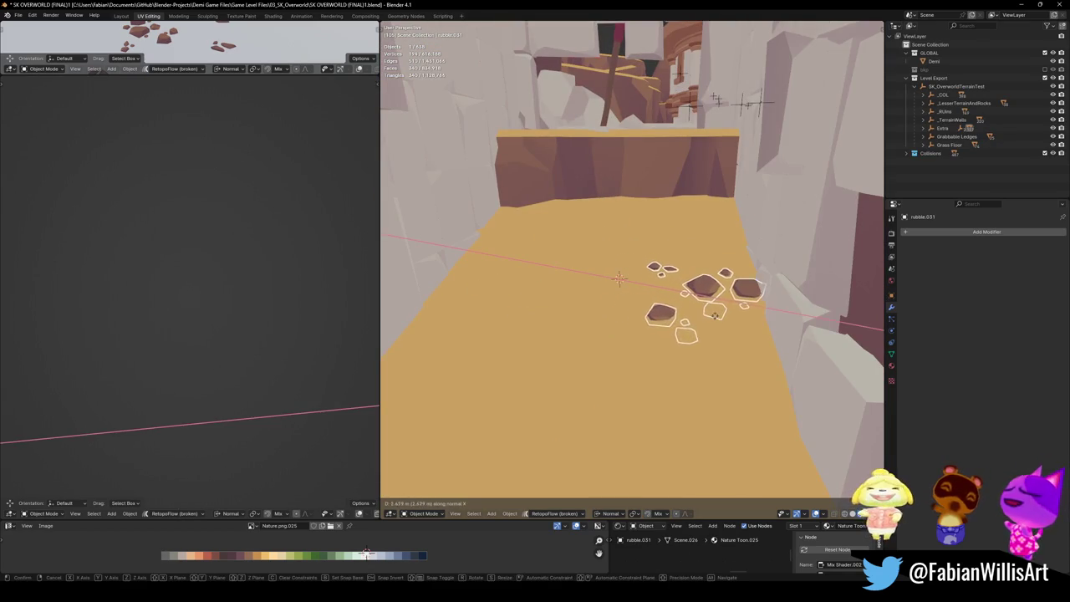
click(694, 285)
middle_drag(693, 284, 678, 286)
scroll(679, 286, down, 2)
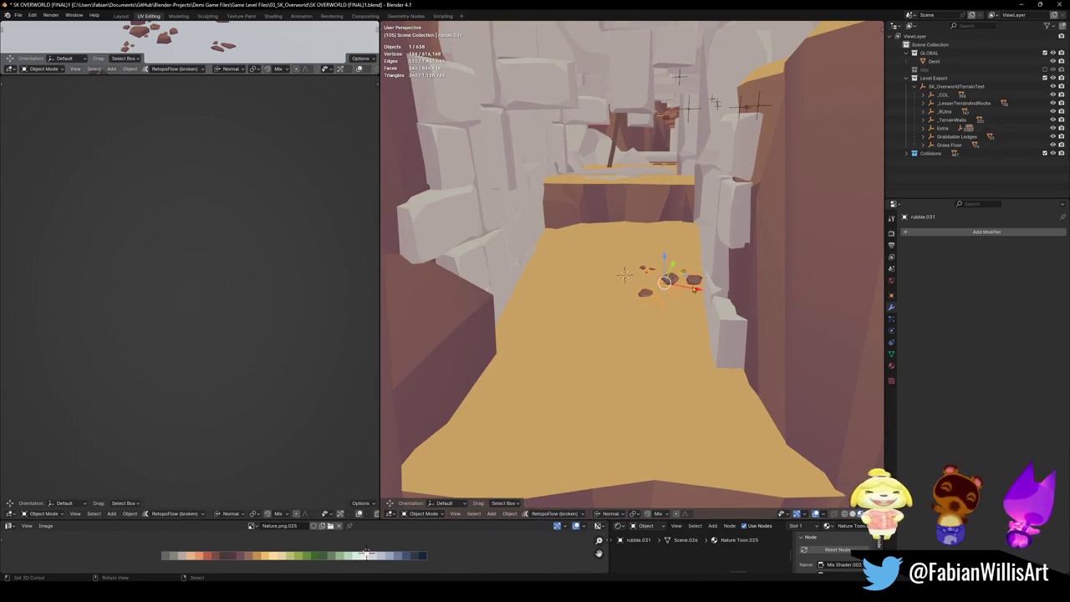
Step: Make a second rubble copy, move it 2.92 m along Y, lower 0.063 m, scale to 0.696
key(shift+d)
key(x)
key(x)
click(589, 255)
key(g)
key(y)
key(y)
click(628, 266)
key(g)
key(z)
click(639, 250)
key(s)
click(639, 251)
Step: Turn the second copy 129° on Z, shift it 0.69 m along X and sink it into the sand
key(r)
key(z)
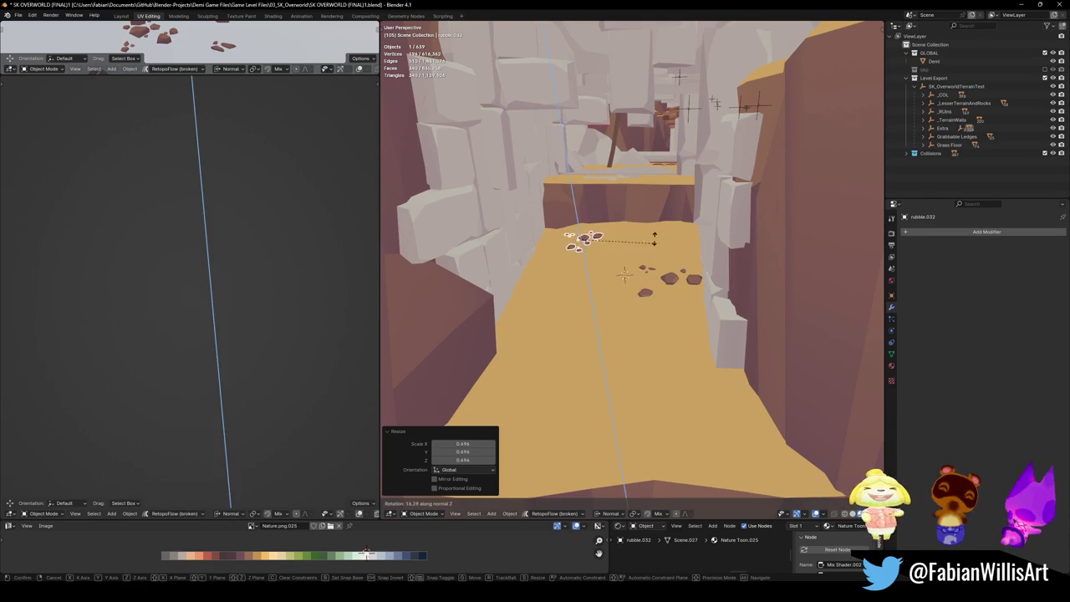
click(560, 181)
key(g)
key(x)
click(633, 260)
middle_drag(633, 260, 652, 242)
scroll(652, 242, up, 4)
key(z)
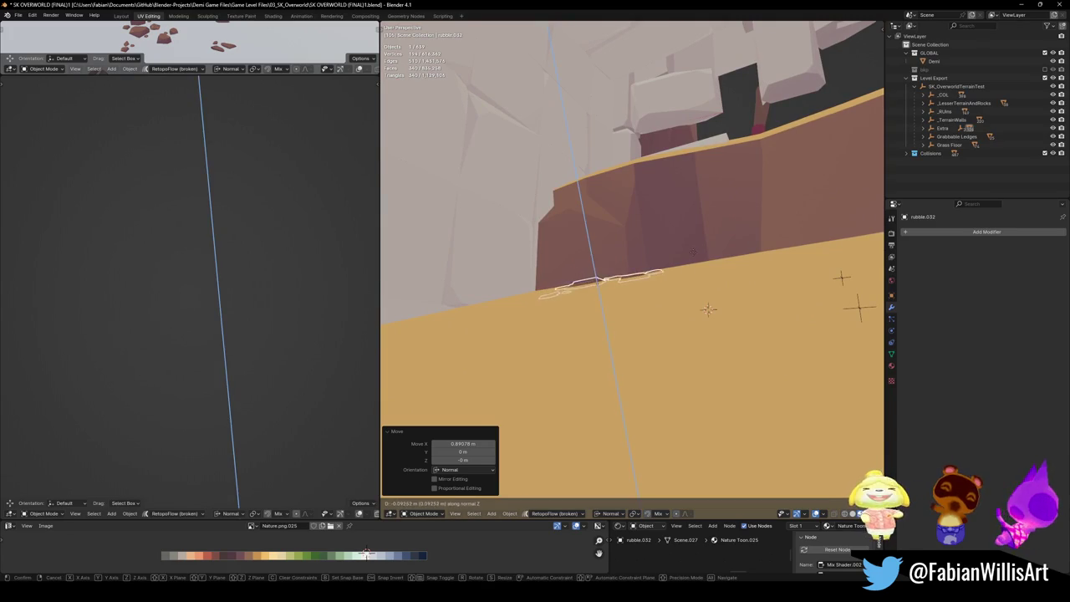
click(637, 255)
scroll(689, 284, down, 3)
mouse_move(637, 254)
middle_down()
mouse_move(690, 284)
mouse_move(652, 236)
mouse_move(656, 275)
mouse_move(612, 342)
mouse_move(656, 355)
middle_up()
scroll(690, 284, down, 5)
Step: Add a third rubble copy with cleared rotation beside the 3D cursor, scaled to 0.576 and raised slightly
click(656, 284)
key(shift+d)
right_click(656, 288)
scroll(656, 289, up, 3)
key(alt+r)
key(g)
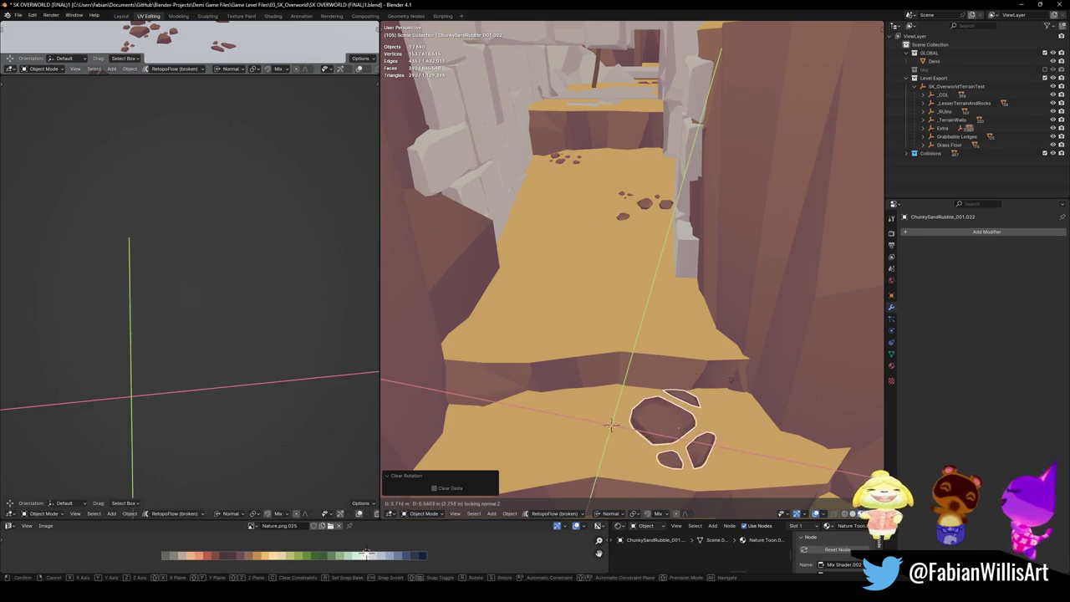
click(719, 394)
key(s)
click(728, 398)
key(g)
key(z)
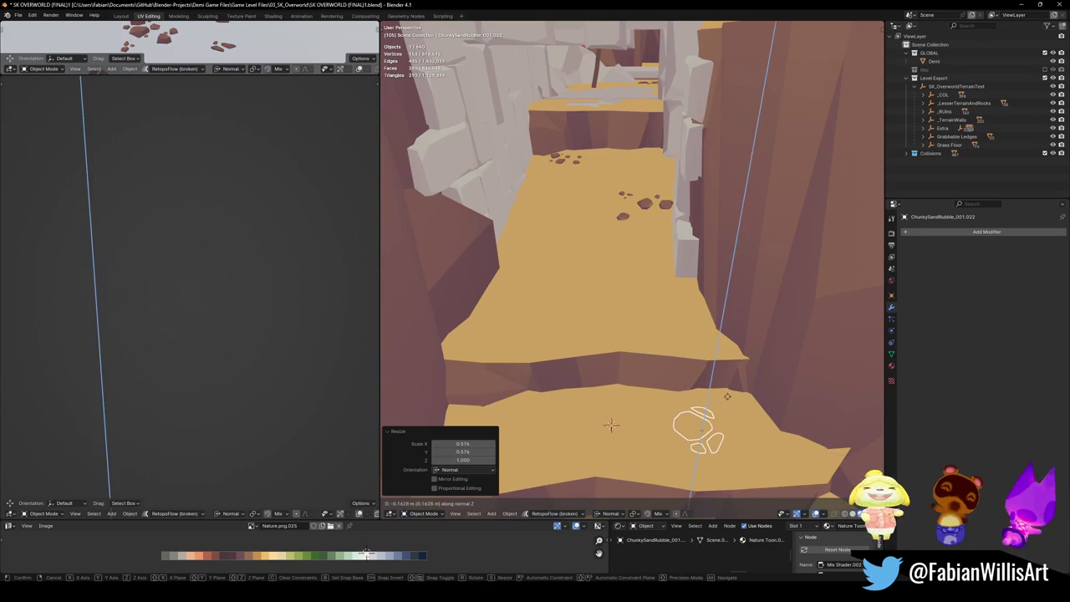
click(632, 349)
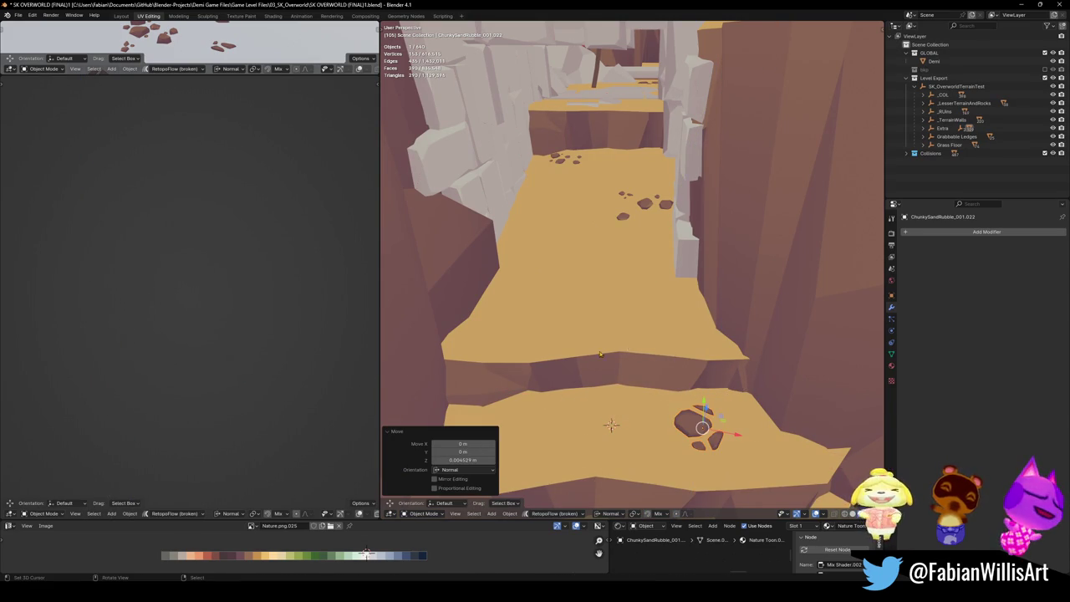
Step: Save the file, now at 640 objects, while viewing down the canyon
middle_drag(607, 348, 666, 277)
key(ctrl+s)
mouse_move(666, 276)
middle_down()
mouse_move(623, 361)
mouse_move(650, 267)
mouse_move(625, 316)
middle_up()
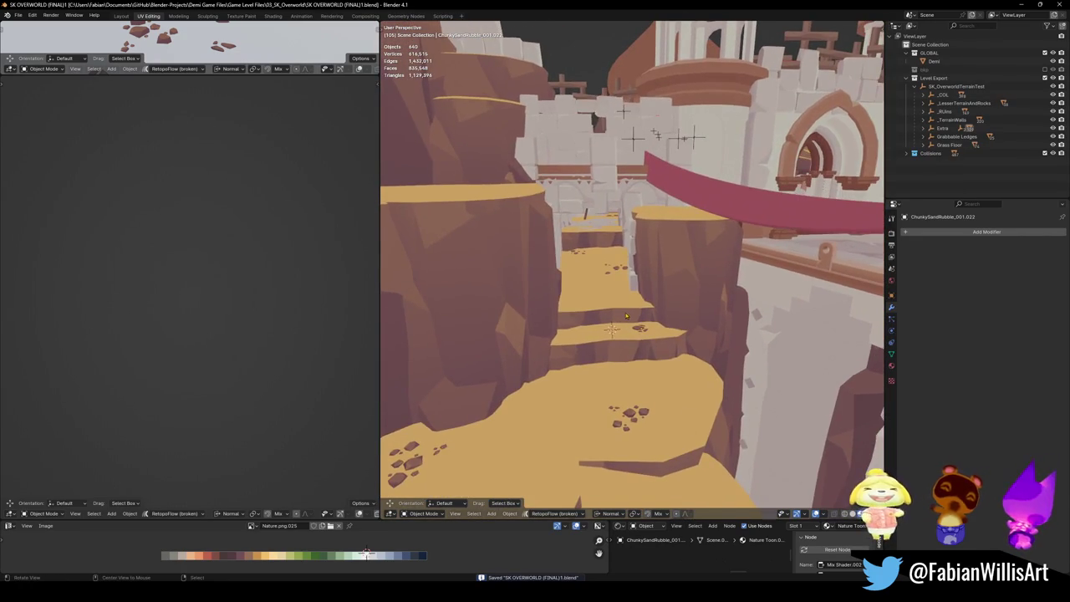
Step: Unhide all objects and delete the white step collider Cube.269 plus another stray piece
key(alt+h)
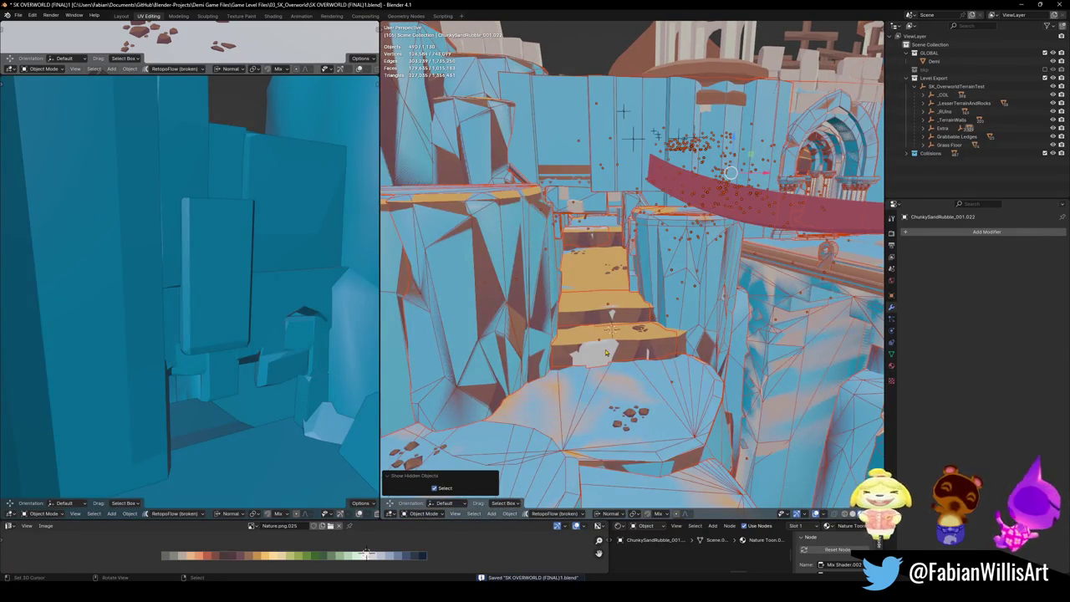
click(606, 353)
key(KP_Decimal)
middle_drag(605, 378, 593, 335)
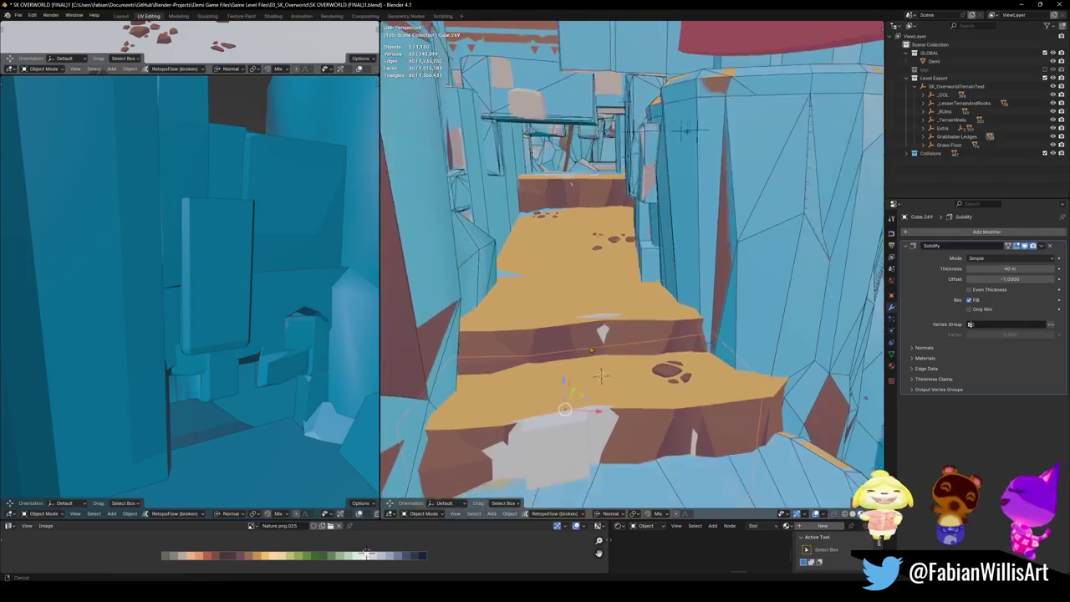
middle_drag(583, 372, 670, 317)
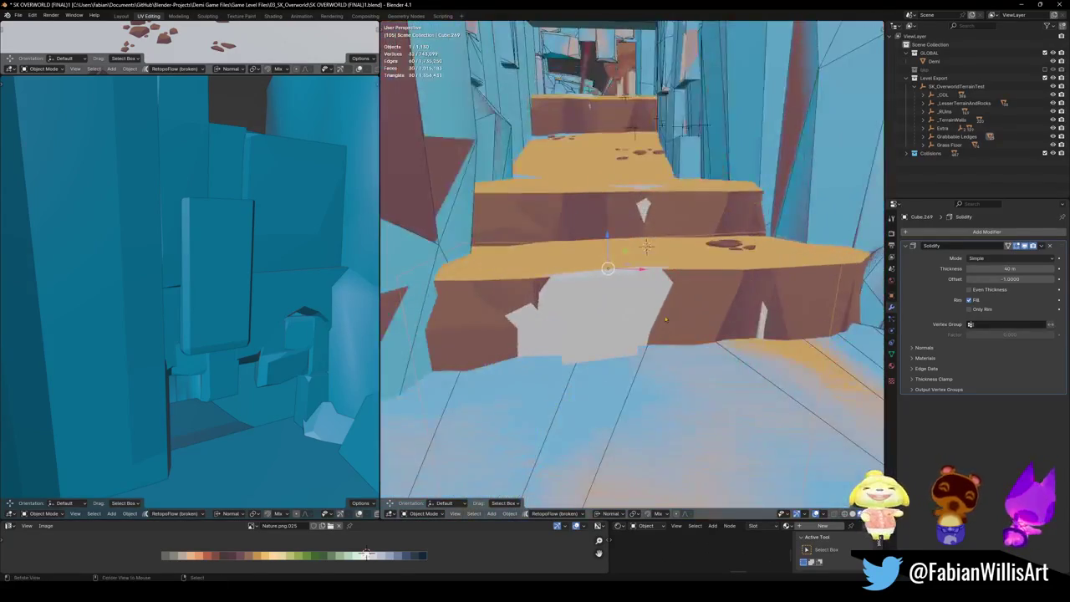
key(Delete)
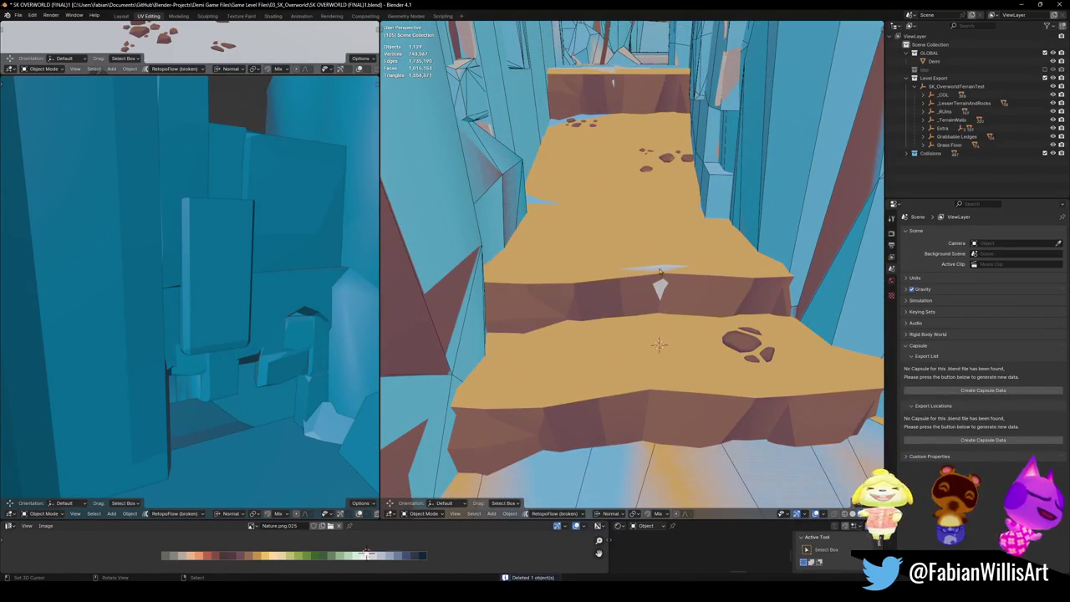
click(659, 276)
key(Delete)
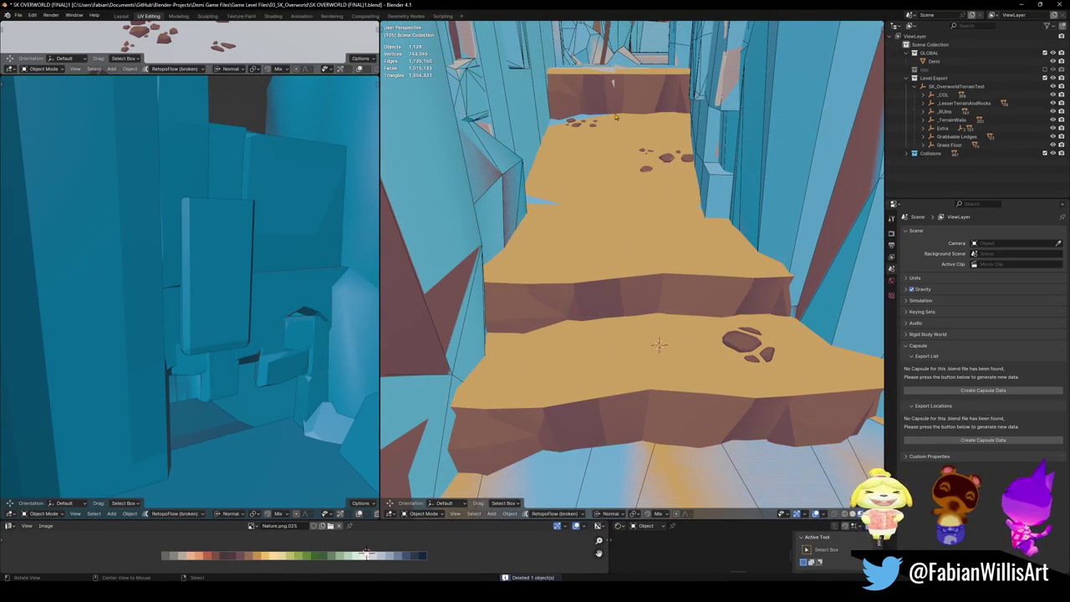
Step: Delete the white collider Cube.272 on the far ledge and save the file
scroll(613, 122, up, 5)
mouse_move(626, 167)
middle_down()
mouse_move(561, 247)
mouse_move(646, 282)
mouse_move(631, 303)
mouse_move(638, 286)
middle_up()
click(540, 237)
key(Delete)
key(ctrl+s)
click(635, 293)
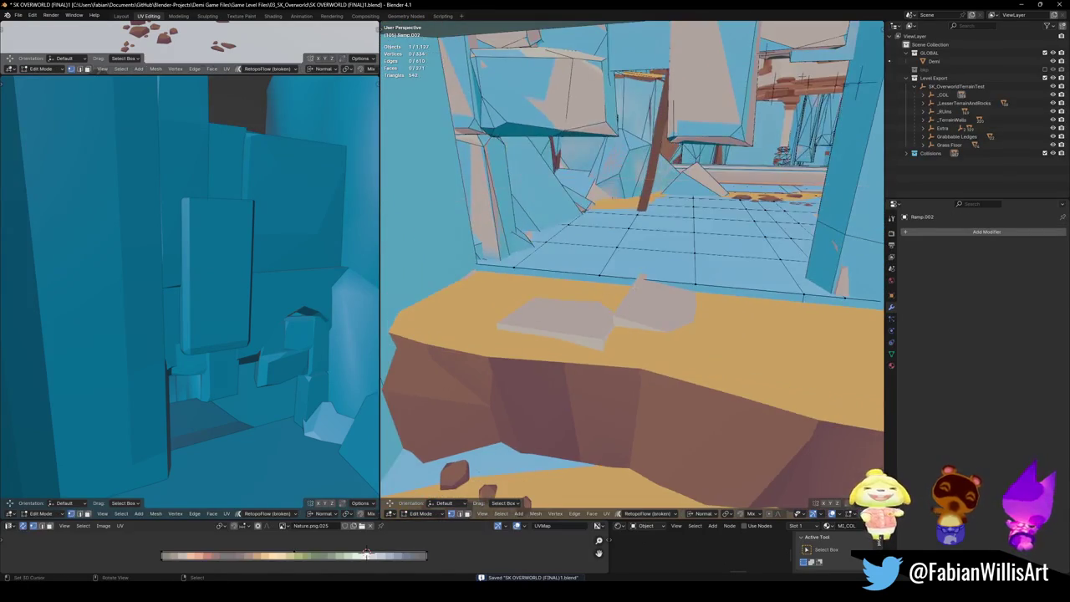
Step: Move the Ramp.002 plane into a new position and go back into its Edit Mode
key(Tab)
scroll(638, 286, up, 4)
key(Tab)
scroll(672, 282, down, 4)
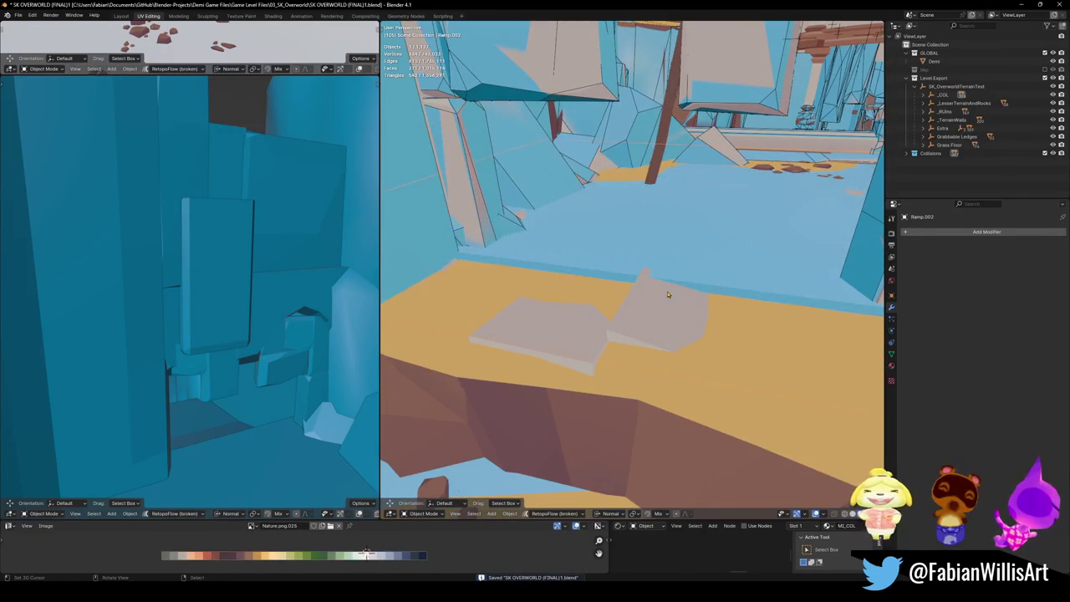
key(g)
click(705, 273)
key(Tab)
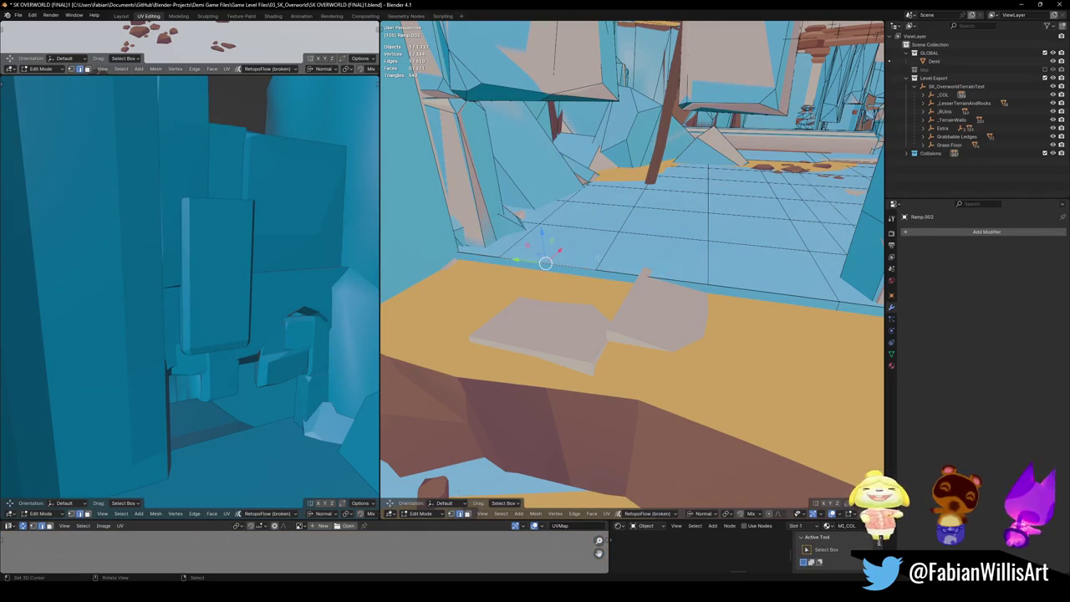
Step: Select the ledge-boundary edge with all linked geometry and delete the faces
click(591, 276)
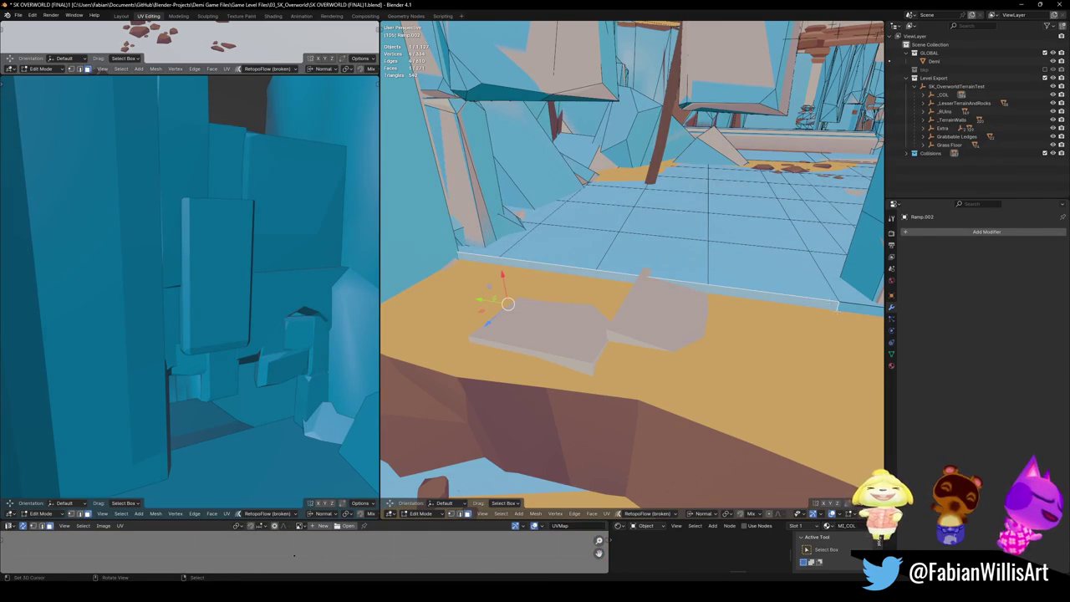
key(ctrl+l)
mouse_move(753, 312)
middle_down()
mouse_move(701, 285)
mouse_move(633, 290)
middle_up()
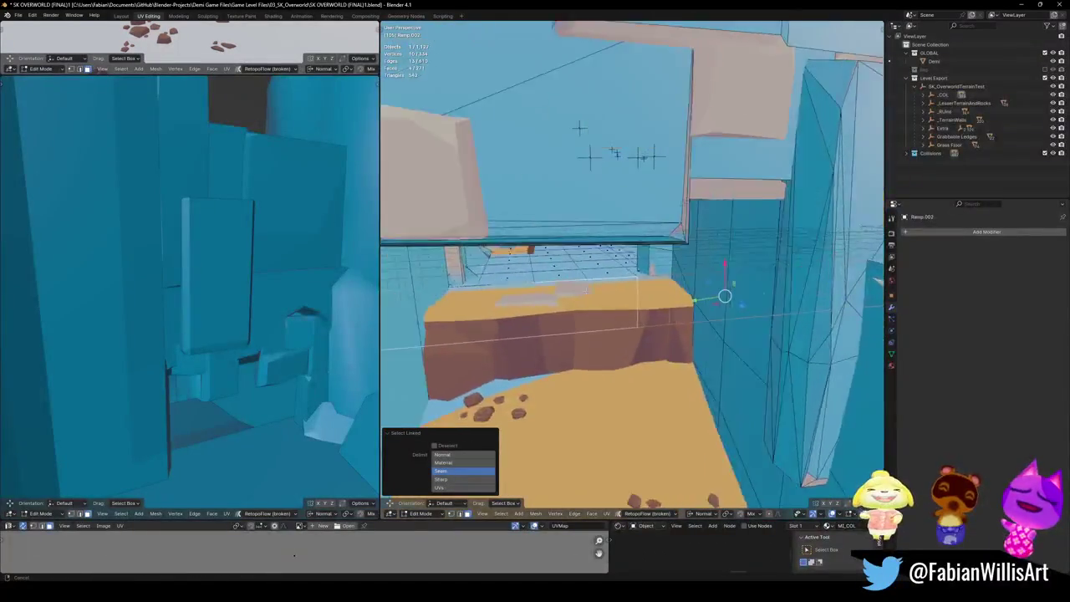
mouse_move(633, 290)
middle_down()
mouse_move(620, 286)
mouse_move(633, 297)
mouse_move(664, 228)
middle_up()
key(x)
click(620, 286)
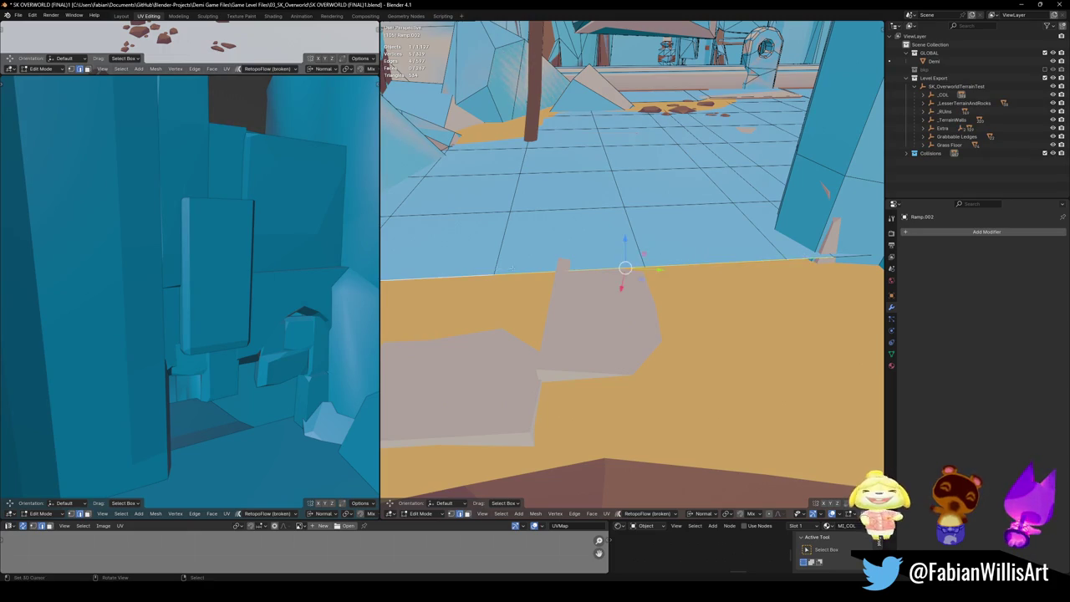
Step: Push the ledge edge along its normal, tightening the smooth proportional falloff
key(e)
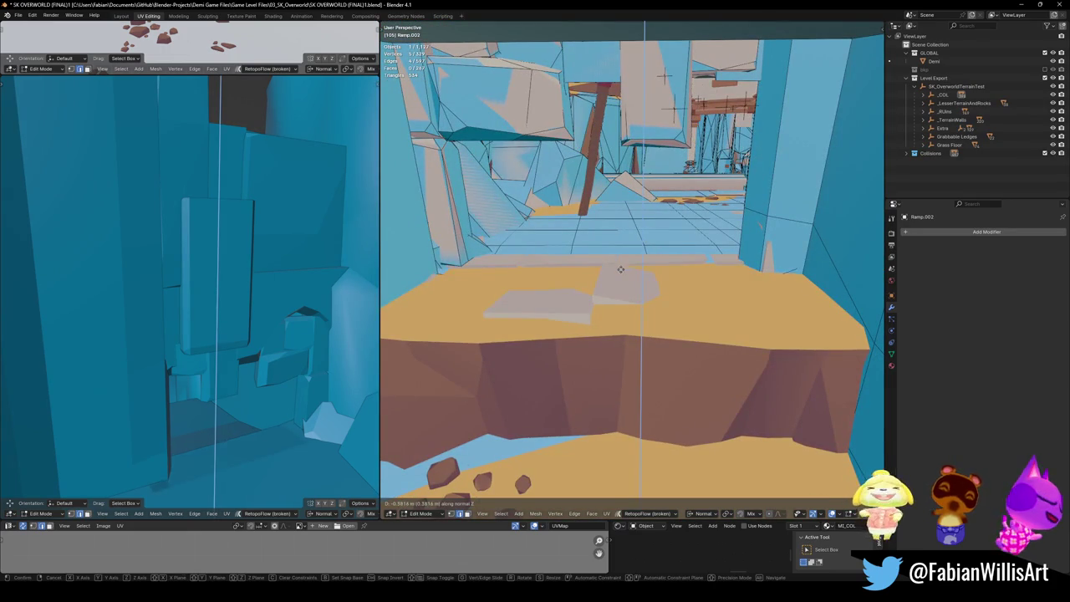
click(622, 262)
key(e)
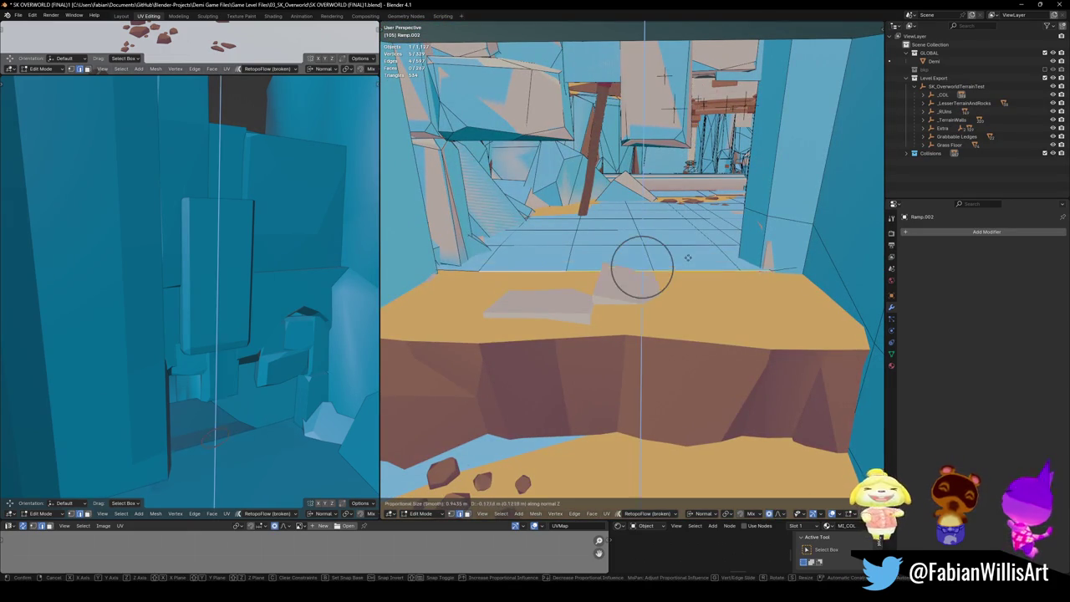
scroll(668, 261, down, 3)
scroll(681, 258, down, 3)
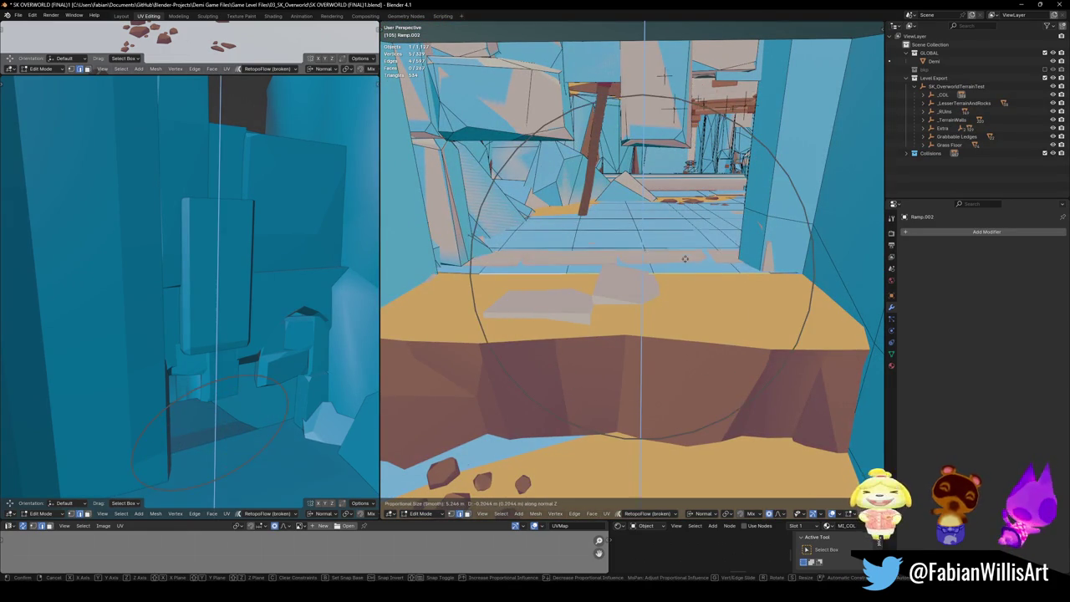
click(686, 258)
key(e)
scroll(585, 261, up, 3)
scroll(575, 259, up, 2)
scroll(578, 254, up, 1)
scroll(578, 253, up, 2)
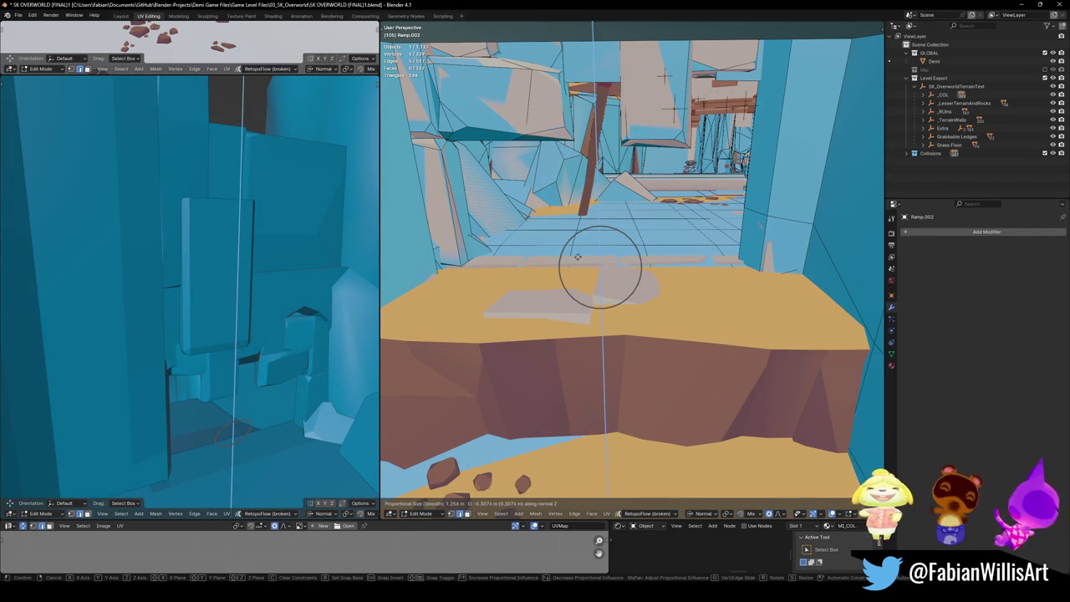
click(577, 257)
mouse_move(576, 256)
middle_down()
mouse_move(606, 255)
mouse_move(596, 255)
mouse_move(597, 284)
mouse_move(649, 310)
mouse_move(683, 309)
mouse_move(652, 307)
middle_up()
scroll(699, 310, down, 2)
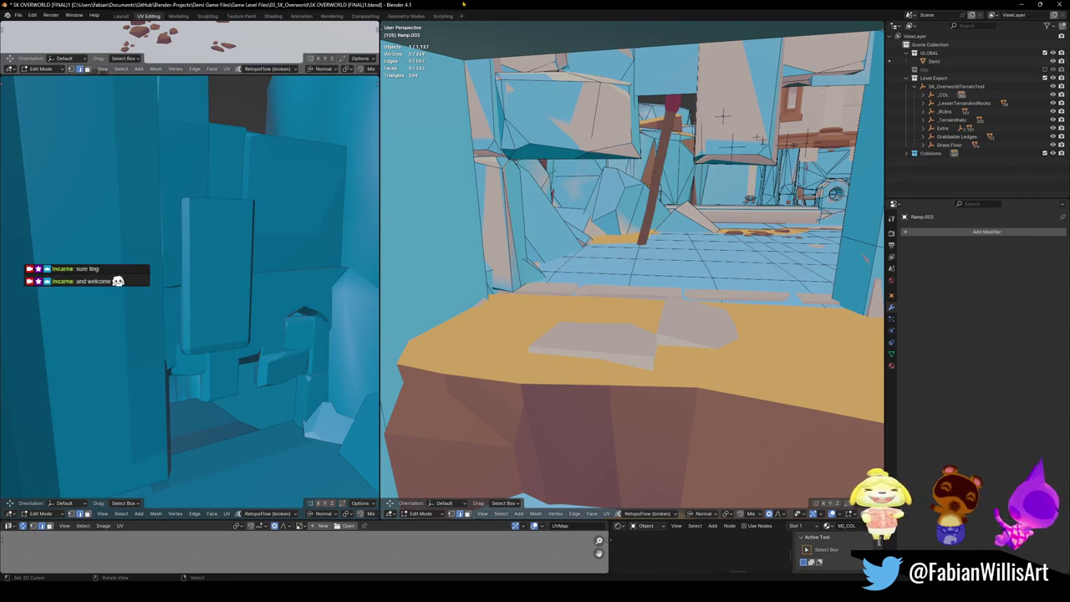
key(alt+Tab)
click(377, 272)
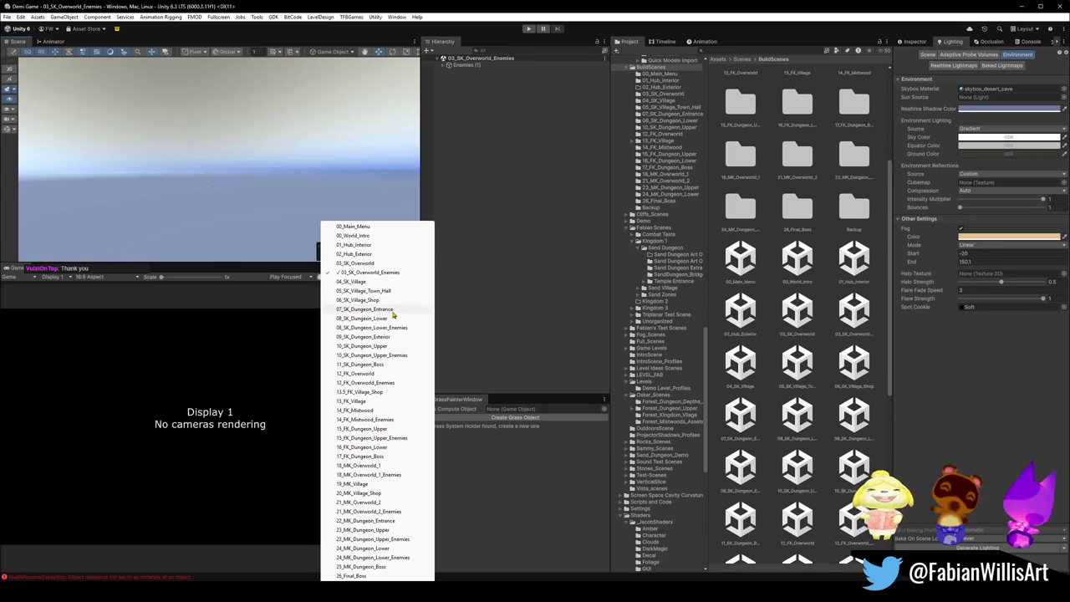
Step: Load the 07_SK_Dungeon_Entrance scene and start Play mode
click(388, 310)
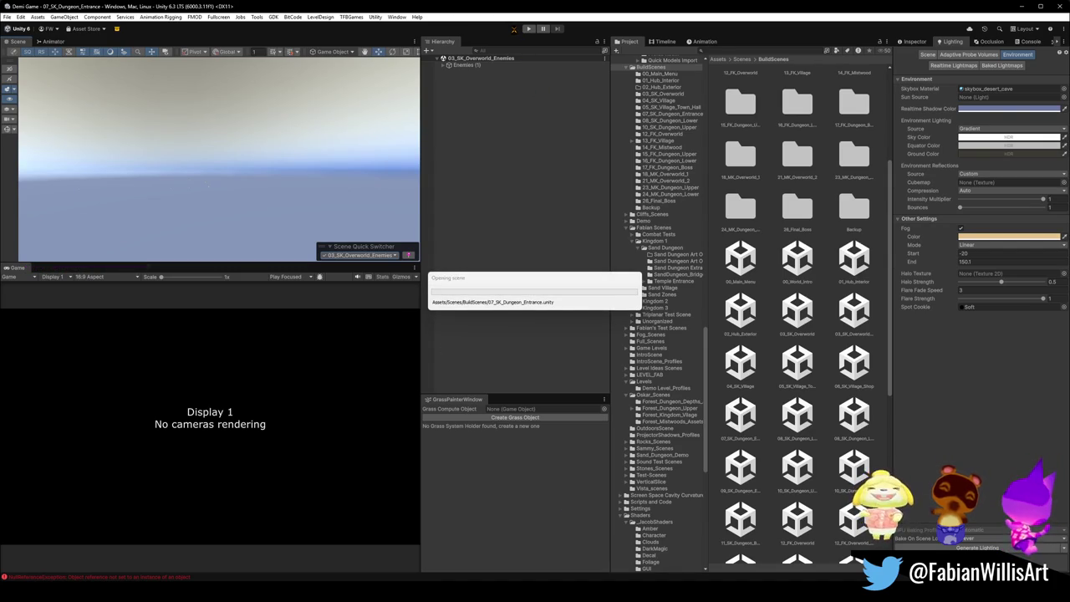
click(528, 29)
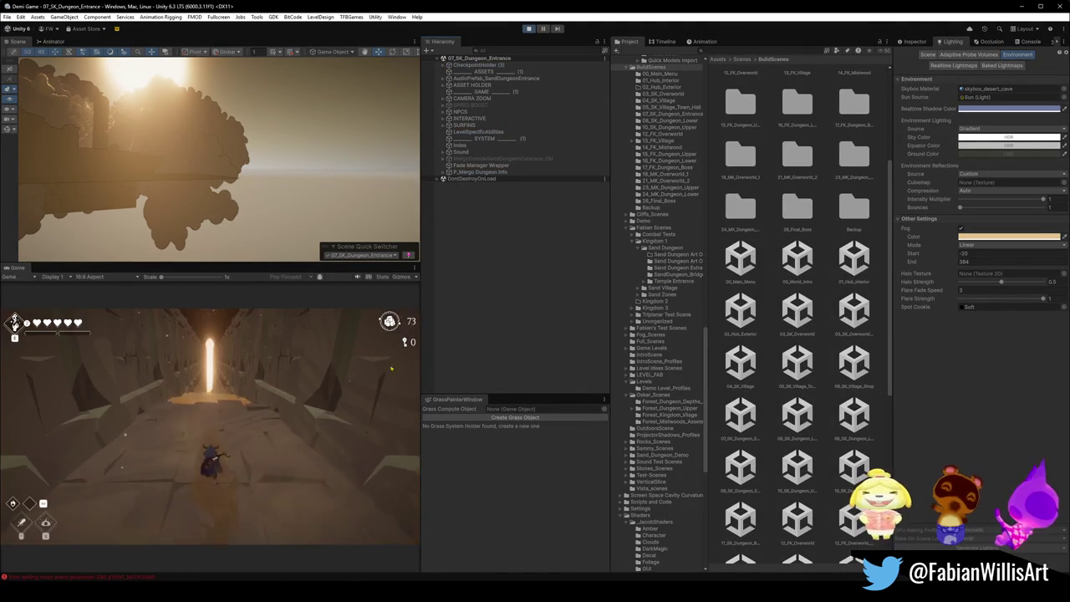
Step: Make the Game view fill the whole screen with F10
key(F10)
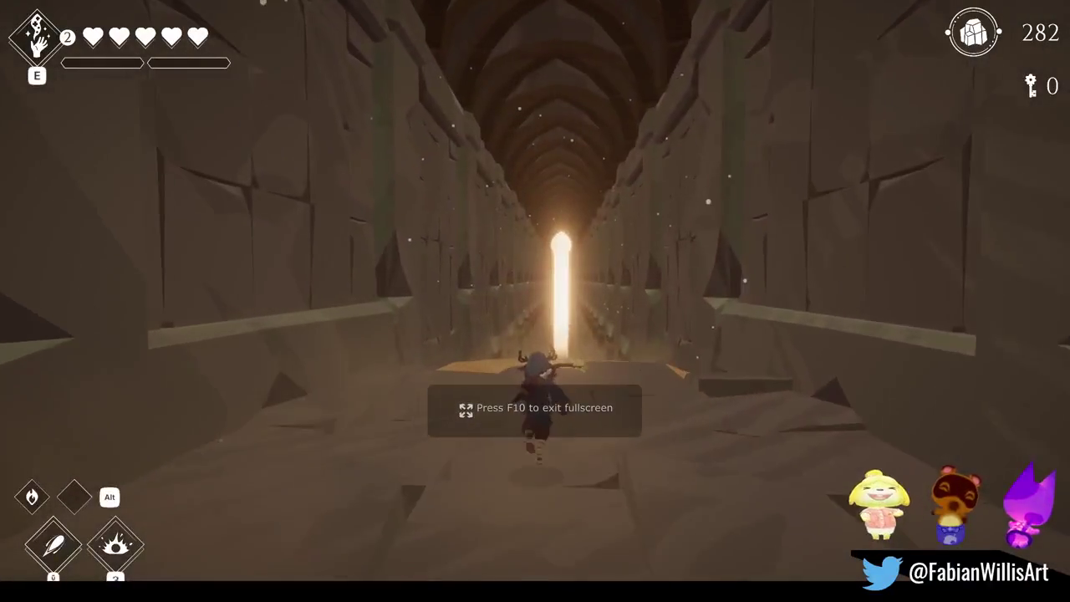
Step: Hide the HUD with the debug menu's ToggleUI, then run down the glowing corridor
key(s)
key(s)
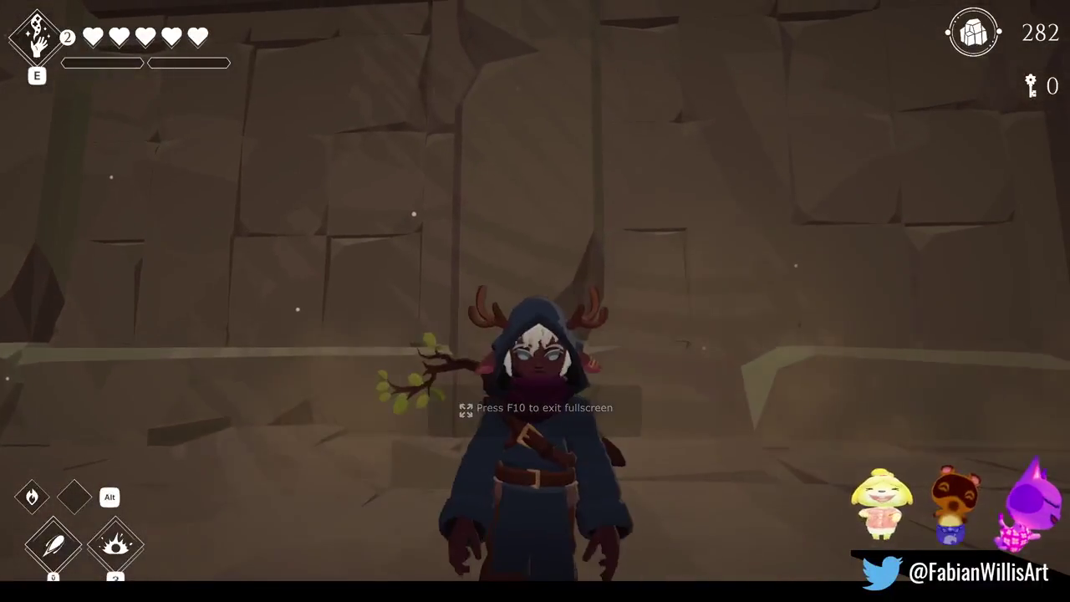
key(w)
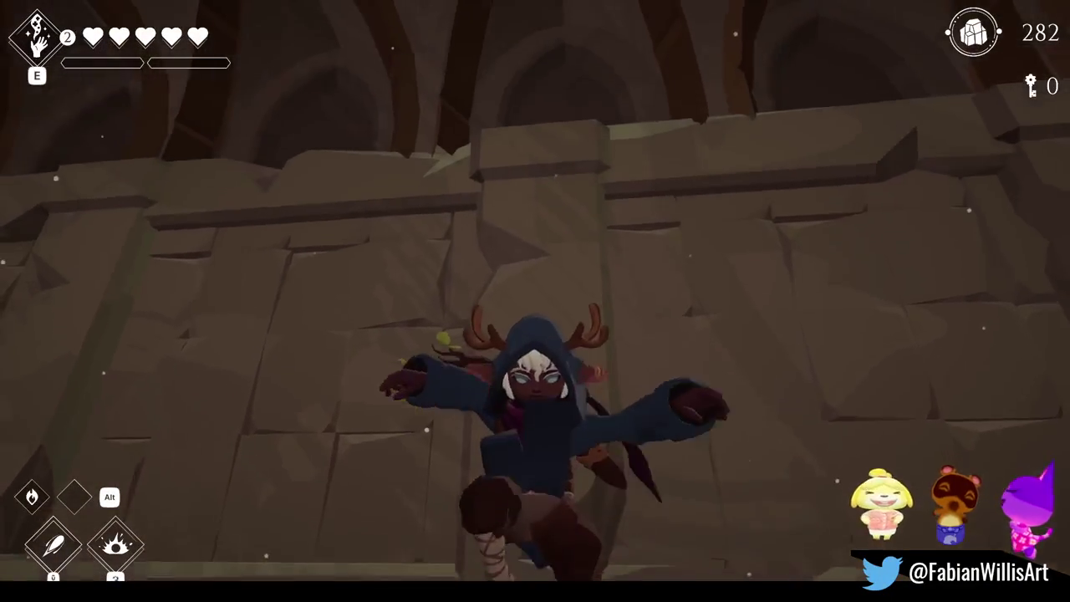
key(F10)
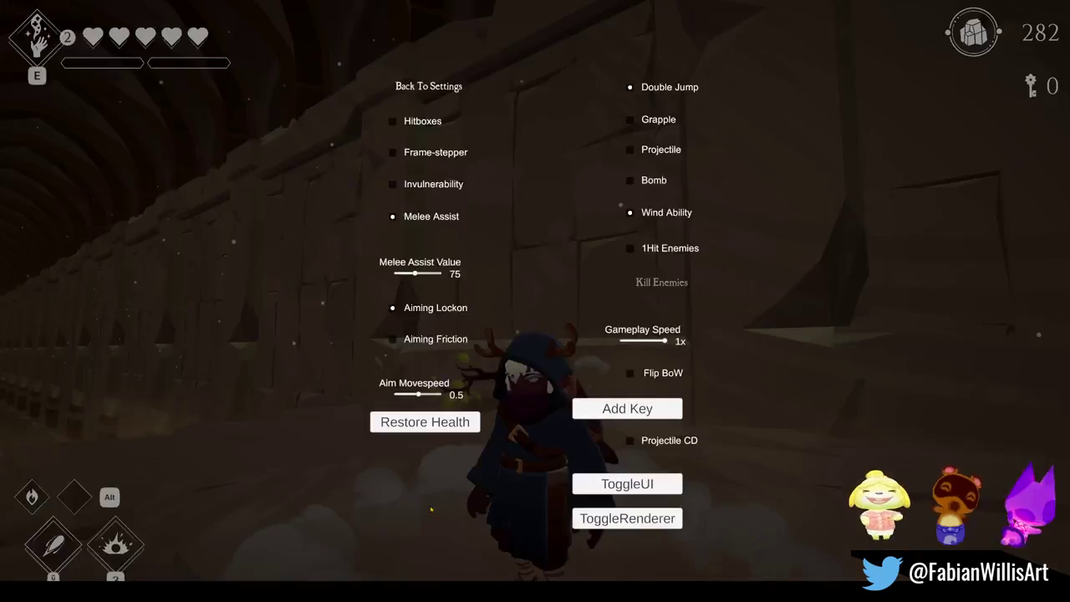
click(627, 484)
key(F10)
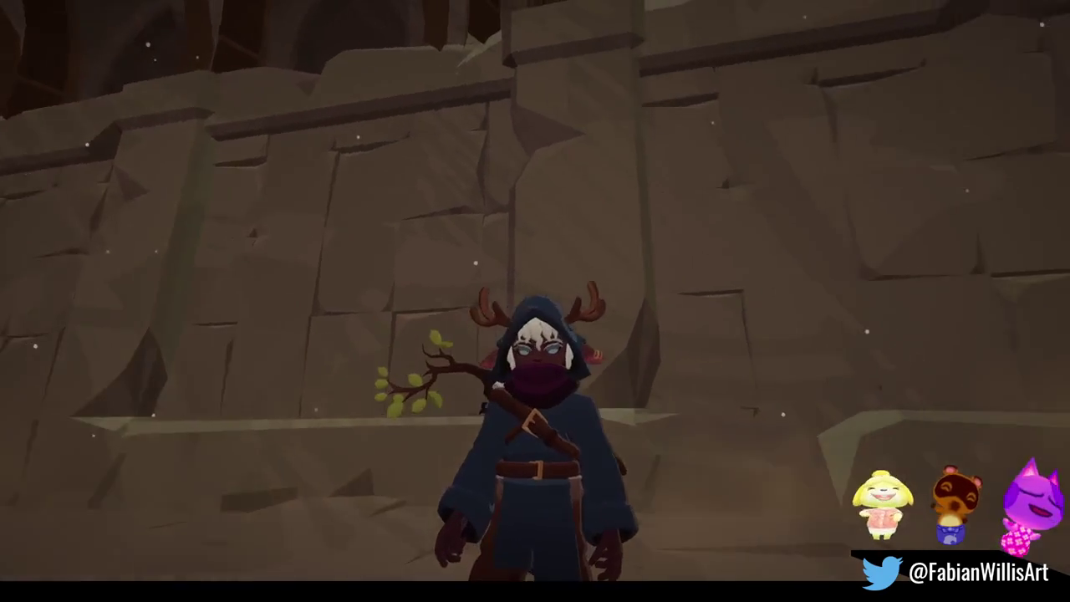
key(w)
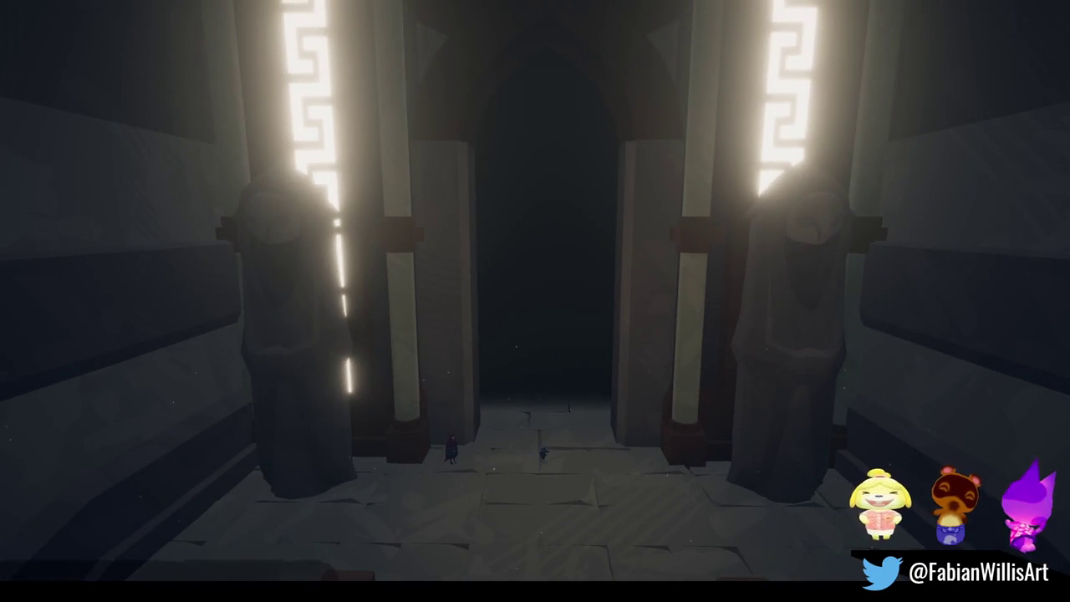
Step: Open the debug settings overlay with Escape, then close it again
key(Escape)
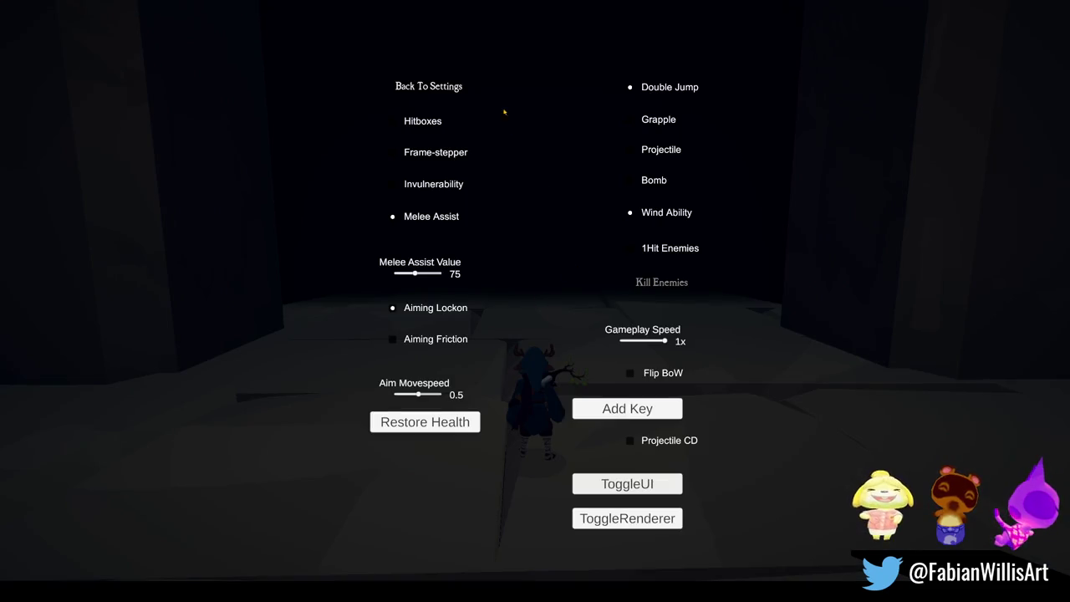
key(Escape)
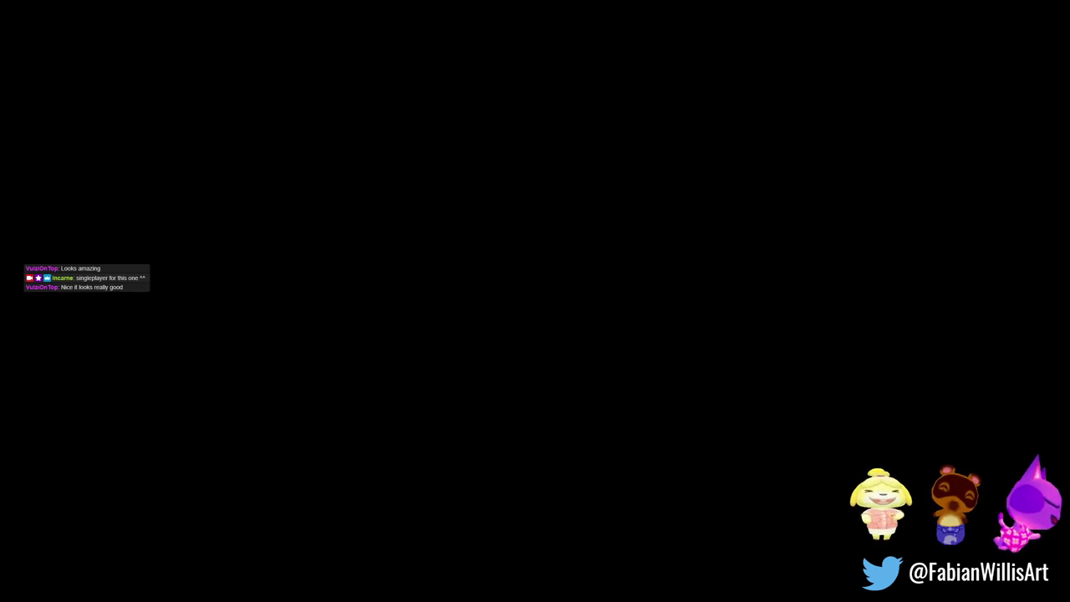
Step: Run across the hall and up the stairs, slash the enemy, and dodge-roll through the archway
key(super)
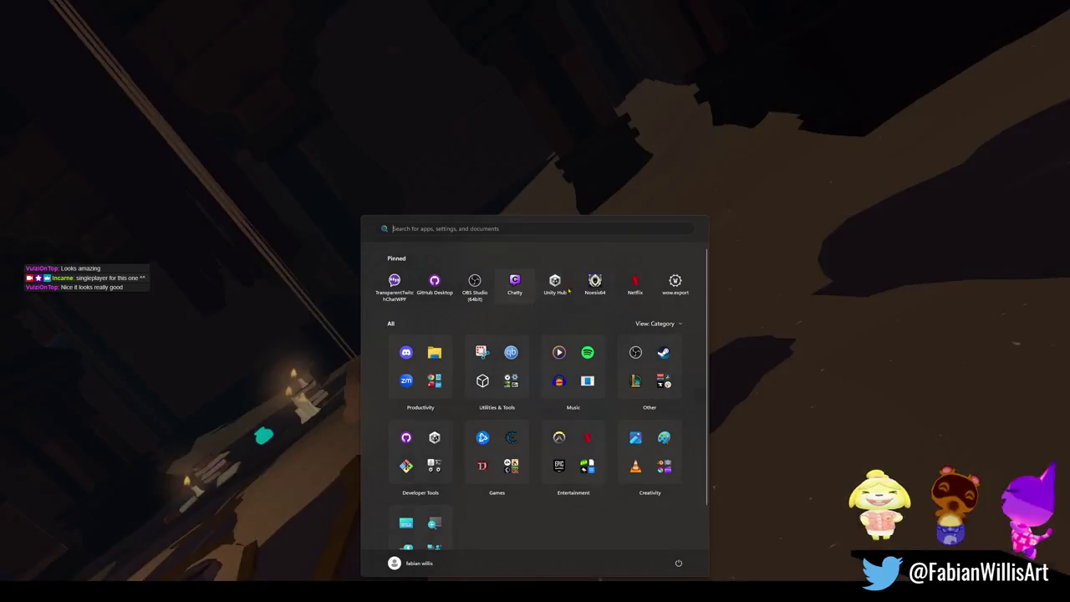
key(super)
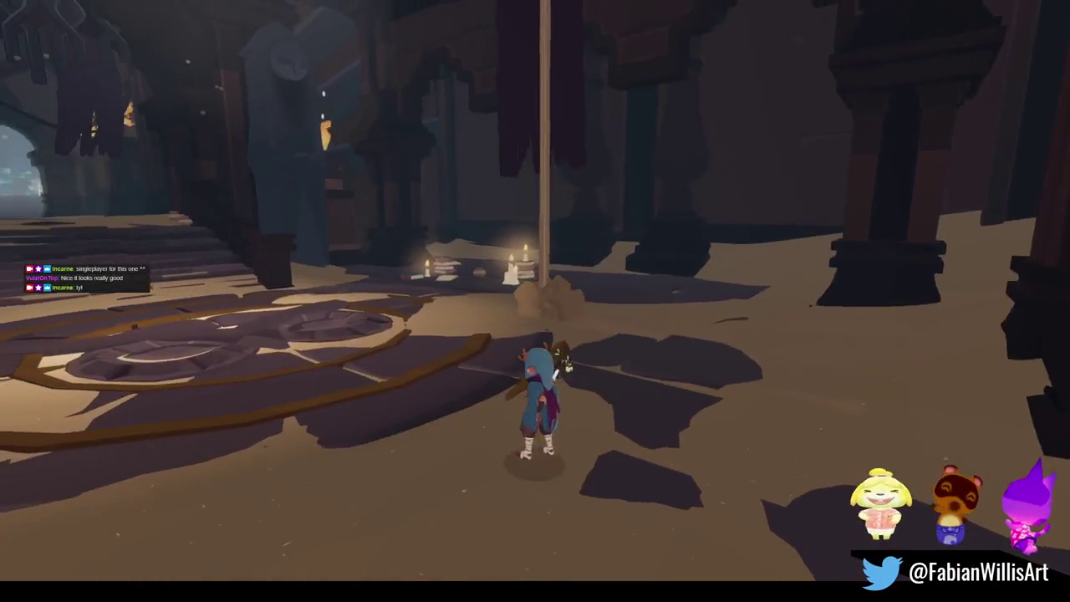
key(w)
key(w)
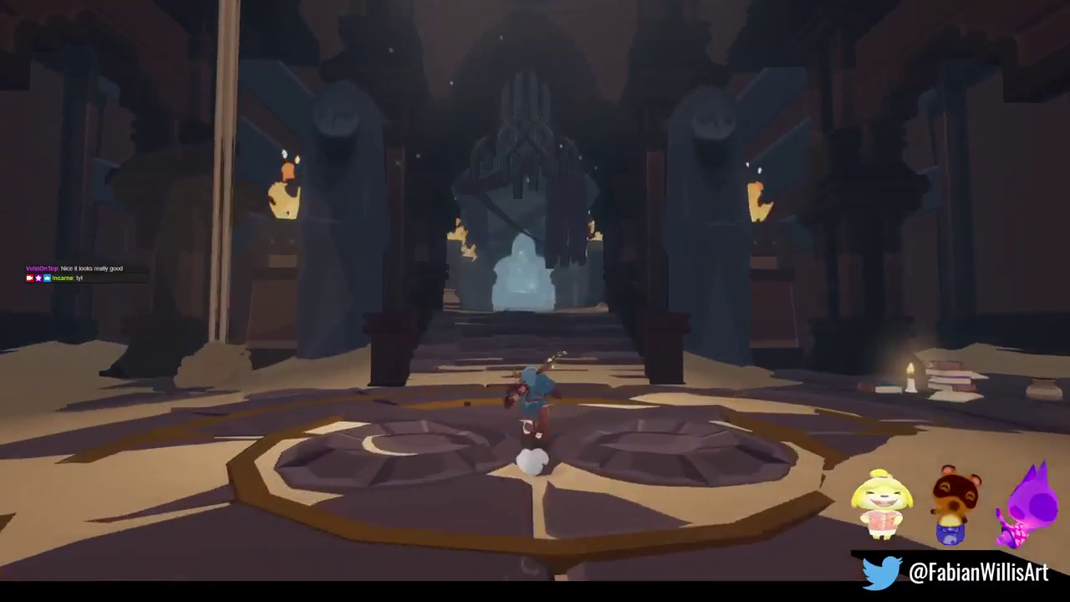
key(w)
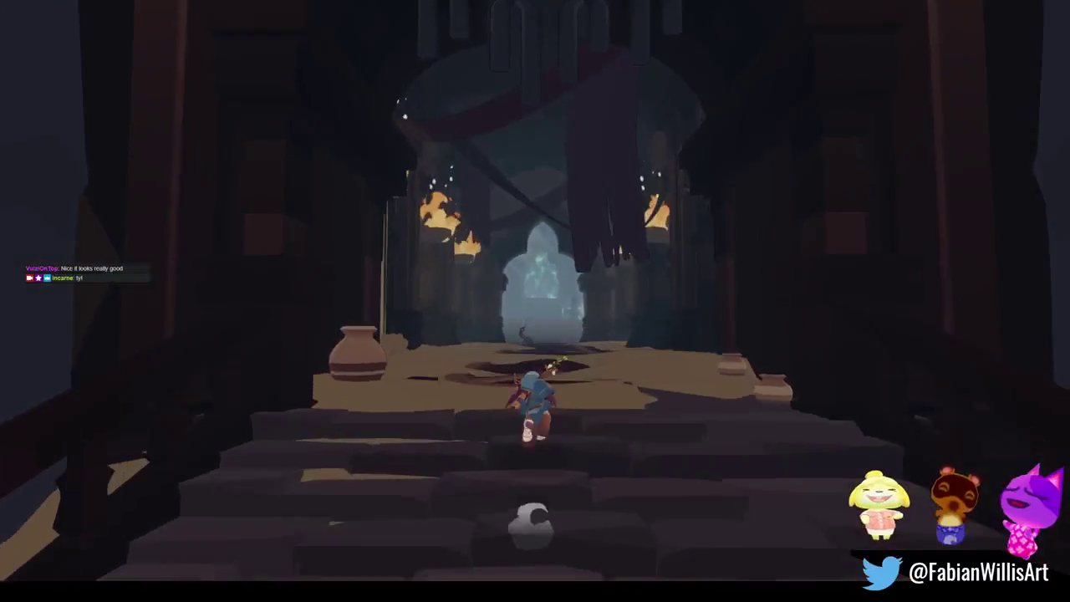
key(w)
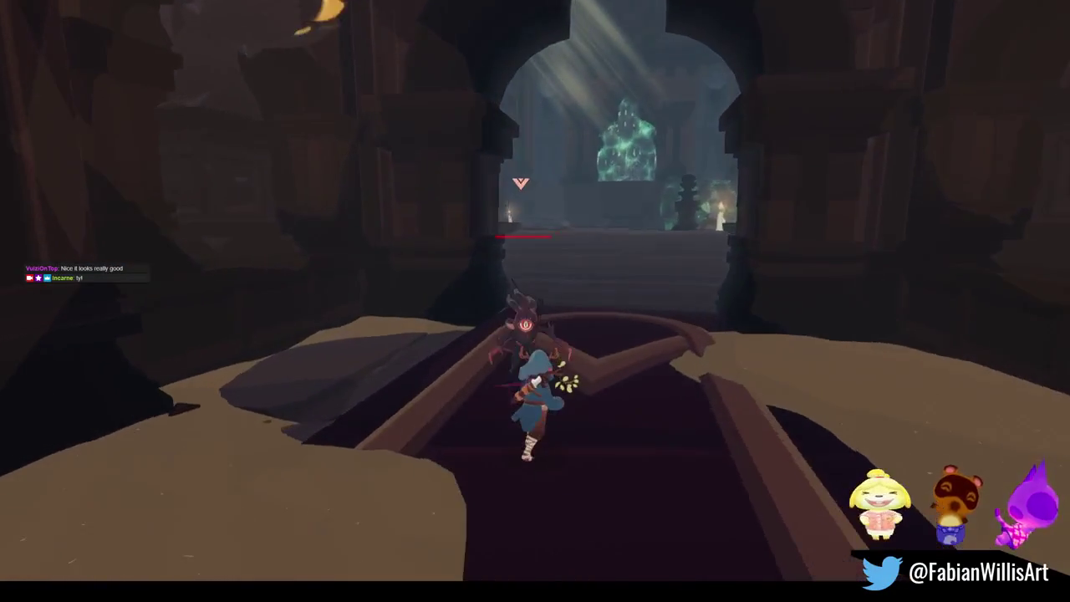
click(535, 301)
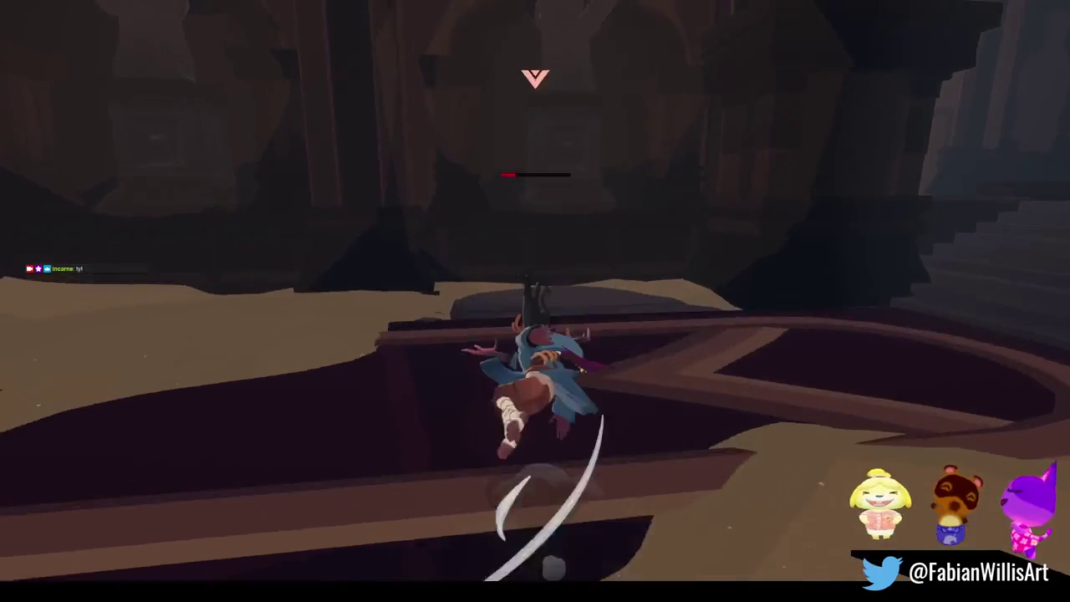
click(535, 300)
key(space)
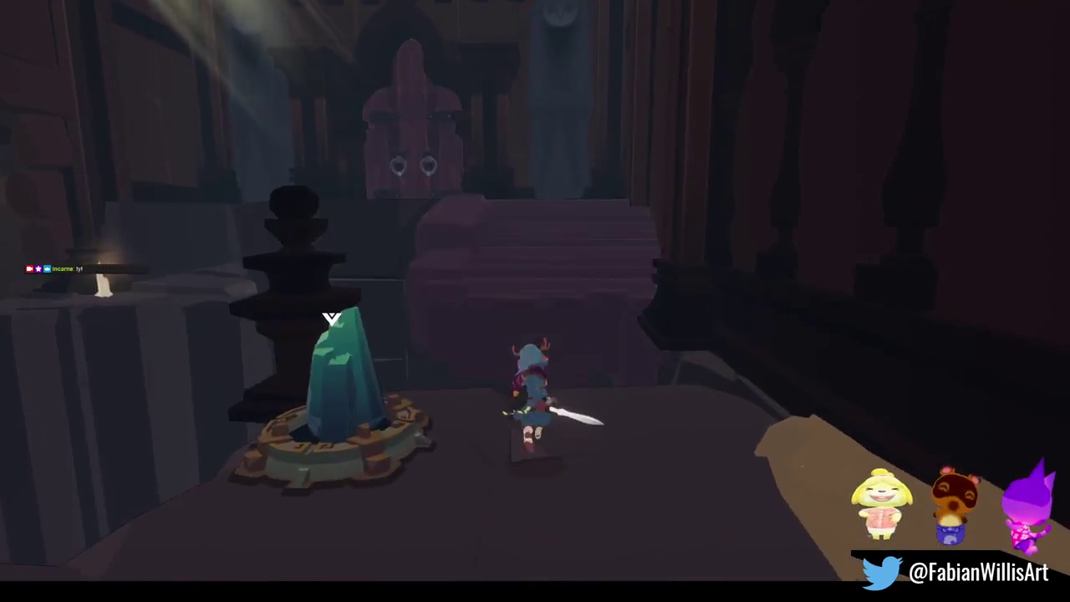
Step: Cross the cave to the sun-emblem door, return to the hall, and activate the green crystal
key(space)
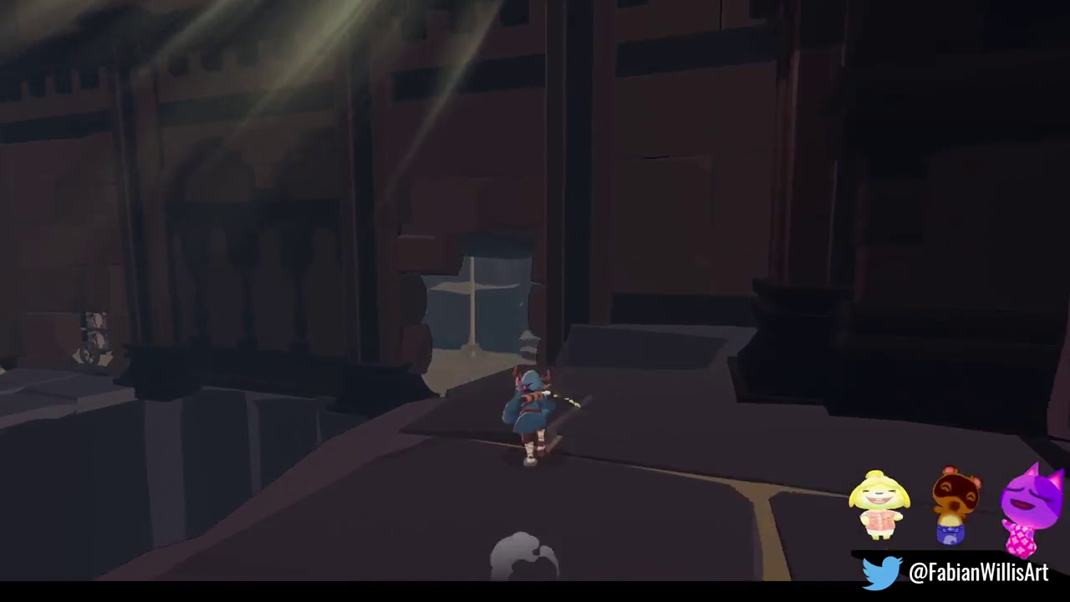
key(space)
key(space)
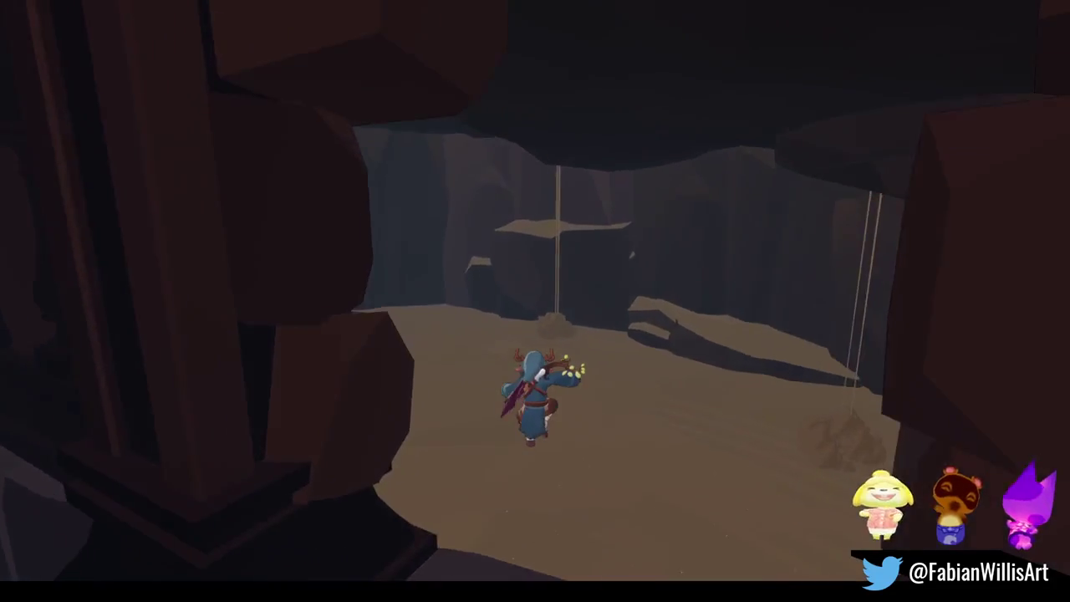
key(space)
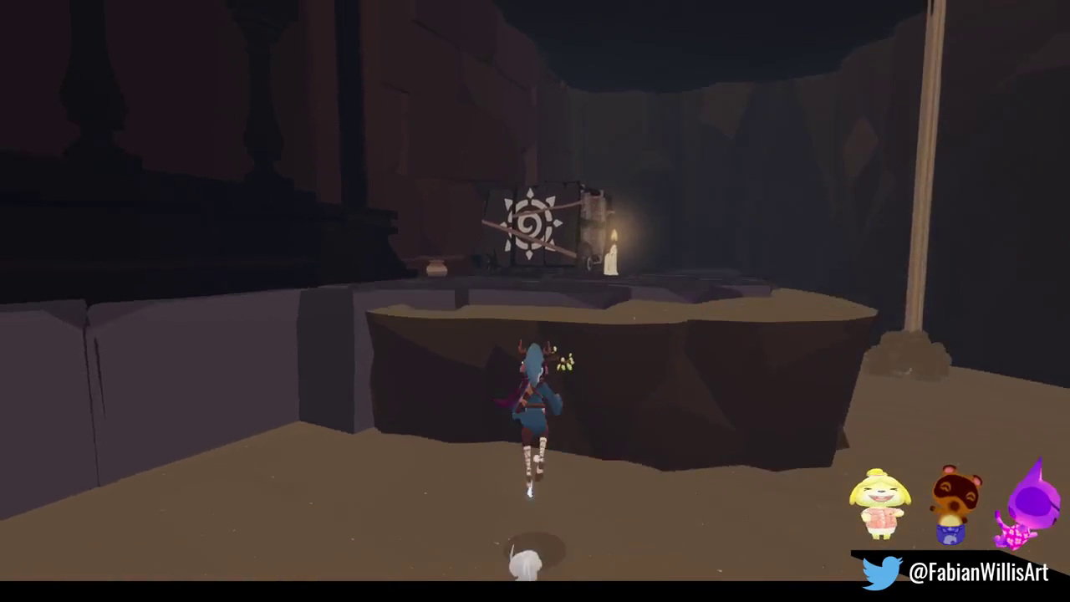
key(space)
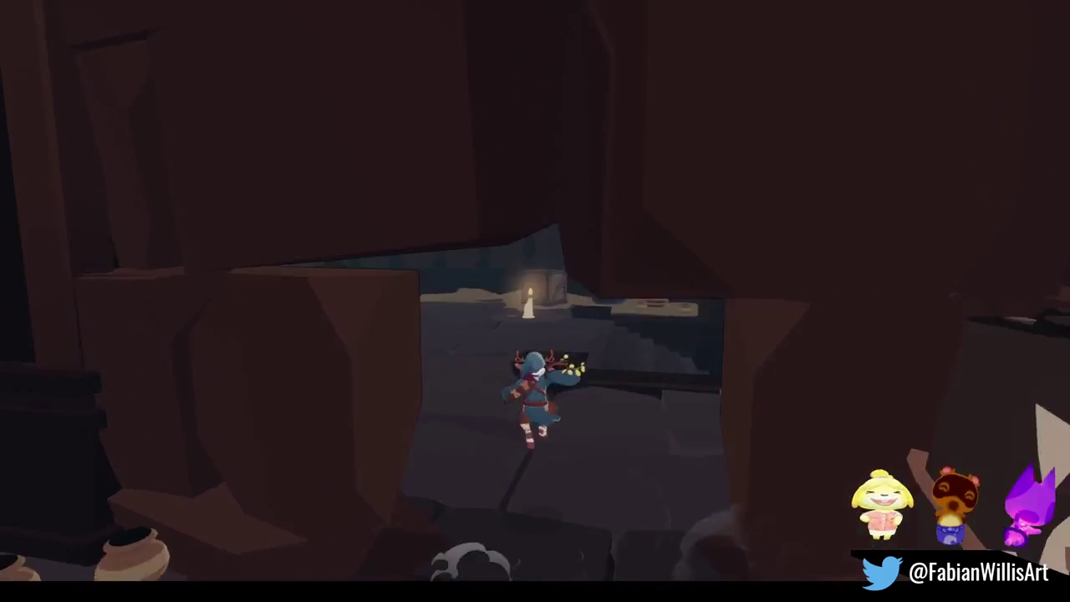
key(space)
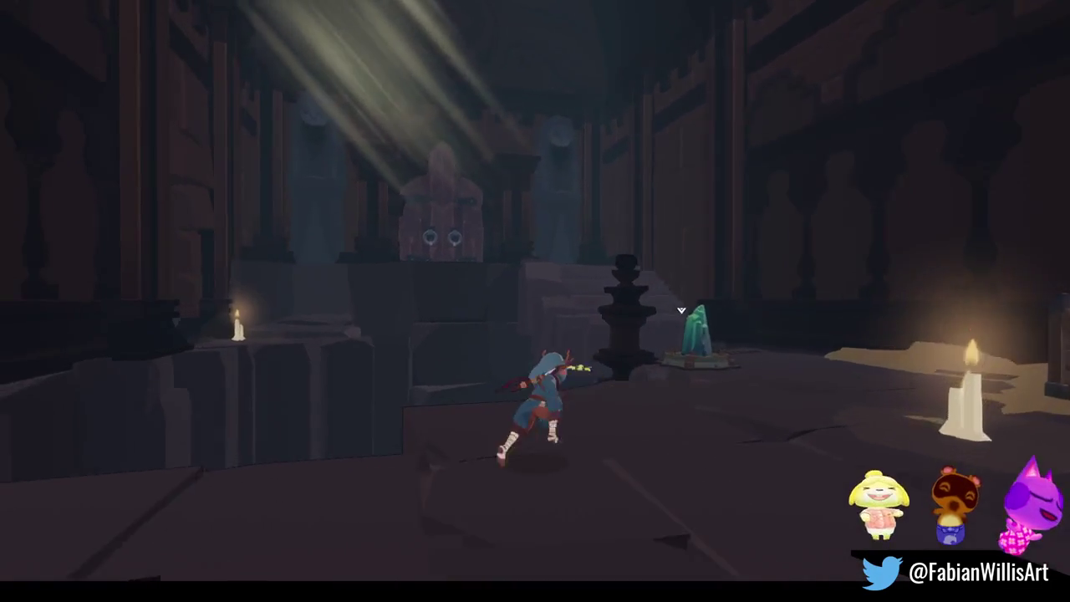
key(space)
key(w)
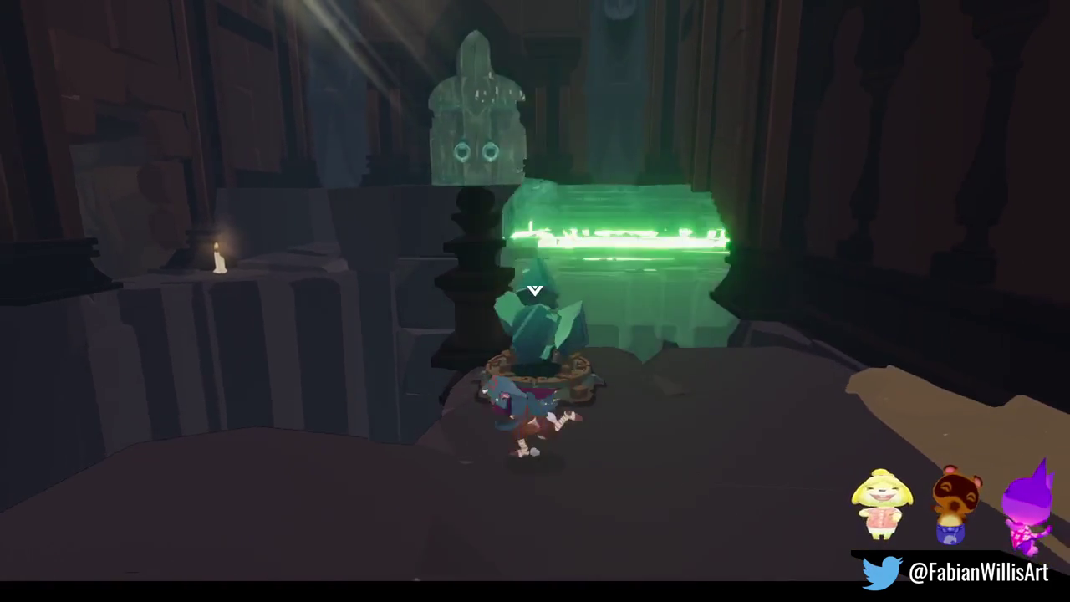
key(space)
Step: Jump through the lit doorway and roll down the dark corridor toward the chained door
key(w)
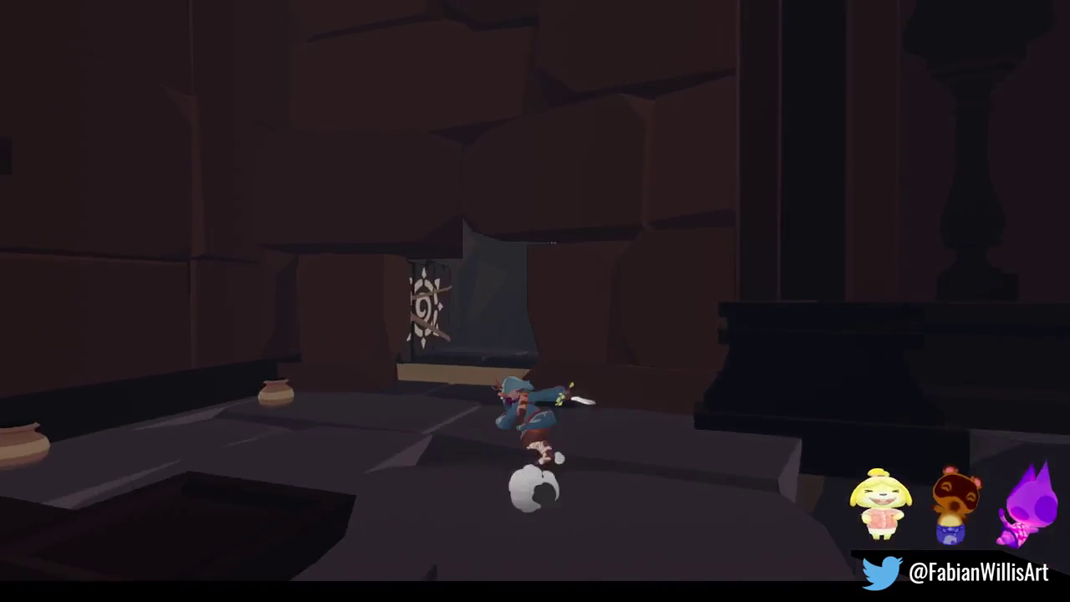
key(w)
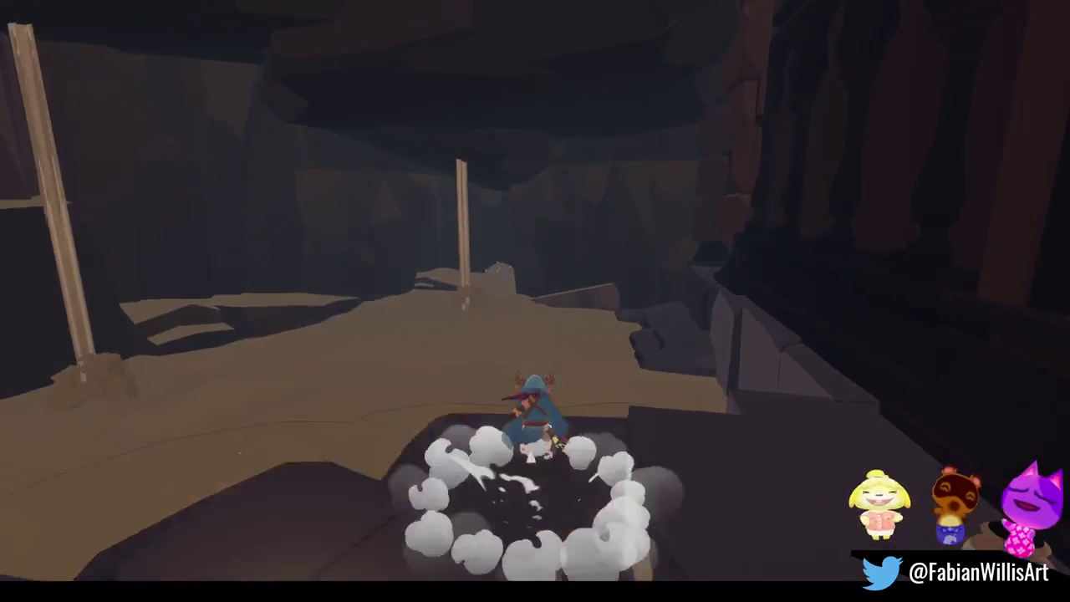
key(w)
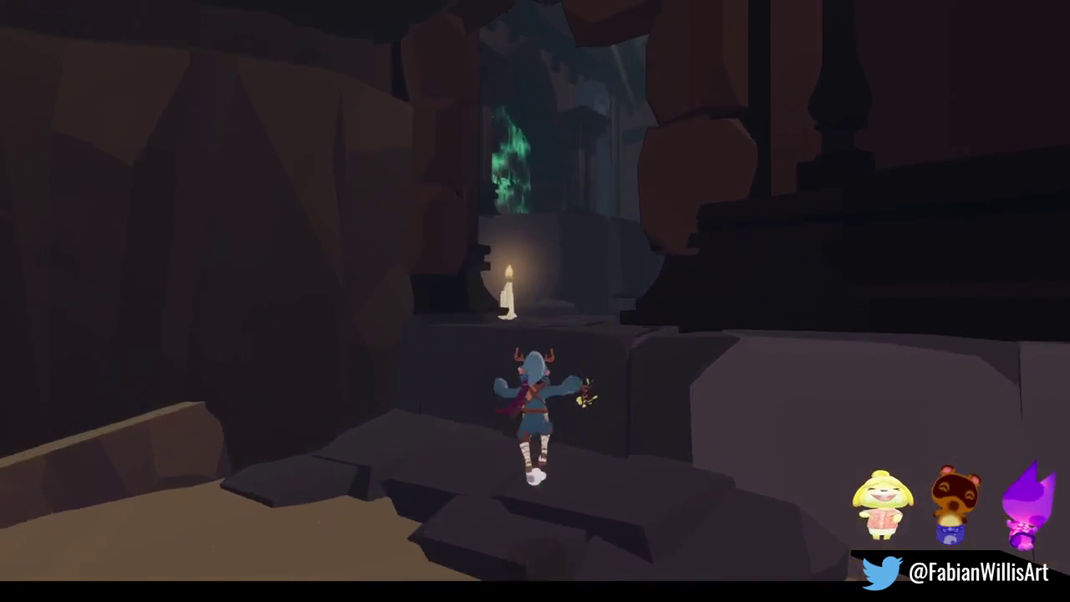
key(w)
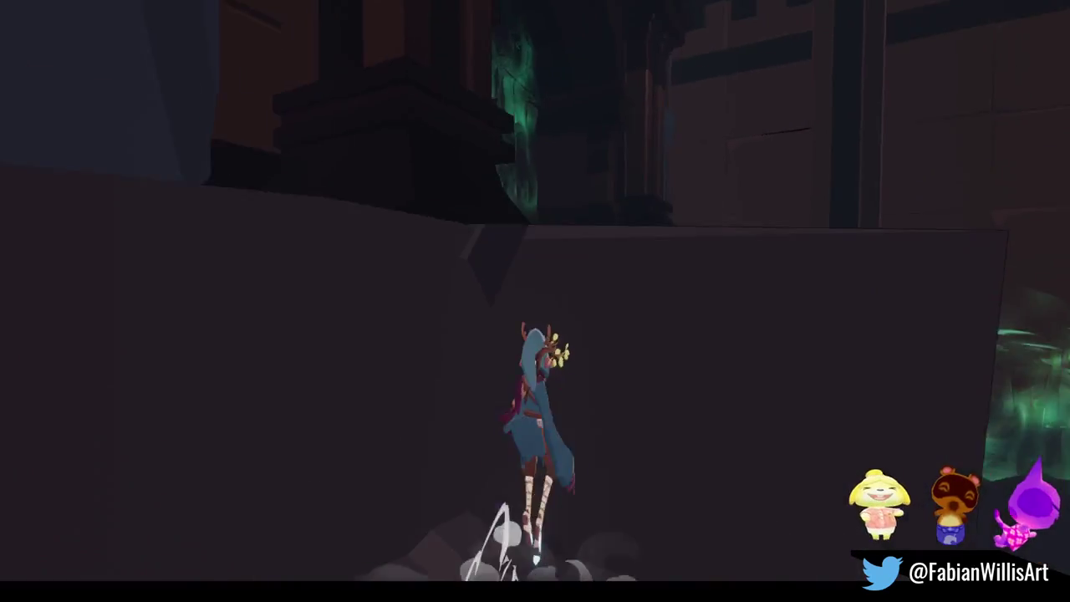
key(w)
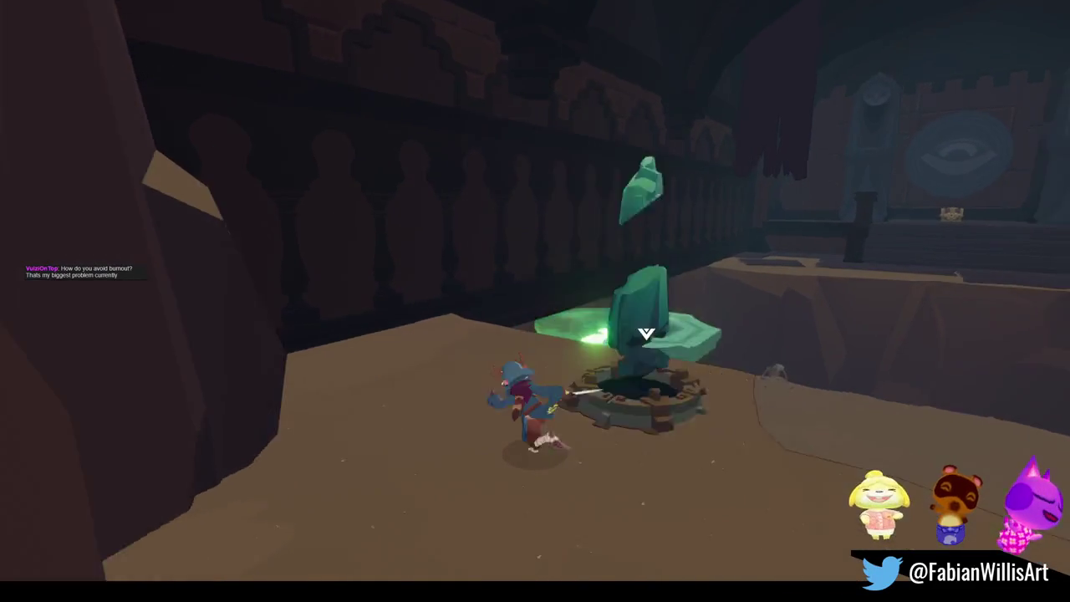
Step: Cross the octagonal pad, run up the stairs, and open the treasure chest
key(s)
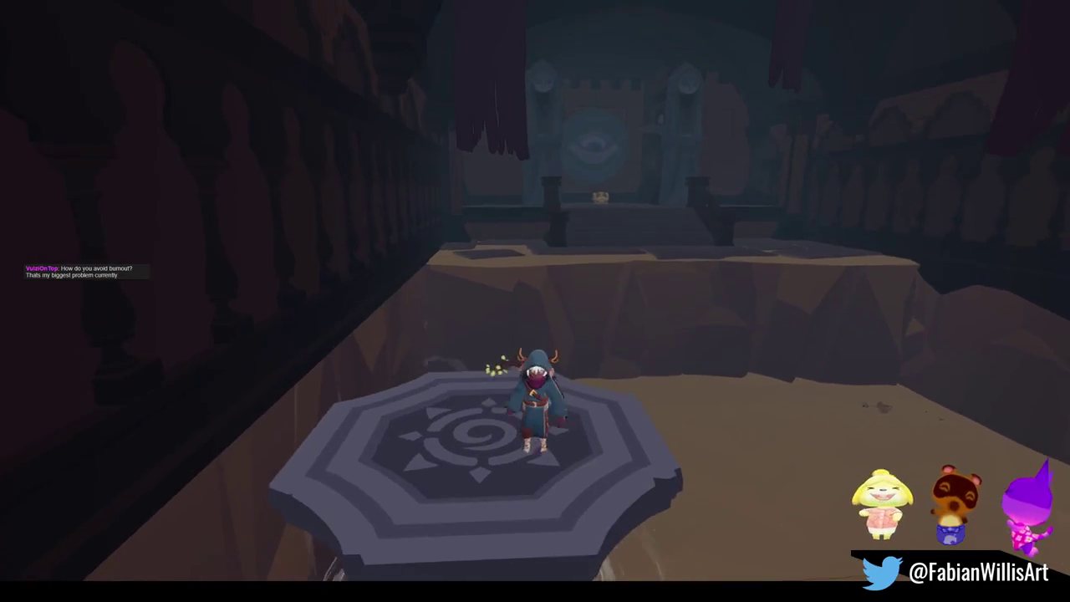
key(j)
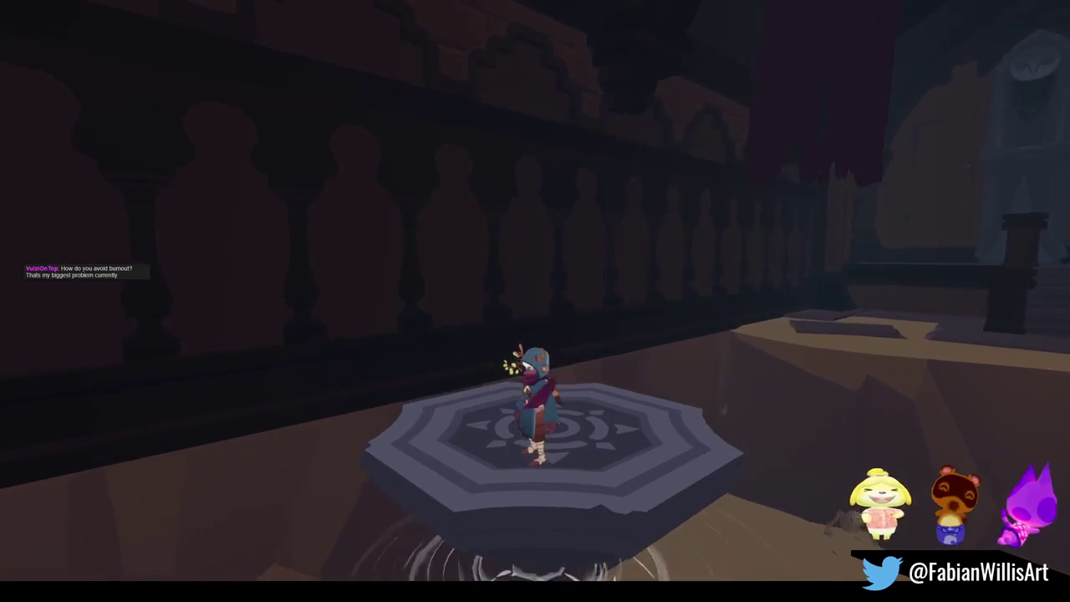
key(w)
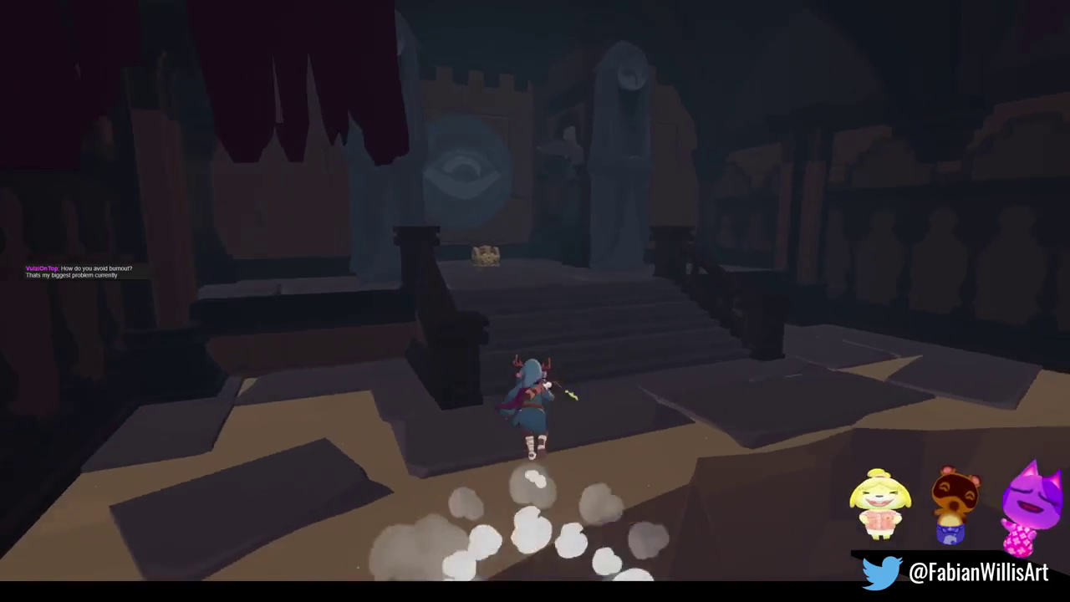
key(w)
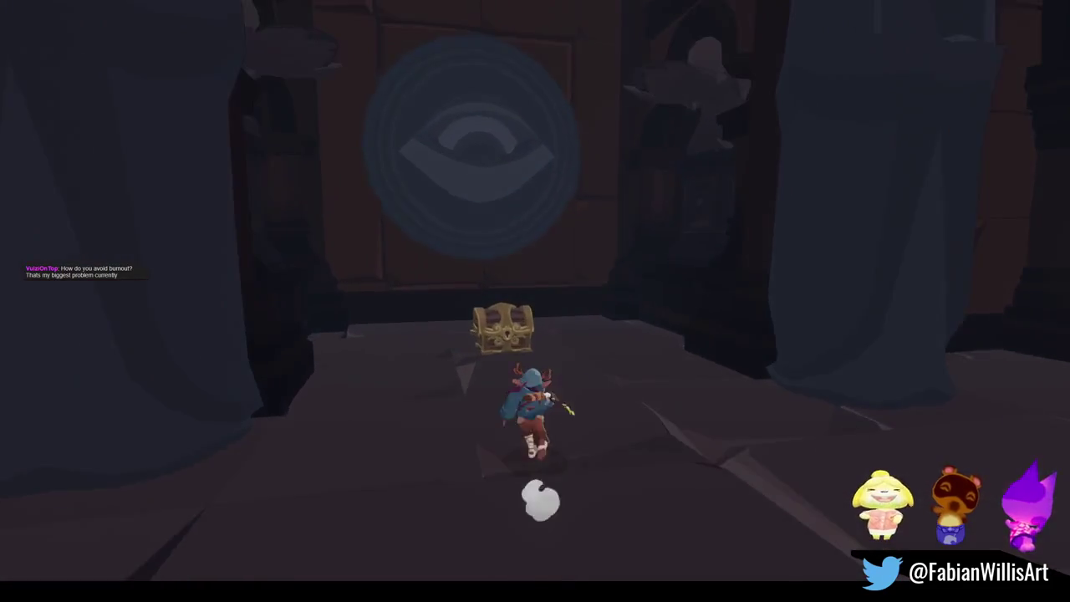
key(e)
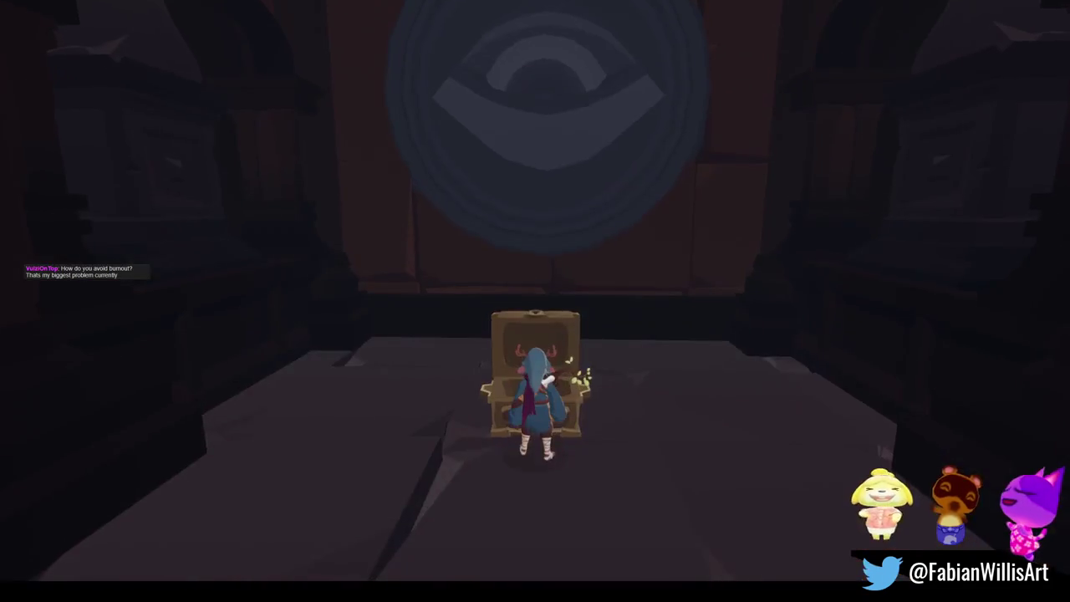
Step: Leap from the chest ledge past the crystal and run to the chained, locked door
key(w)
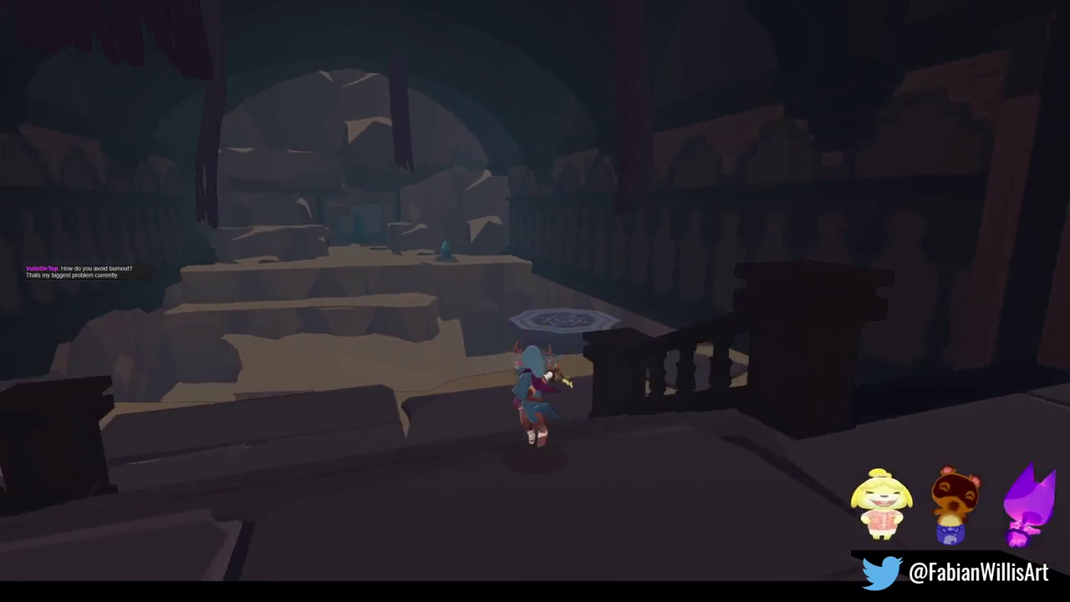
key(space)
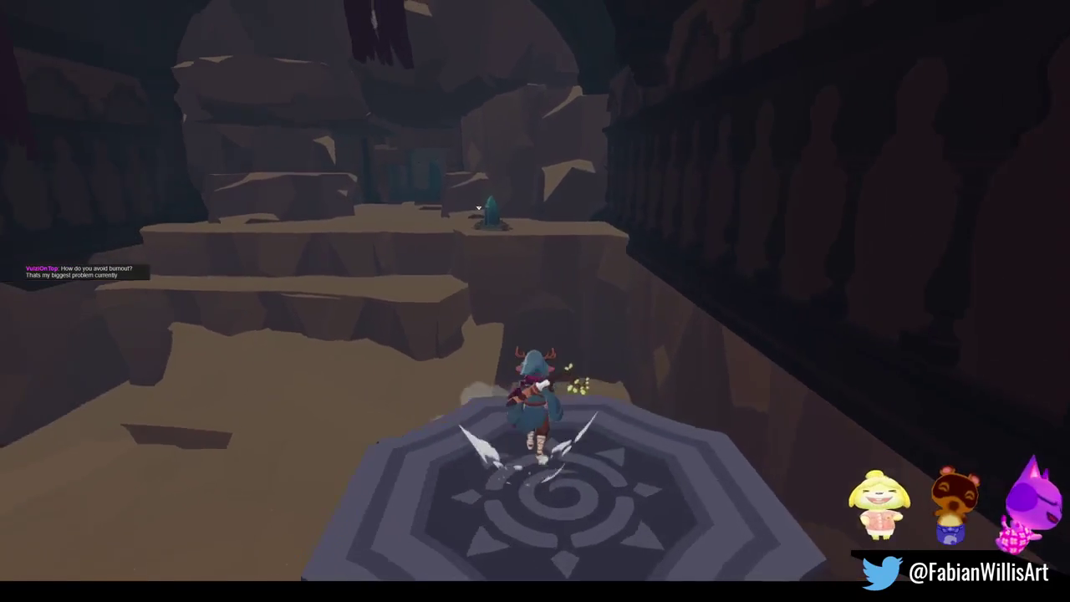
key(s)
key(w)
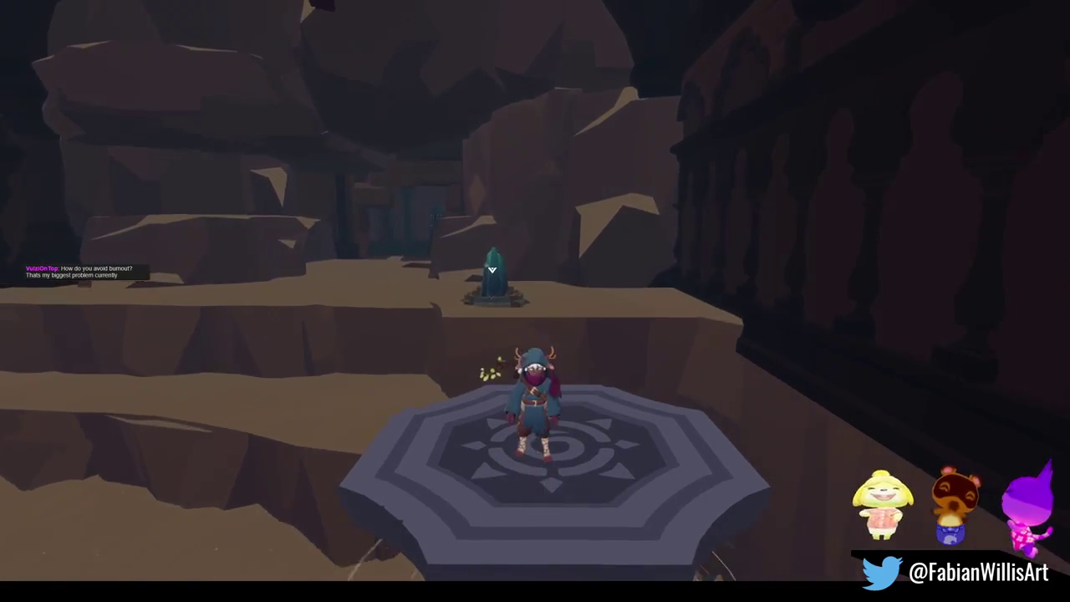
key(space)
key(w)
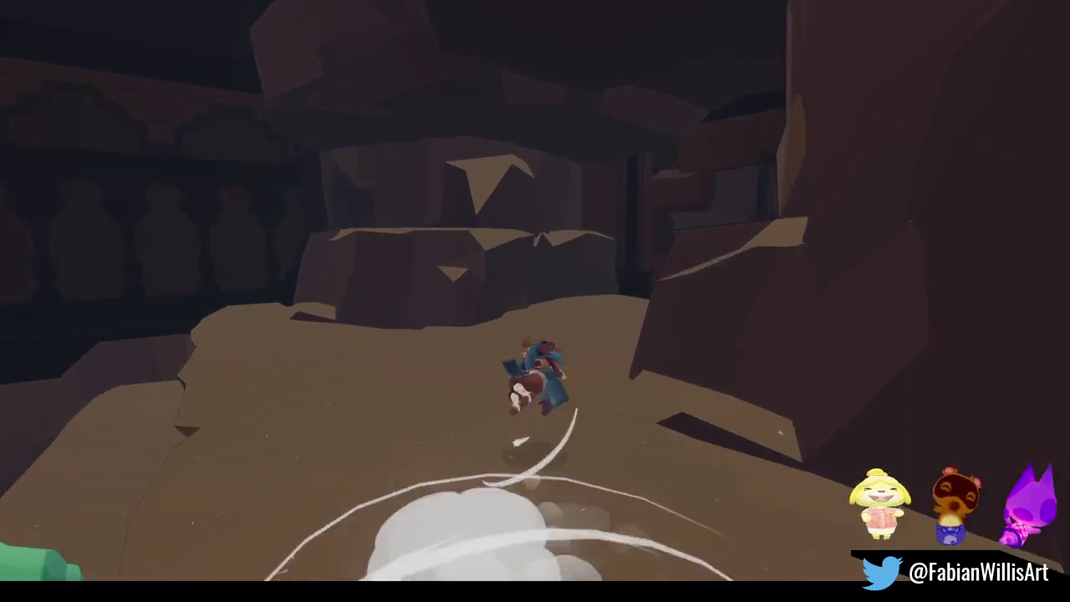
key(w)
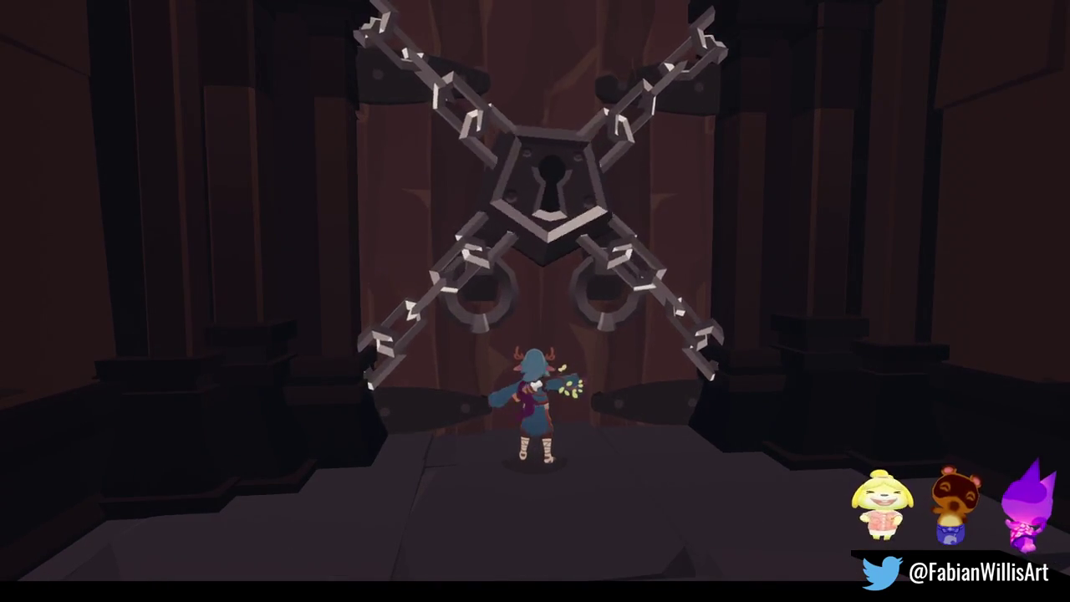
key(w)
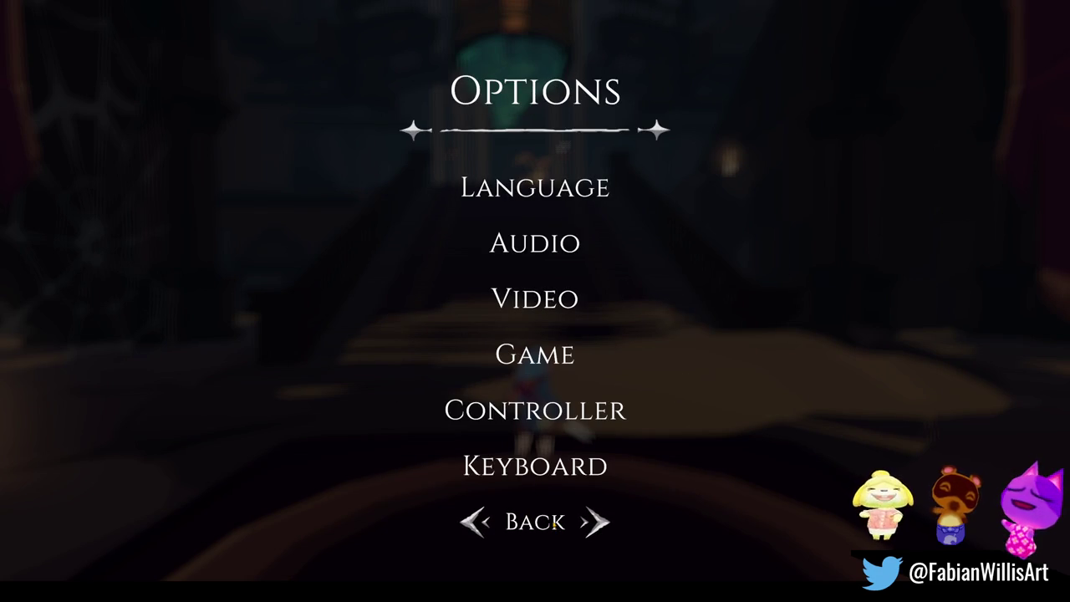
Step: Leave the Options screen and pause the game again to the pause Menu
key(Escape)
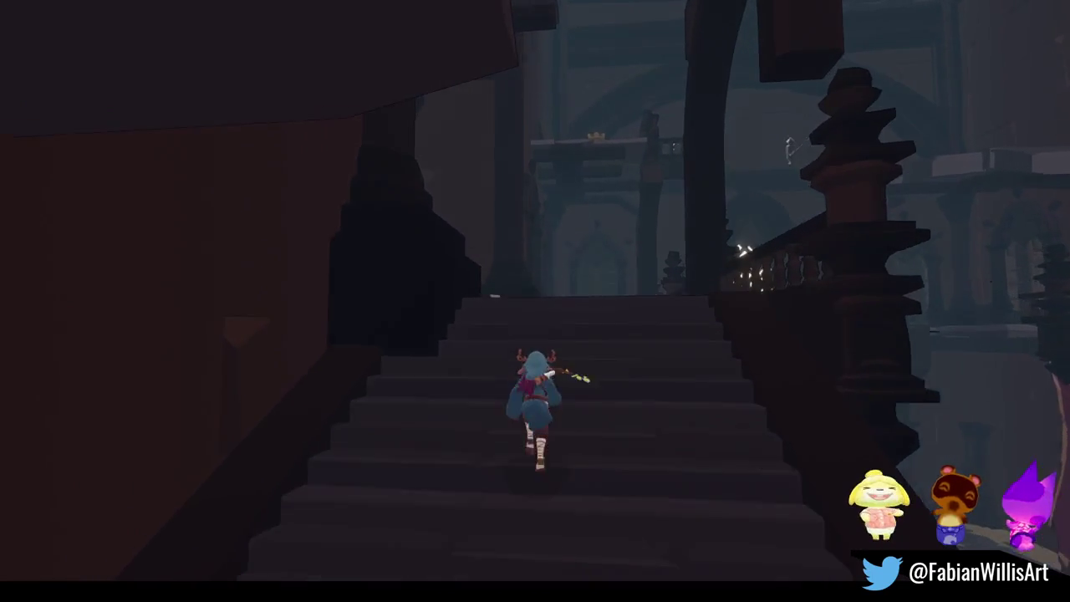
key(Escape)
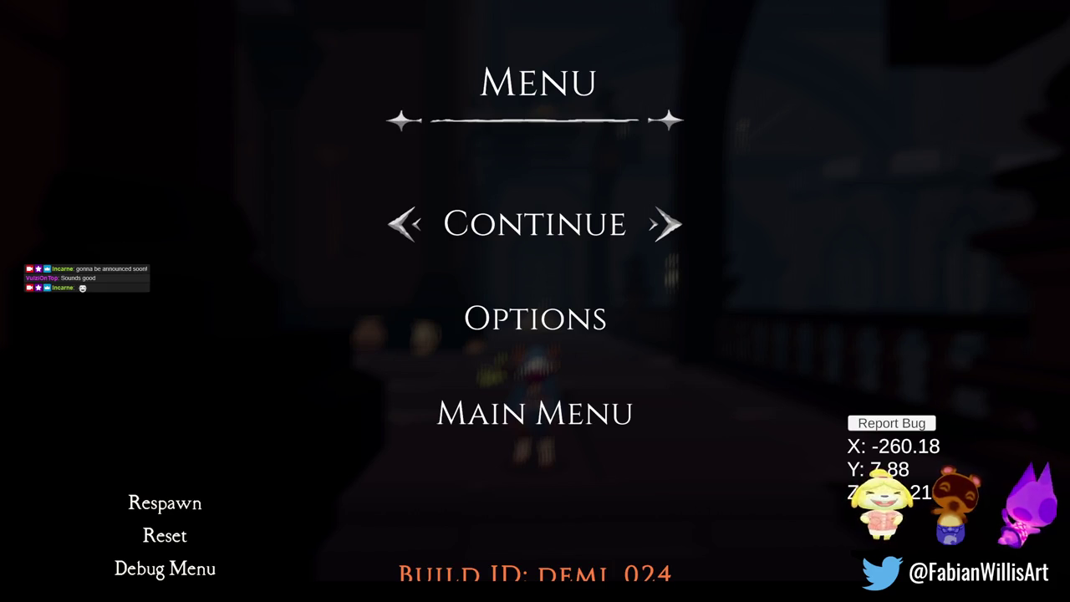
Step: Resume play and run along the walkway, through the birdcage, into the wind portal
click(573, 235)
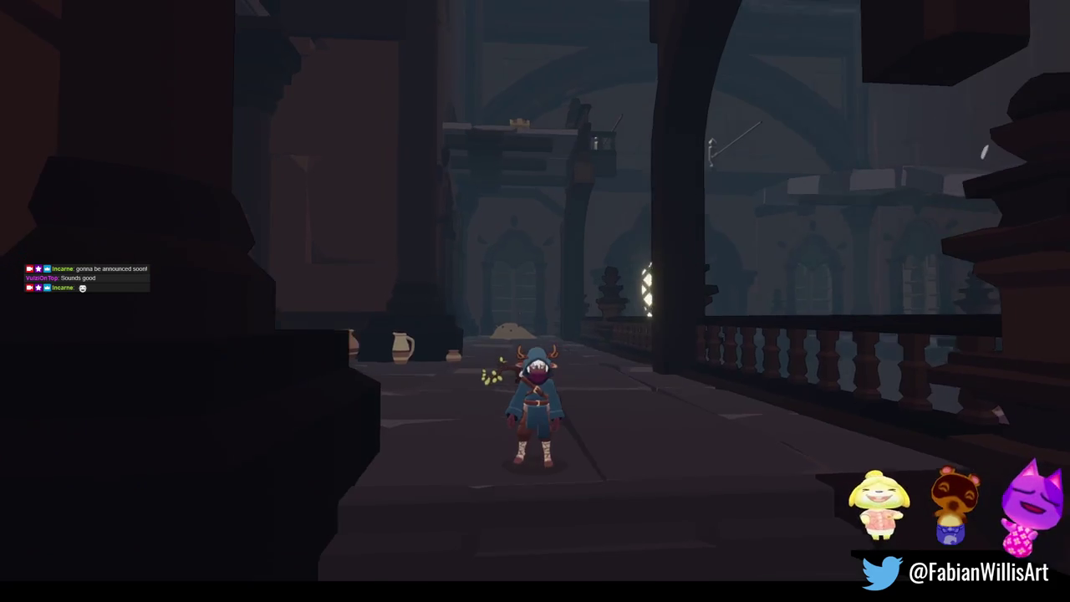
key(w)
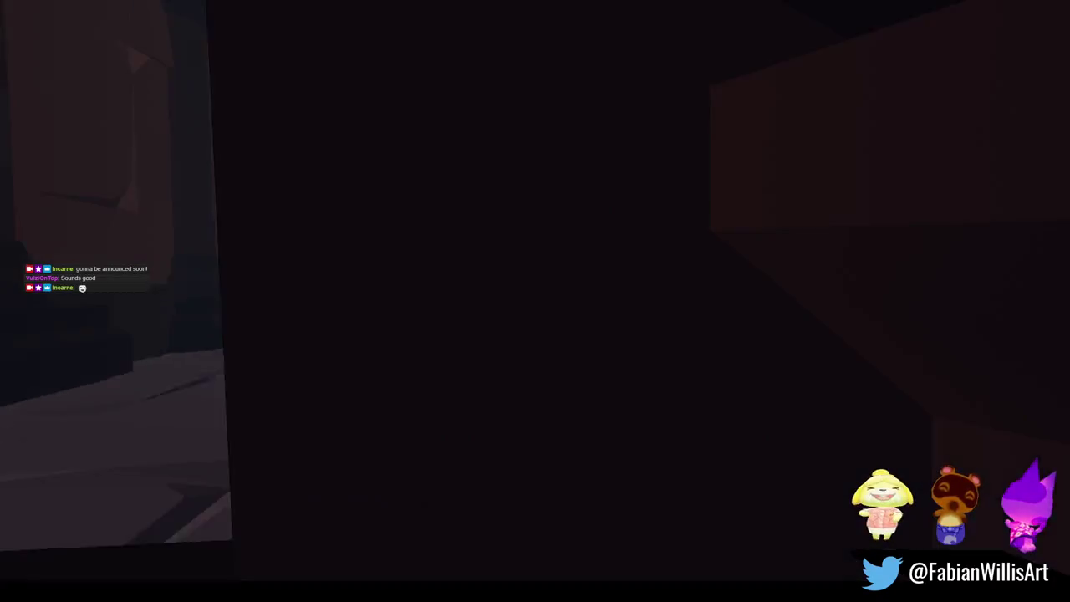
key(w)
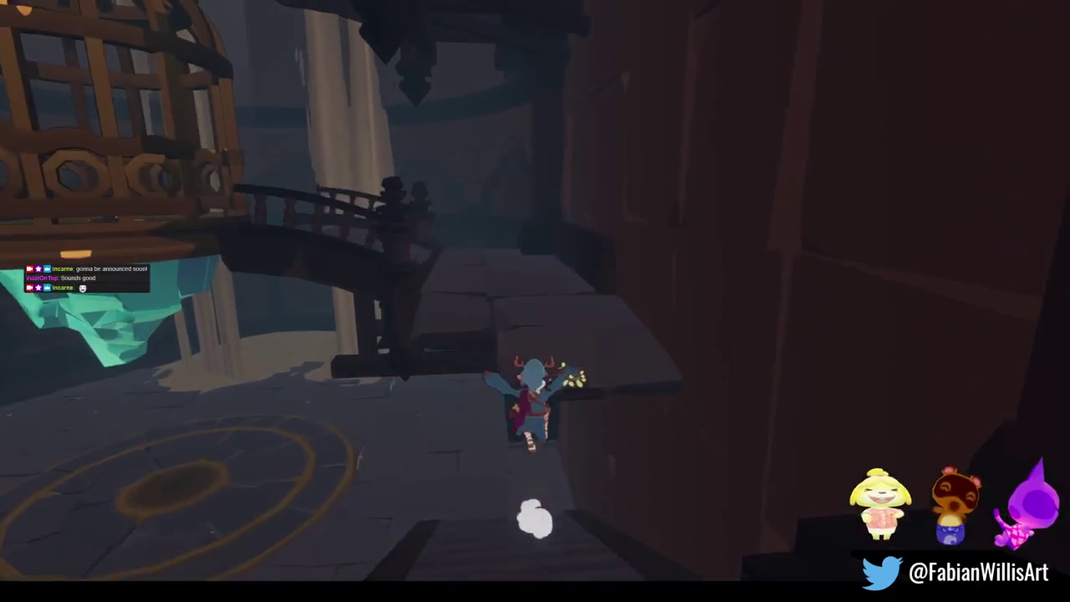
key(w)
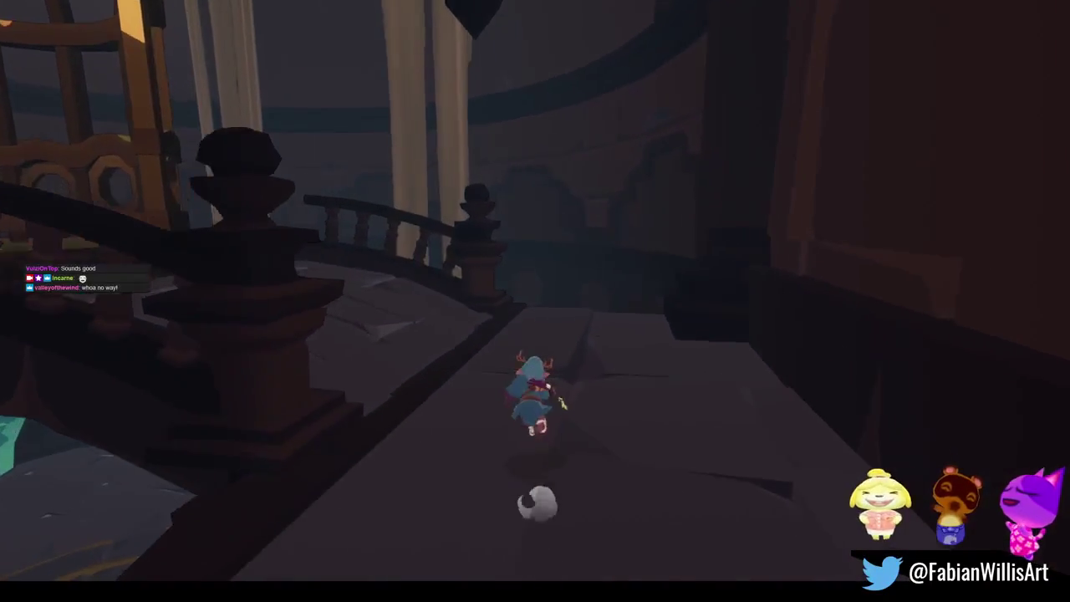
key(w)
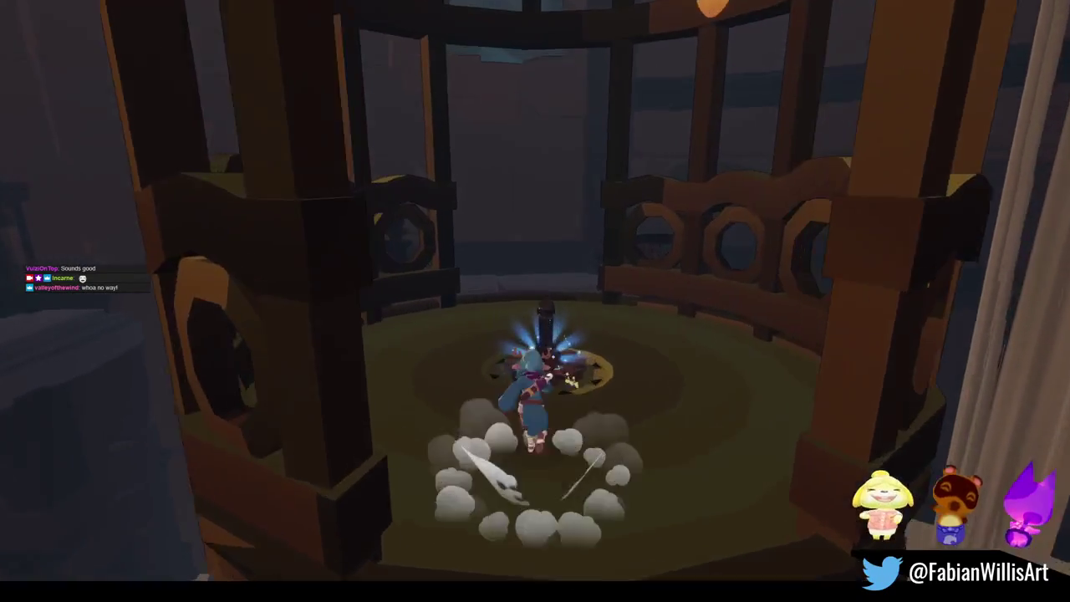
key(w)
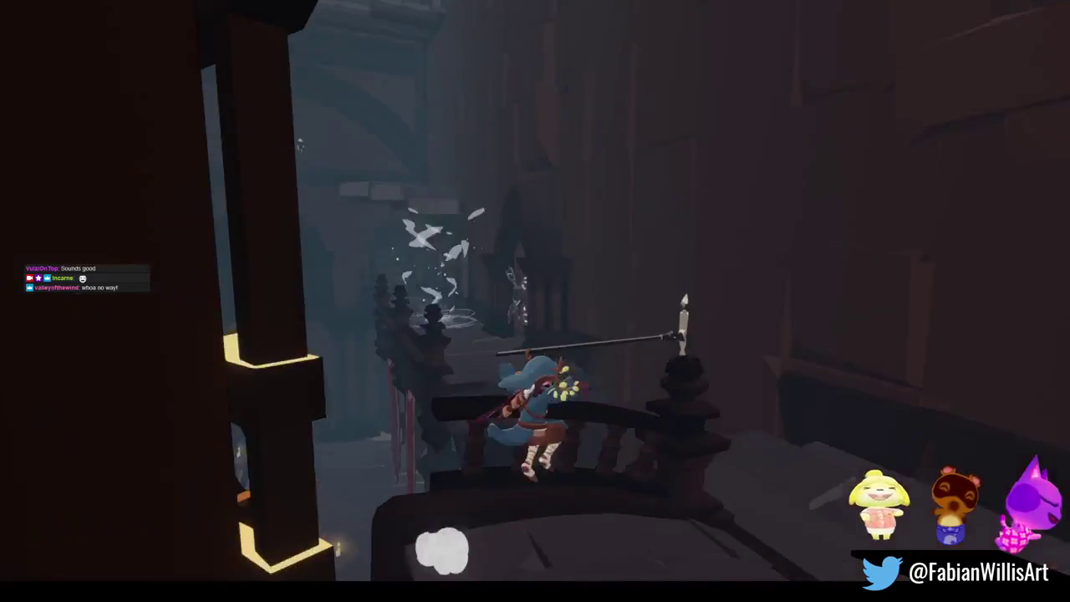
key(w)
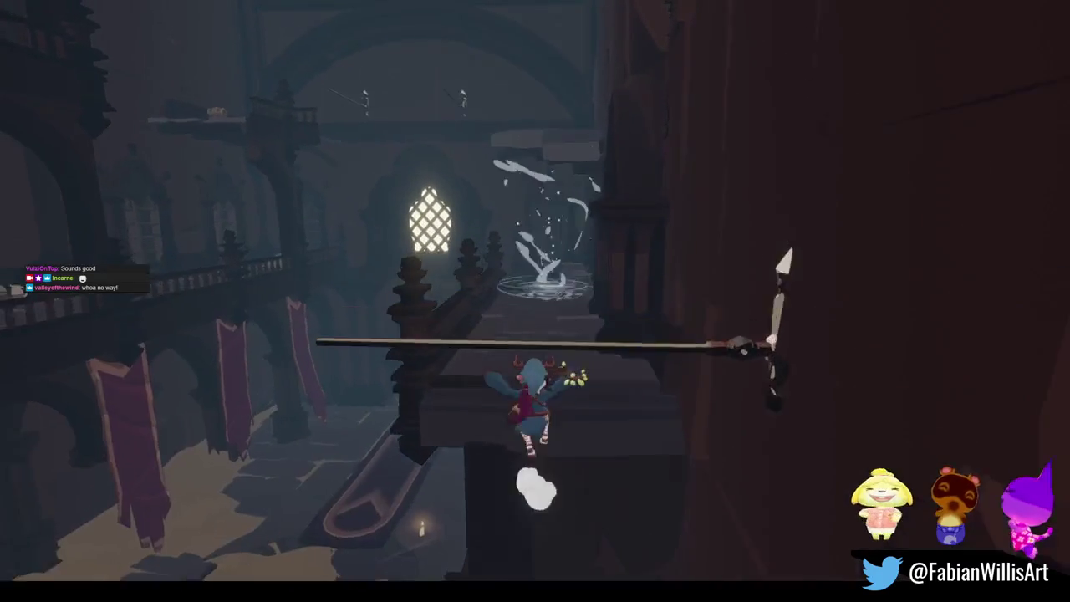
key(w)
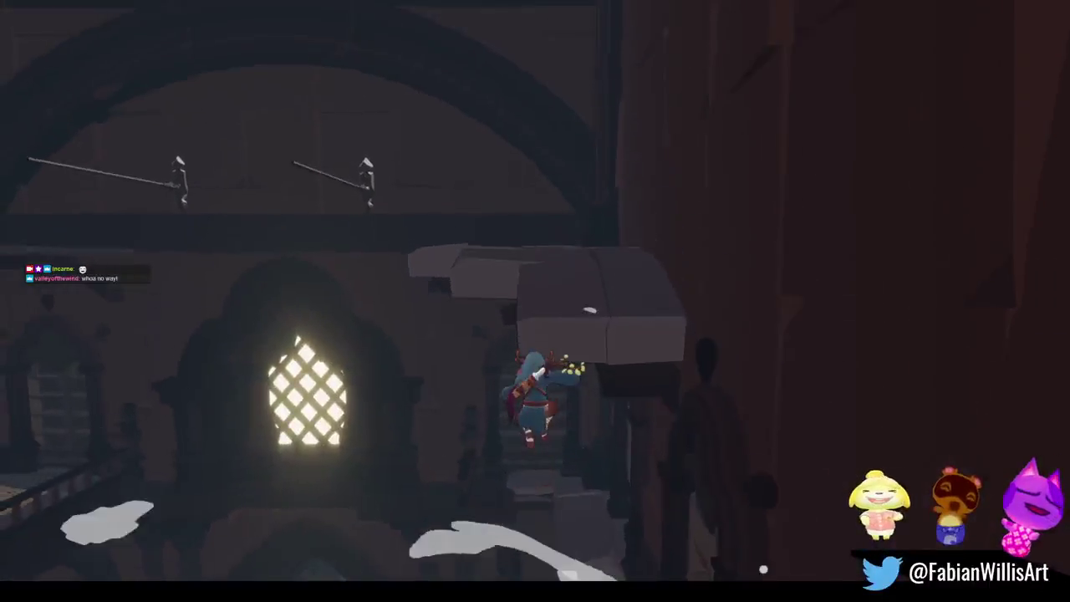
Step: Climb to the golden chest, open it, and swing across the wall poles toward the hall
key(w)
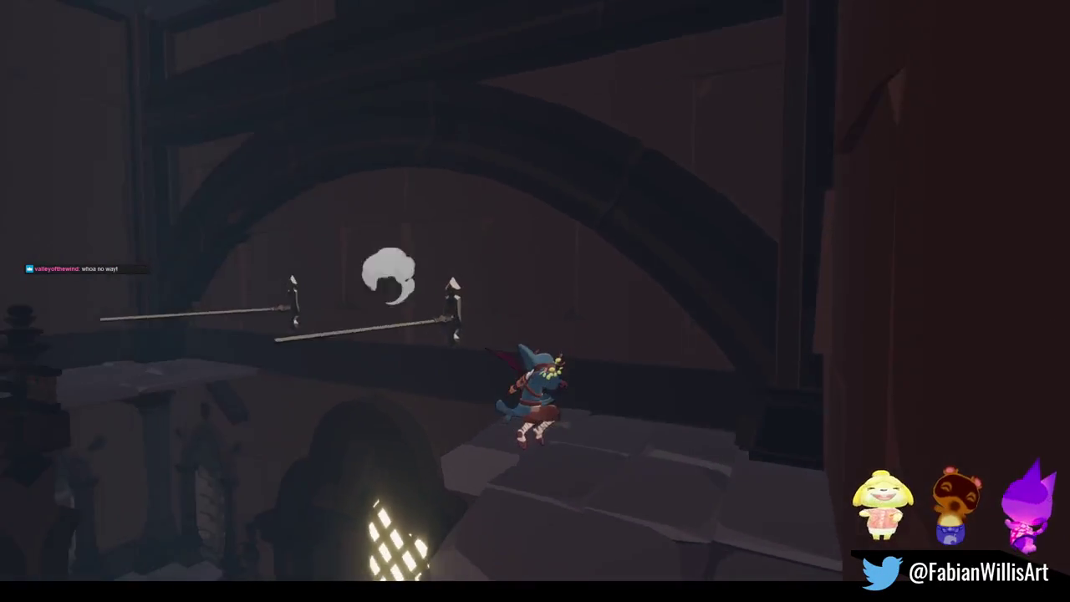
key(w)
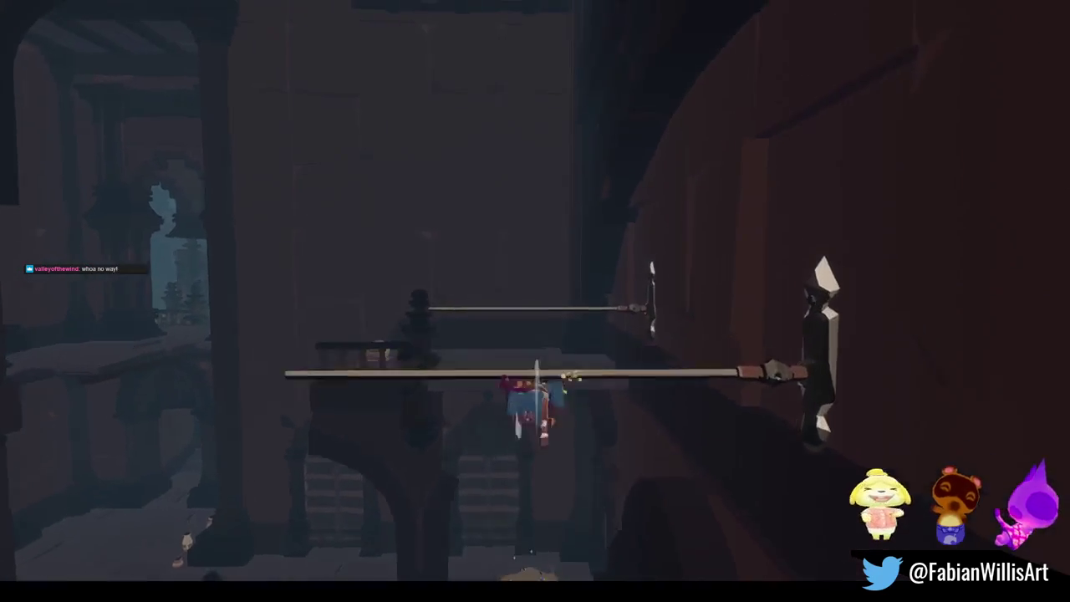
key(w)
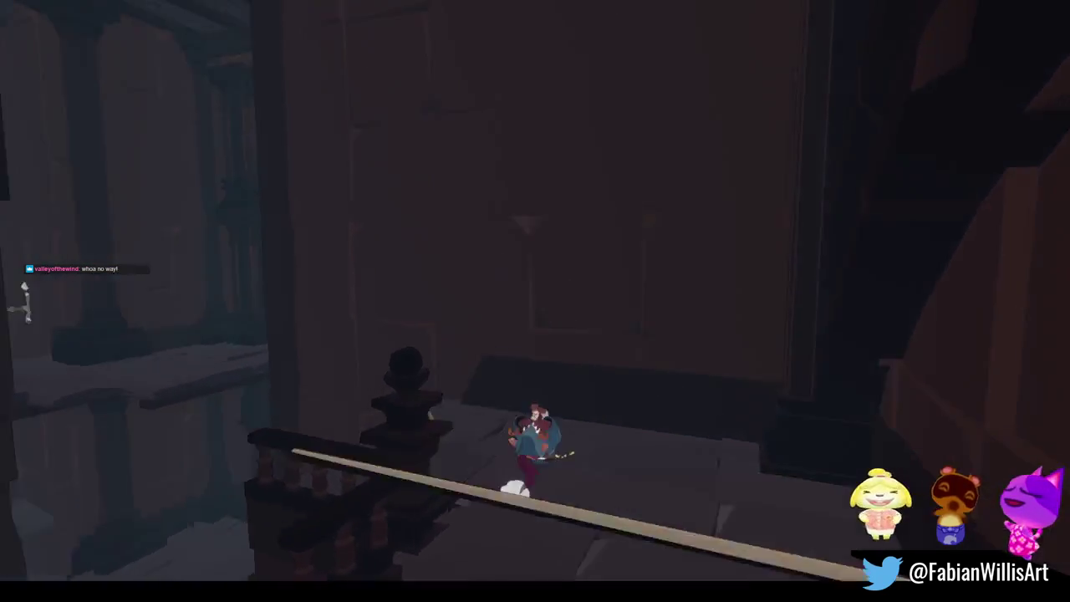
key(e)
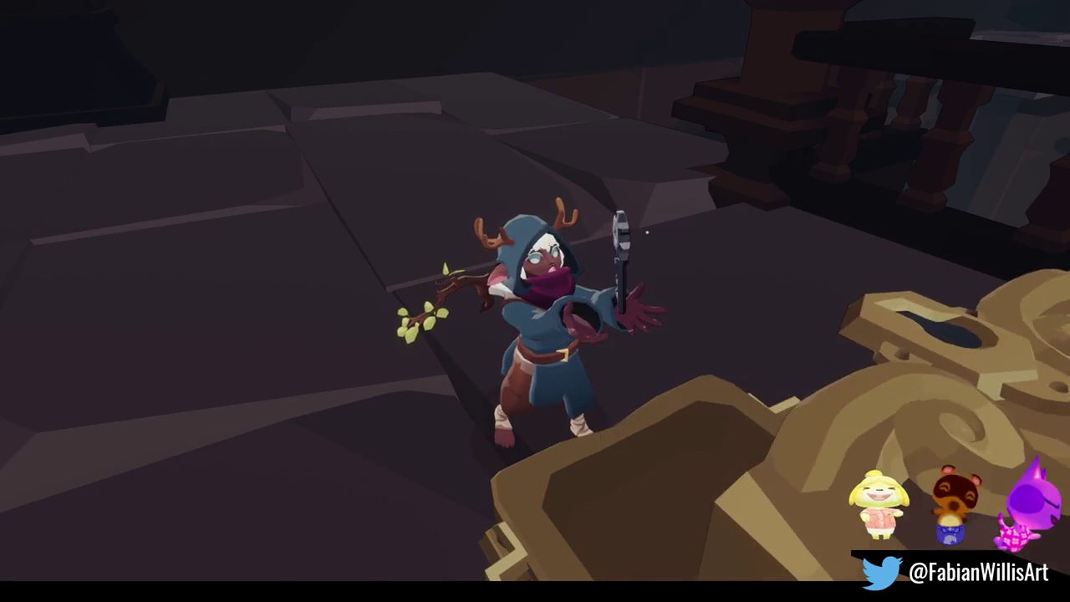
key(a)
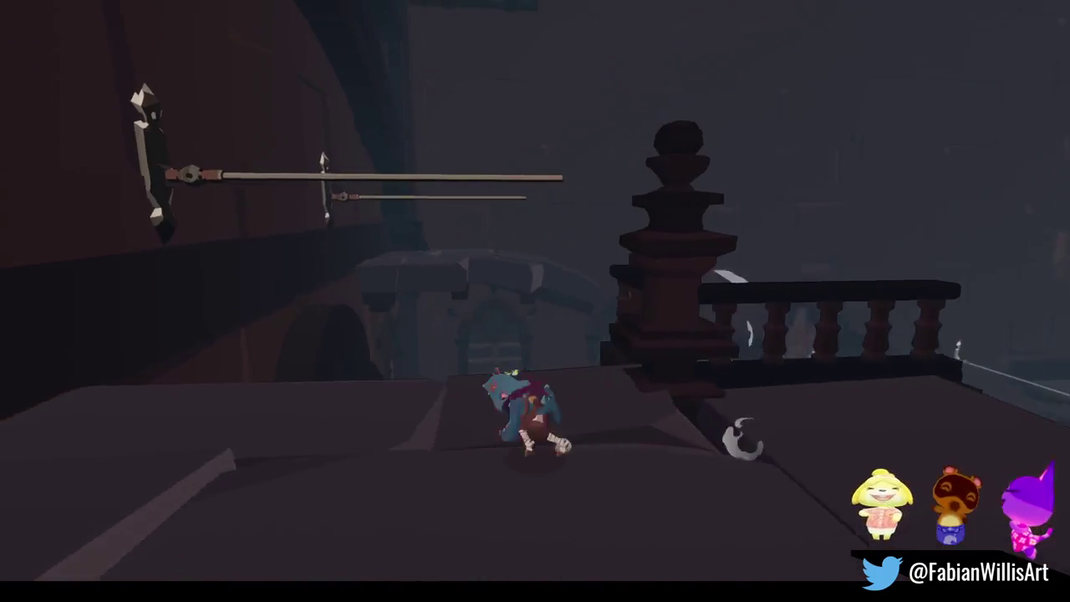
key(space)
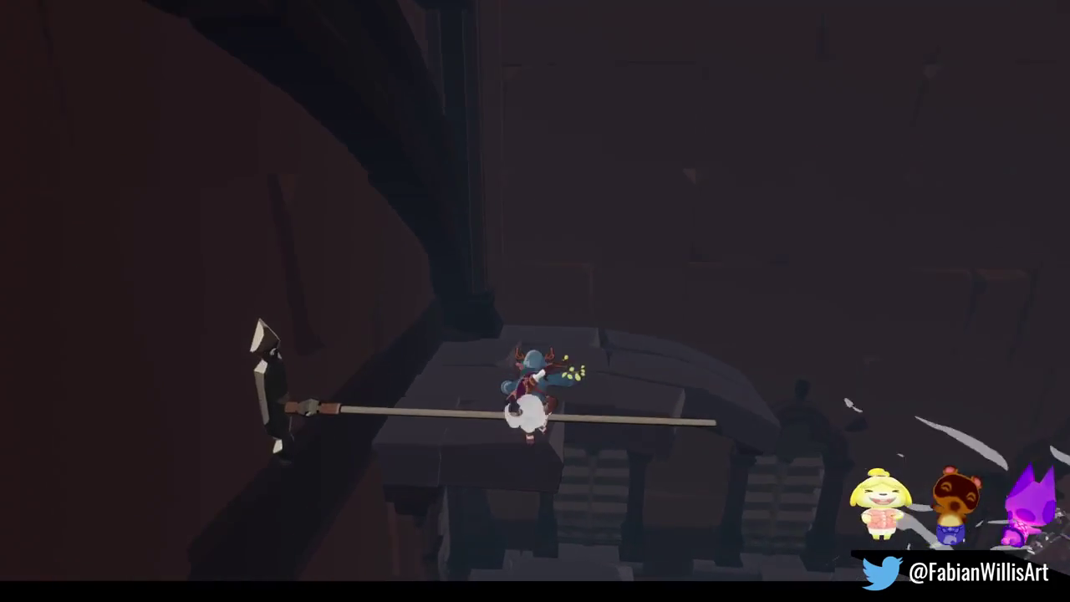
key(space)
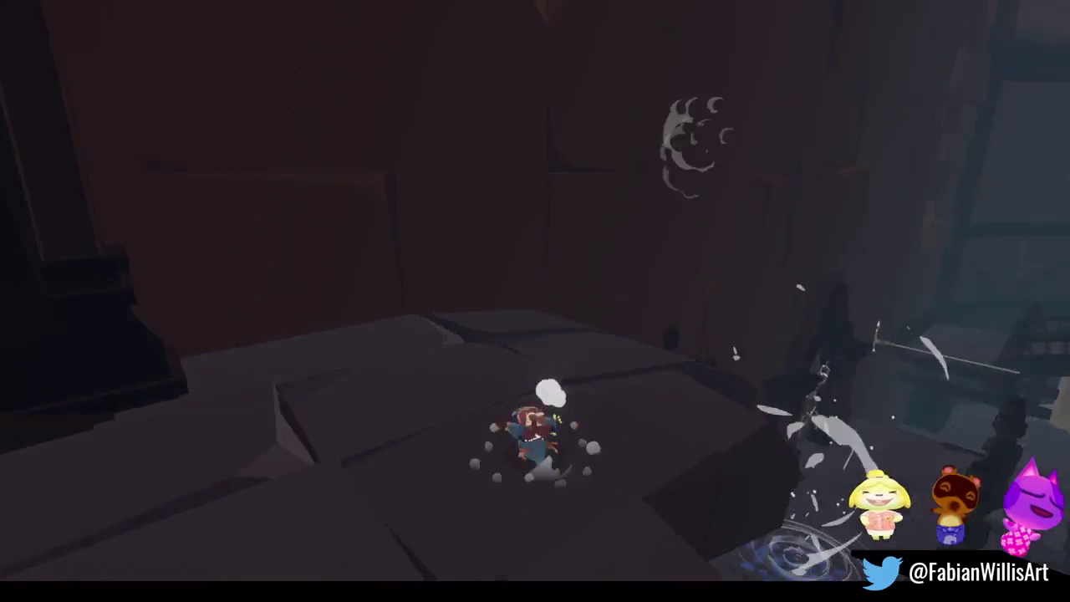
key(space)
key(space)
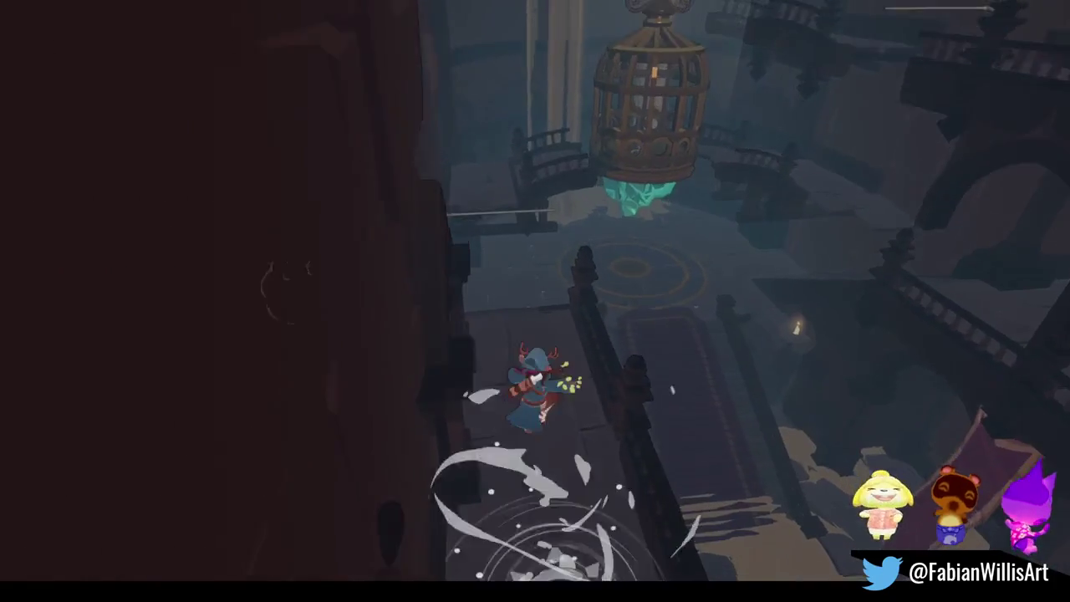
key(space)
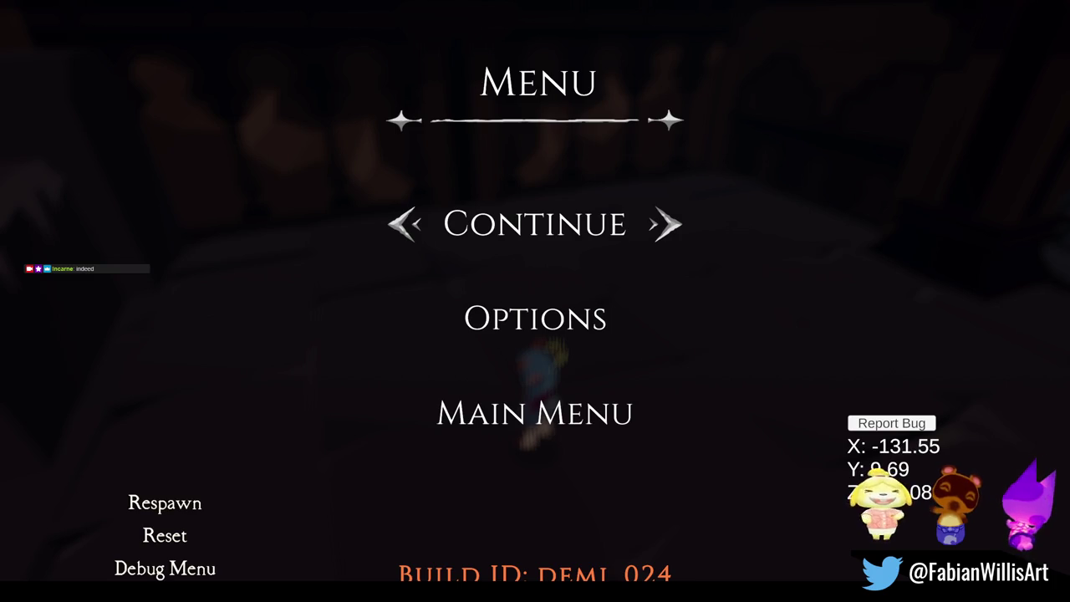
Step: Choose Continue on the pause menu to resume gameplay
click(525, 232)
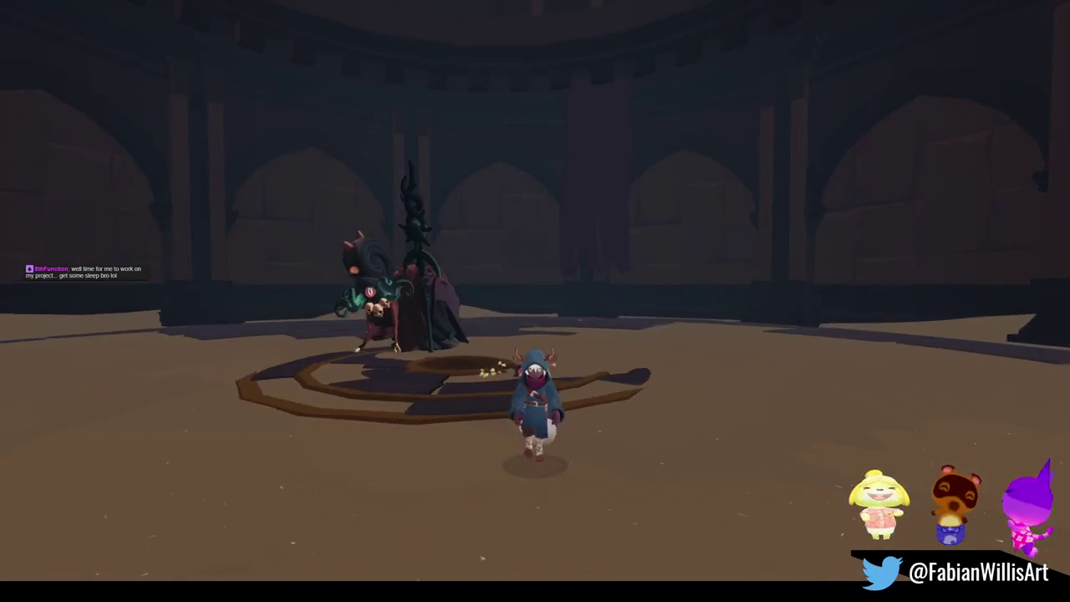
Step: Pause the Unity game build after defeating Xaon's Acolyte to bring up its Menu
key(Escape)
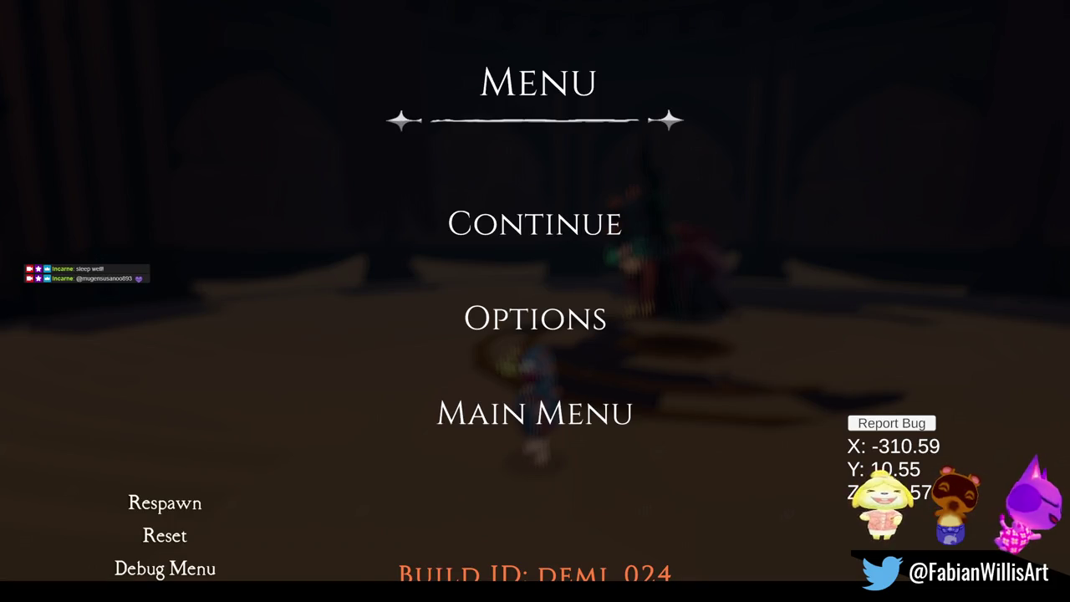
Step: Resume the game and run the character through the archway to the clock tower balcony
key(Escape)
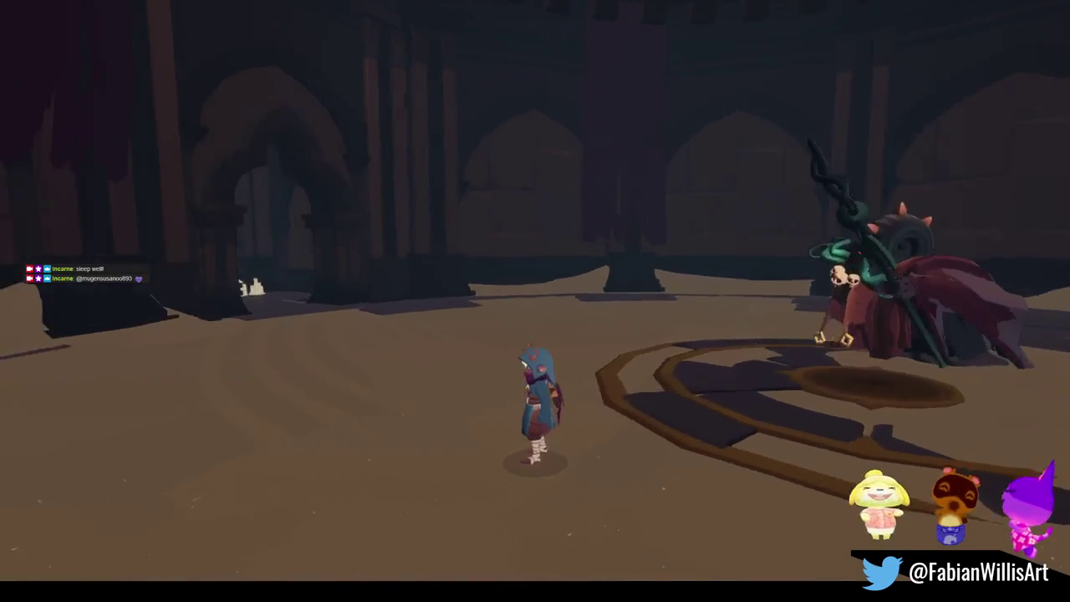
key(w)
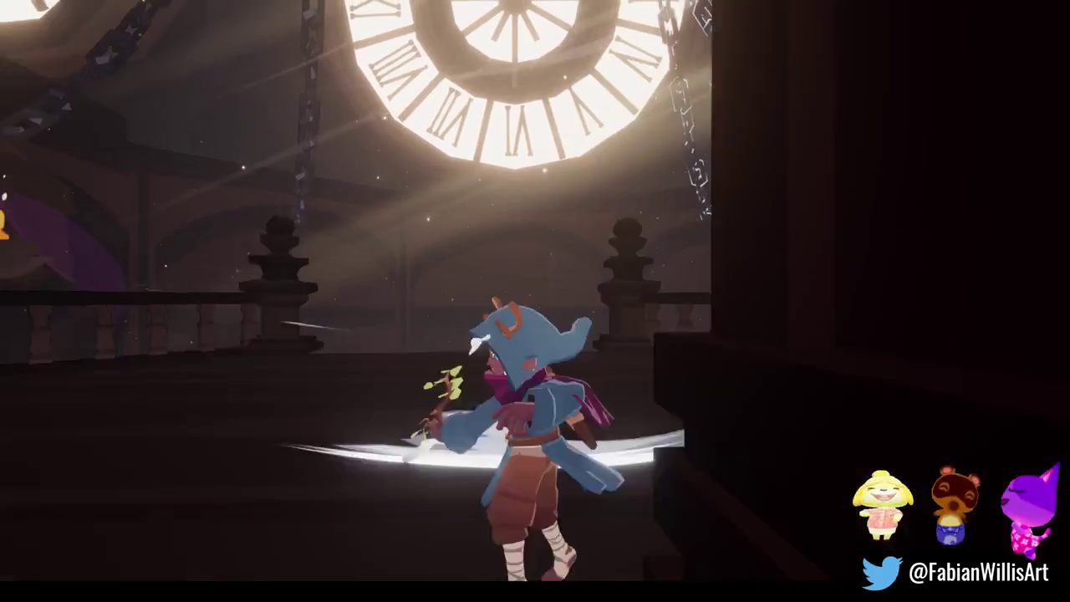
Step: End the Unity playtest and return to the SK OVERWORLD (FINAL)1.blend file in Blender
key(Escape)
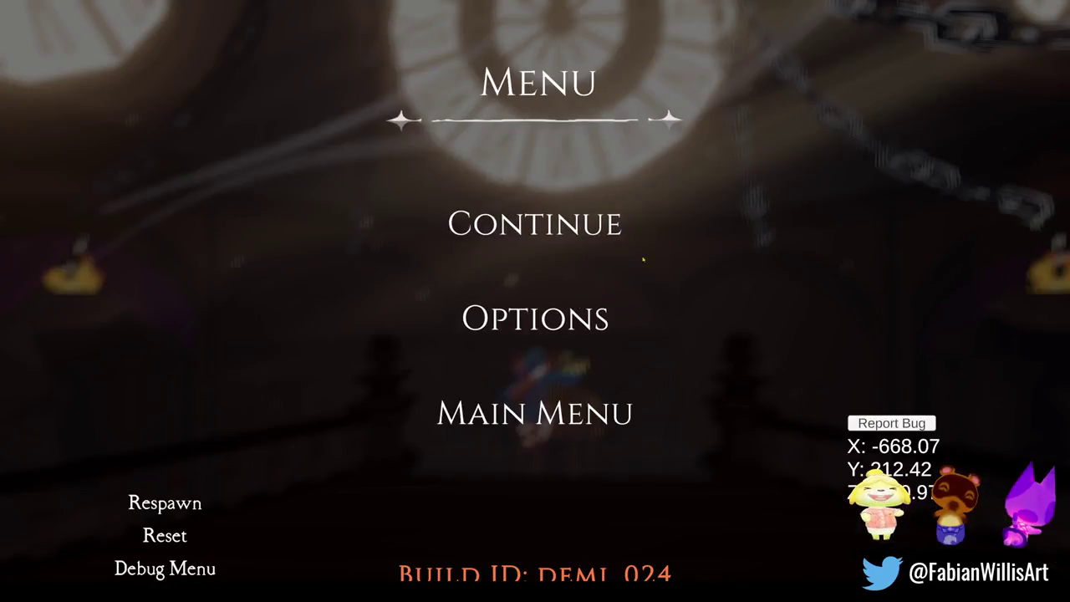
key(ctrl+p)
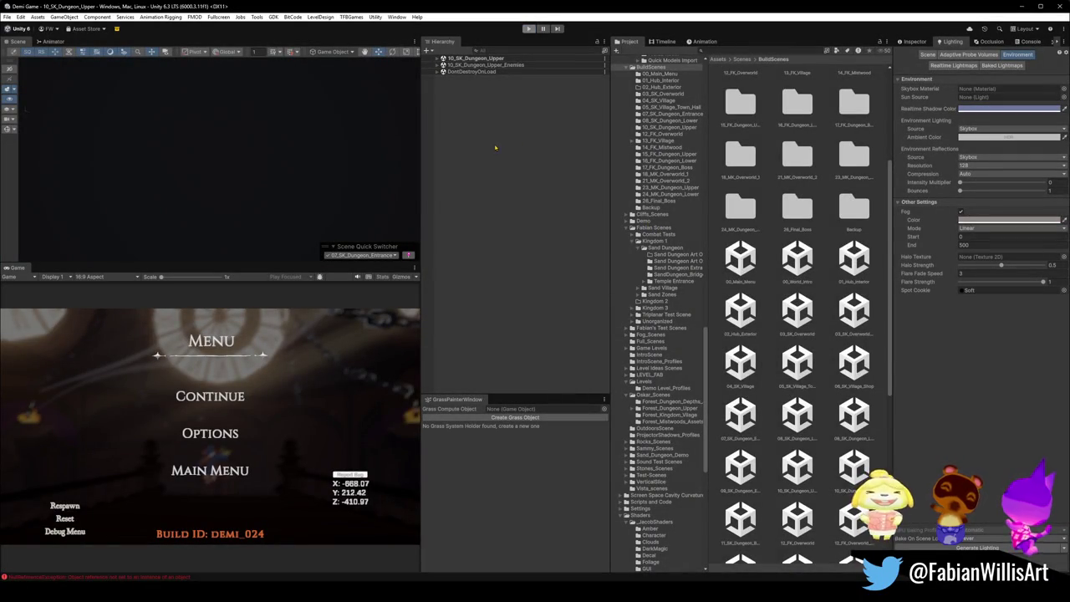
key(ctrl+p)
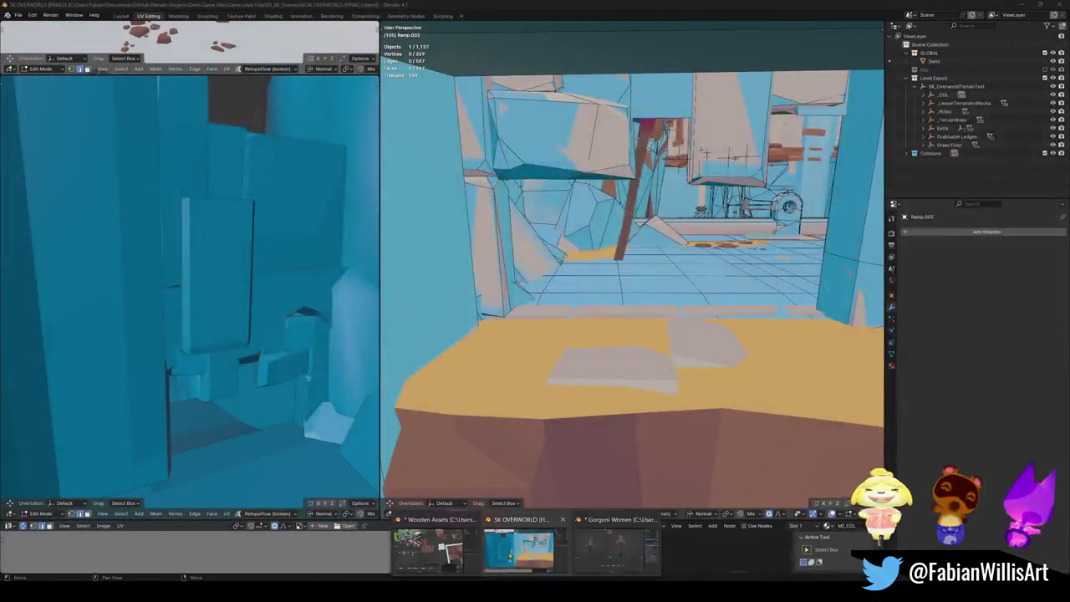
click(518, 547)
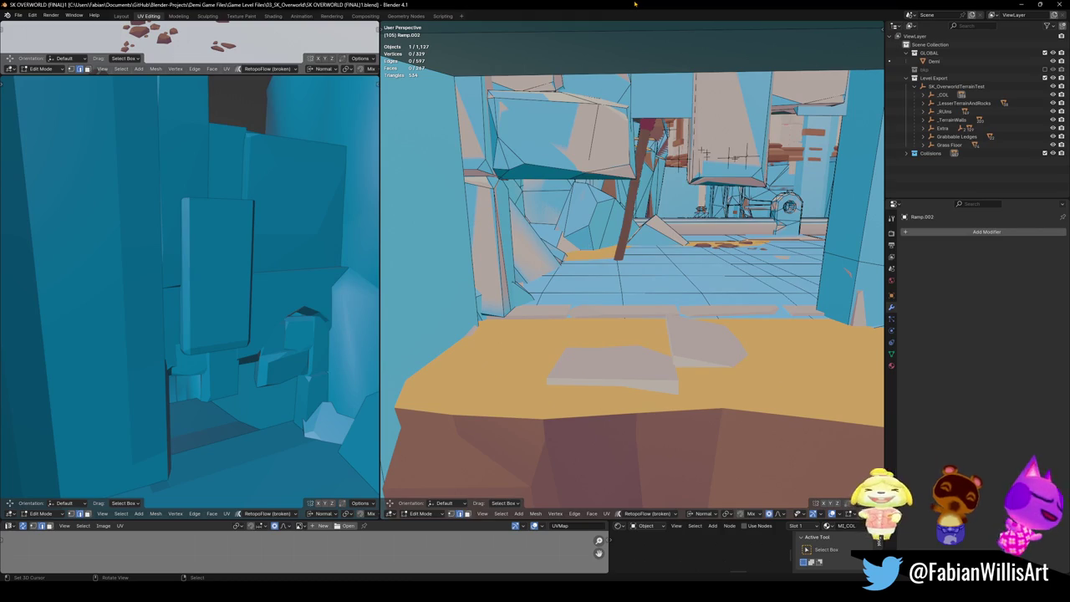
scroll(606, 302, up, 3)
Step: Switch back to Object Mode around the sand ledge and save the Blender file
scroll(669, 299, up, 4)
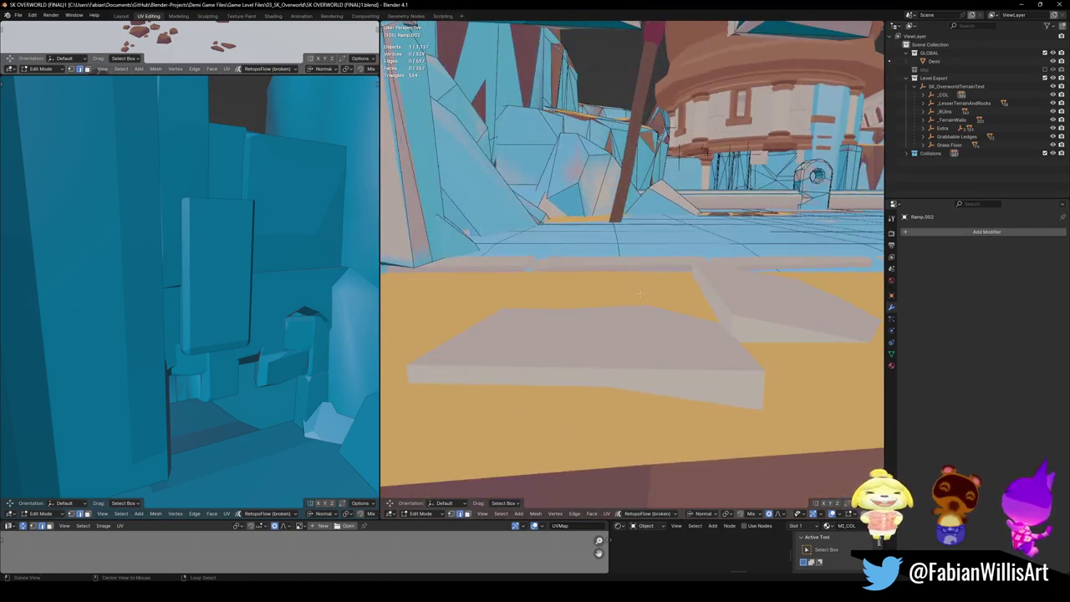
key(ctrl+Tab)
click(682, 296)
middle_drag(682, 296, 637, 299)
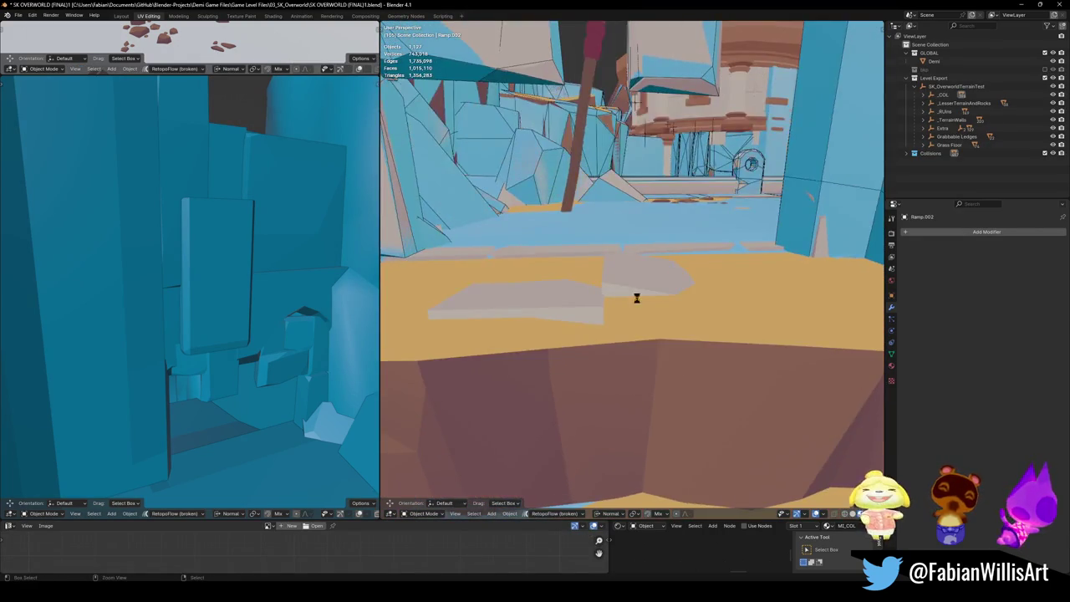
key(ctrl+s)
Step: Try convex hull and mesh colliders on ledge DK_Terrain_03.053, then undo them
click(633, 316)
scroll(651, 313, down, 3)
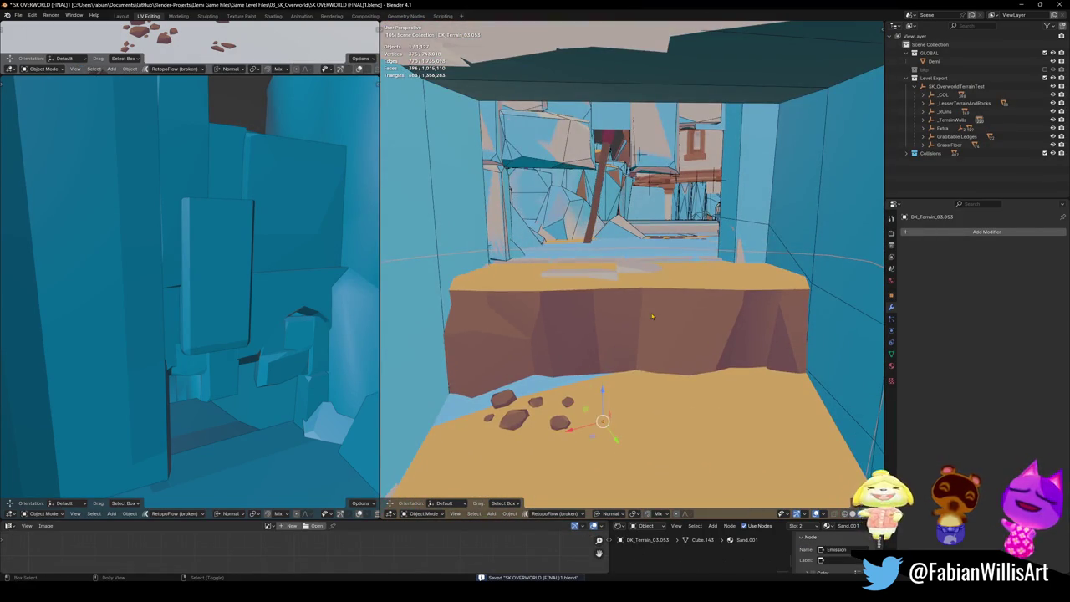
key(shift+c)
click(644, 266)
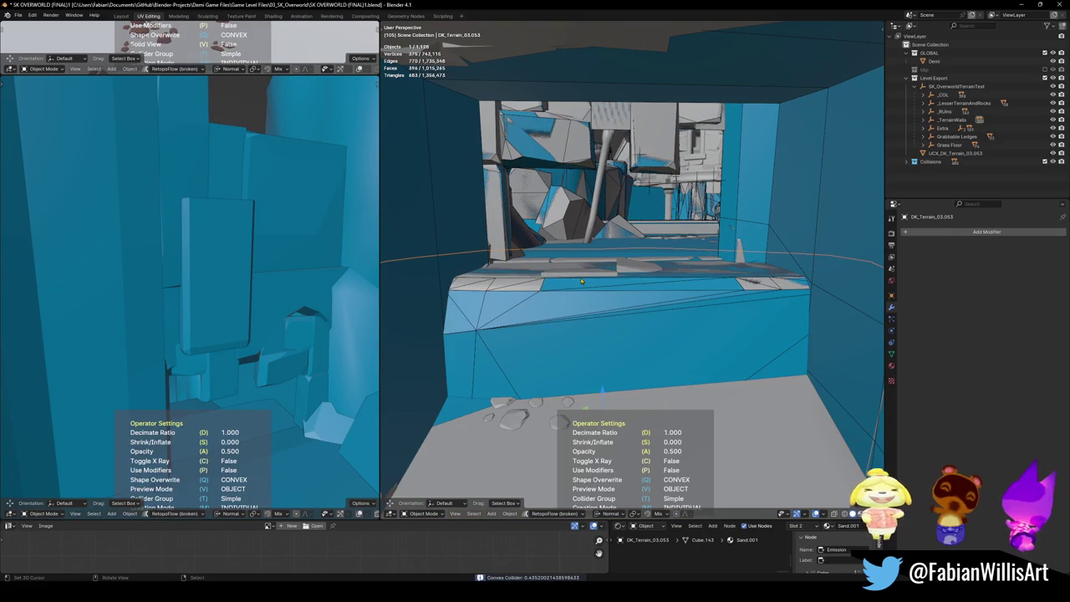
click(580, 281)
key(shift+c)
click(527, 267)
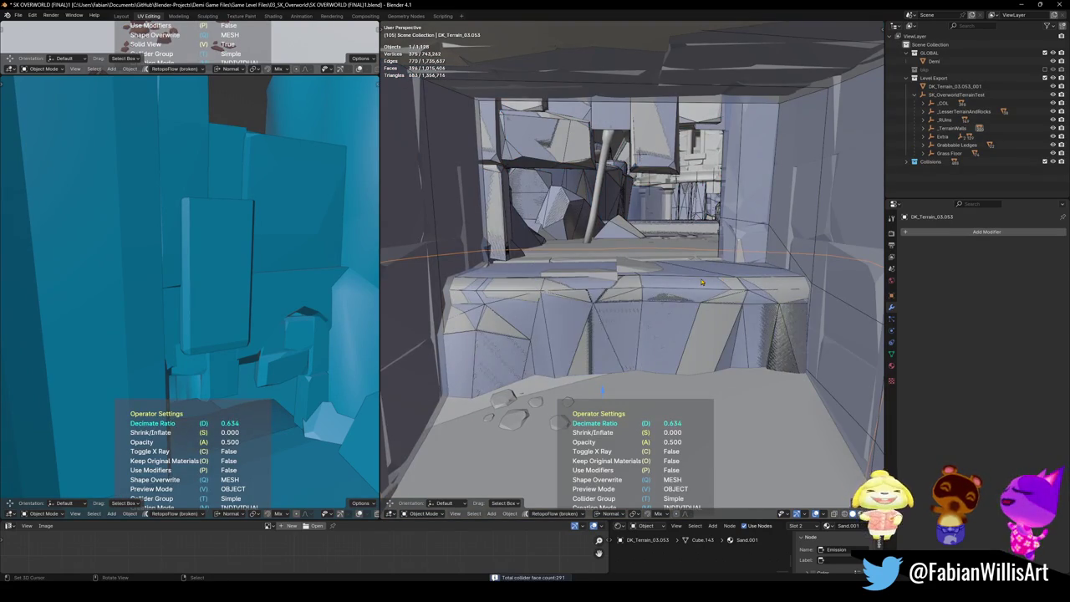
key(ctrl+z)
Step: Select Plane.035, then ledge piece DK_Terrain_03.054 and the corridor step pieces
click(653, 333)
scroll(654, 333, up, 2)
mouse_move(654, 333)
middle_down()
mouse_move(635, 351)
mouse_move(637, 324)
middle_up()
click(648, 338)
shift+click(590, 432)
middle_drag(589, 431, 602, 359)
Step: Separate the linked sand top faces of the selected steps into their own object
key(Tab)
key(l)
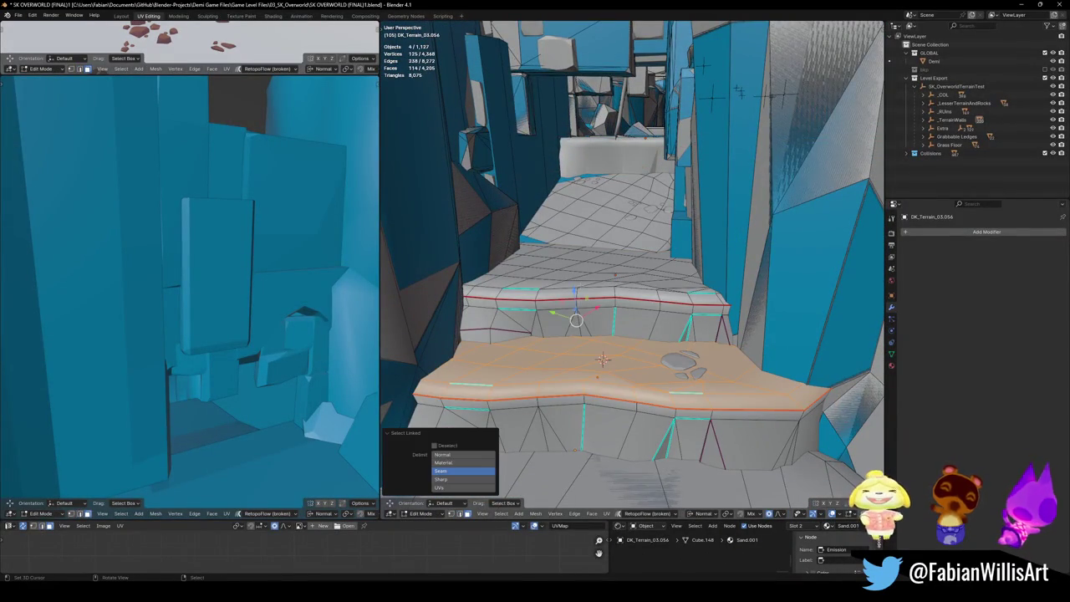
key(l)
key(l)
middle_drag(602, 359, 636, 402)
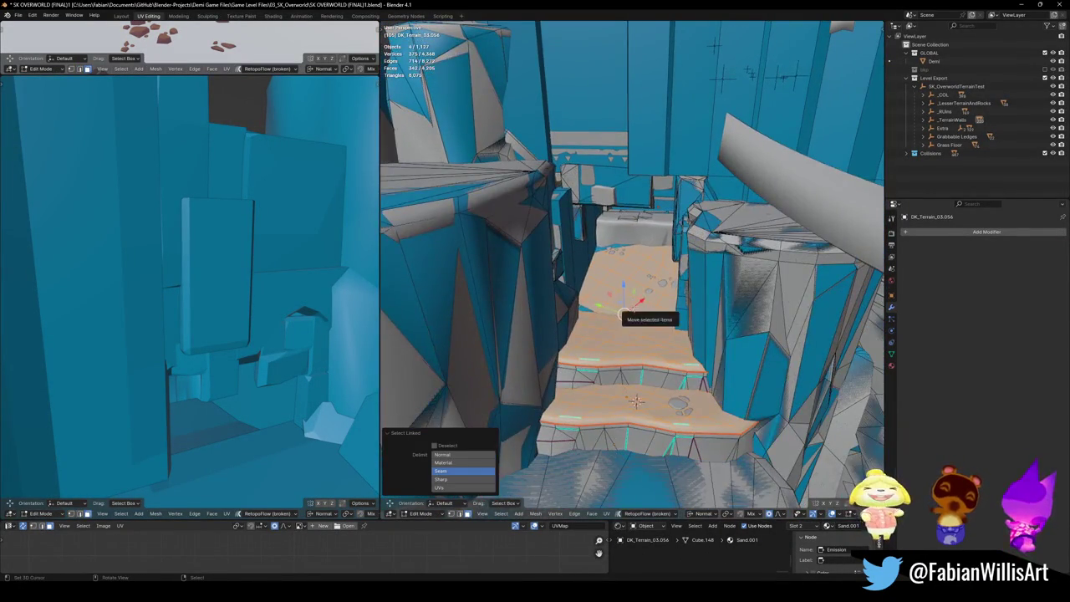
click(634, 310)
key(KP_Decimal)
key(Tab)
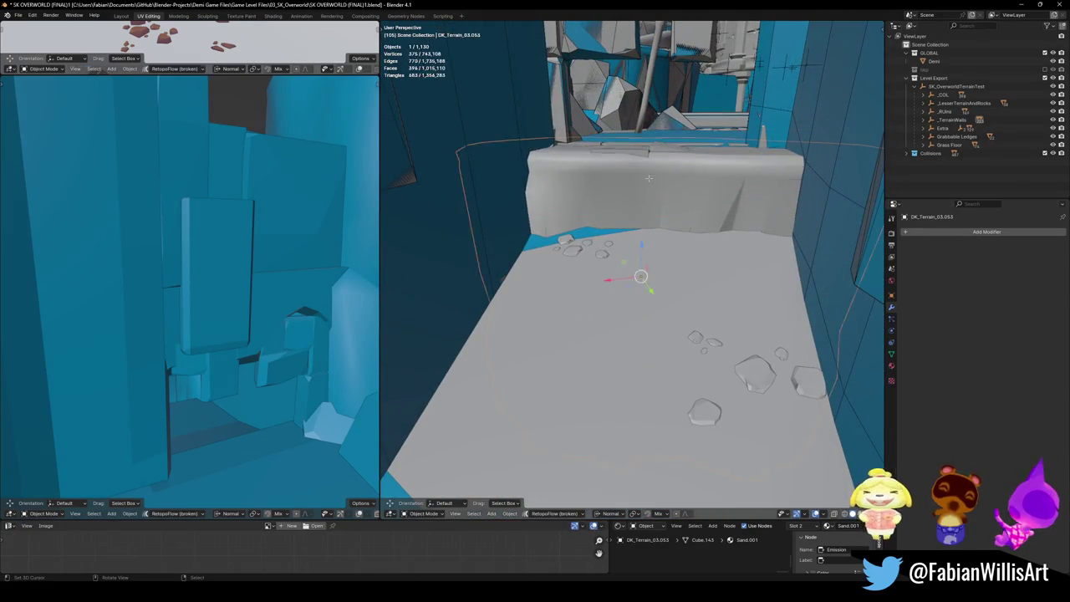
Step: Split the ledge piece's linked sand faces off as a new object via Separate > Selection
key(Tab)
key(l)
key(p)
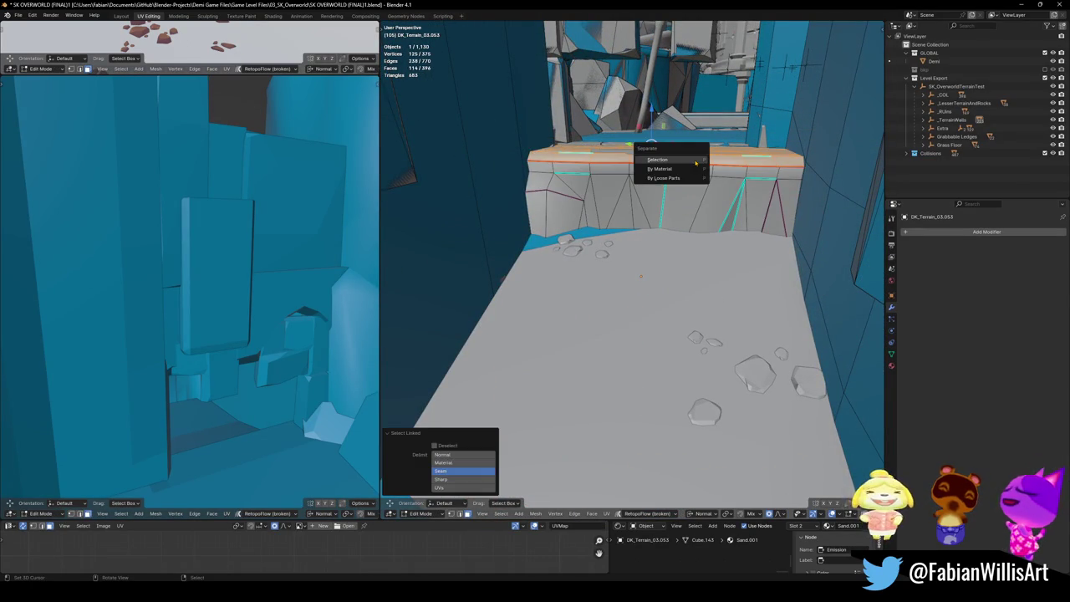
click(660, 159)
key(Tab)
Step: Parent the separated step and floor pieces to Grass Floor, then select DK_Terrain_03.058
scroll(688, 162, down, 3)
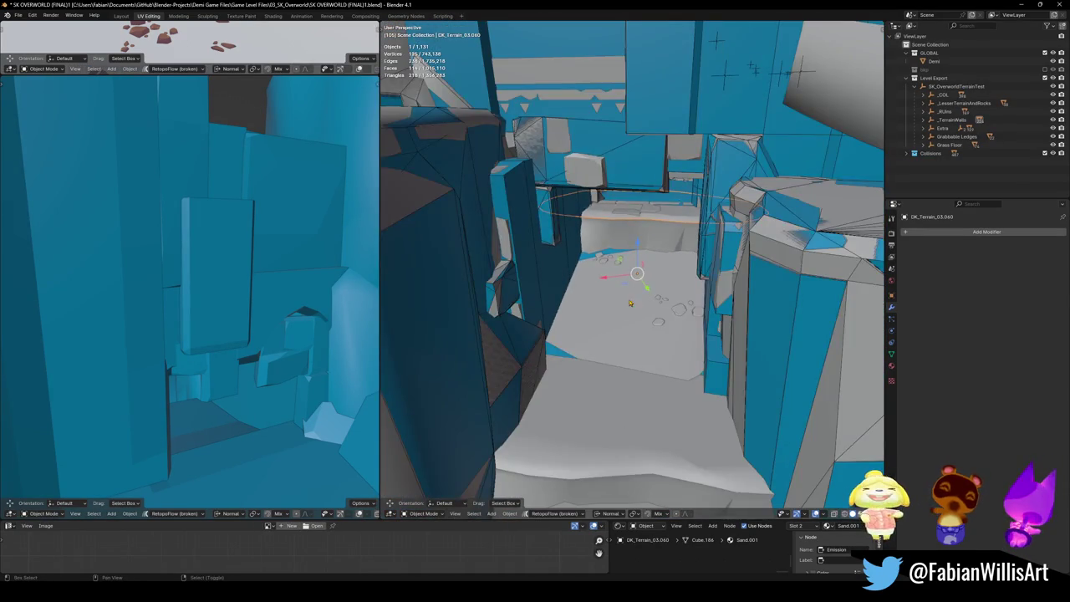
shift+click(639, 301)
key(KP_Decimal)
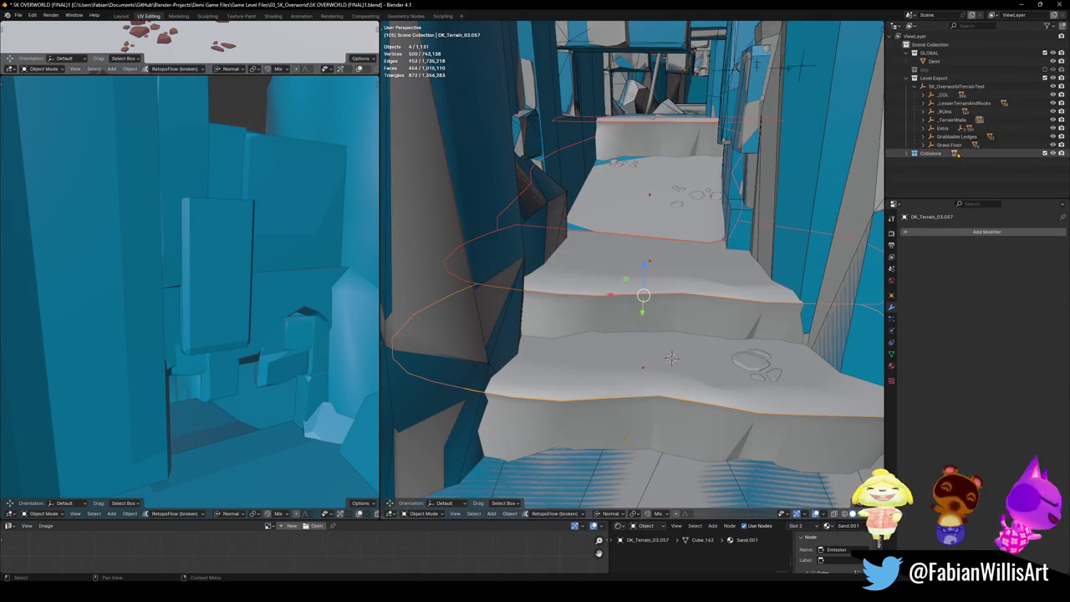
click(949, 145)
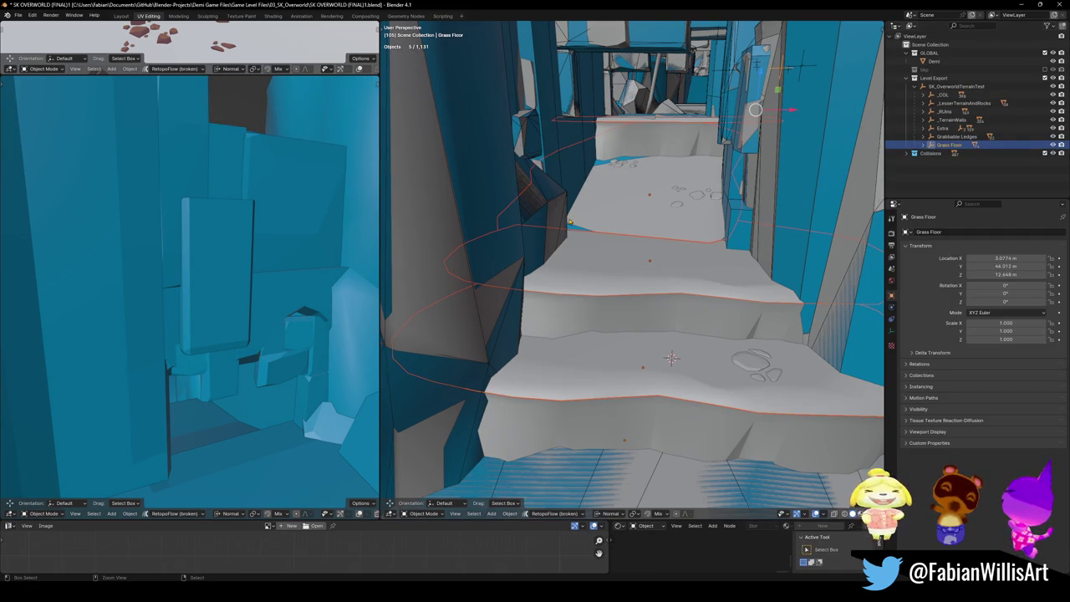
key(ctrl+p)
click(569, 219)
key(alt+a)
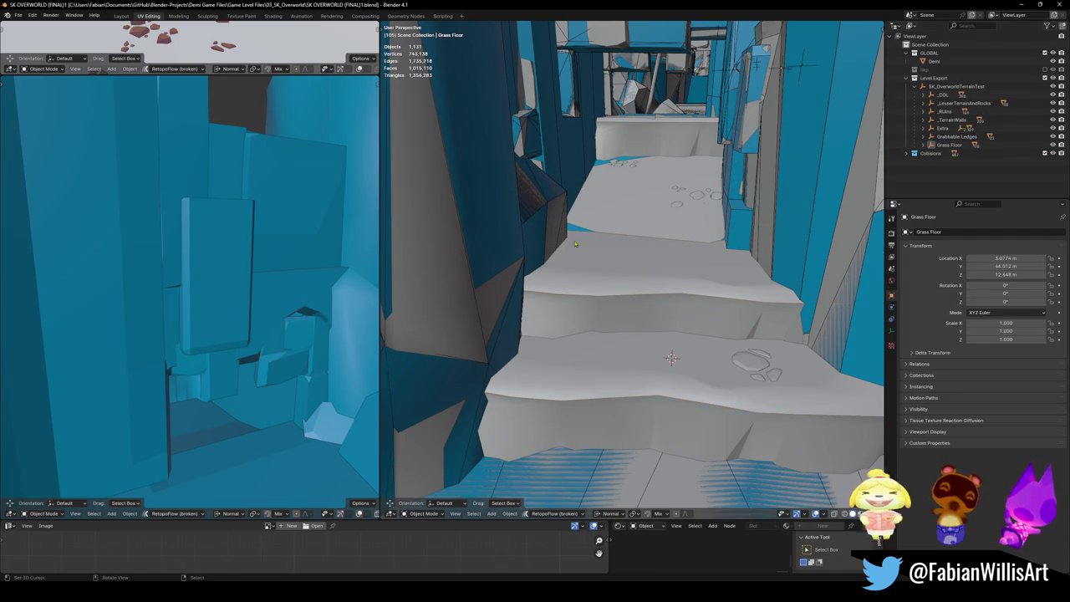
click(631, 264)
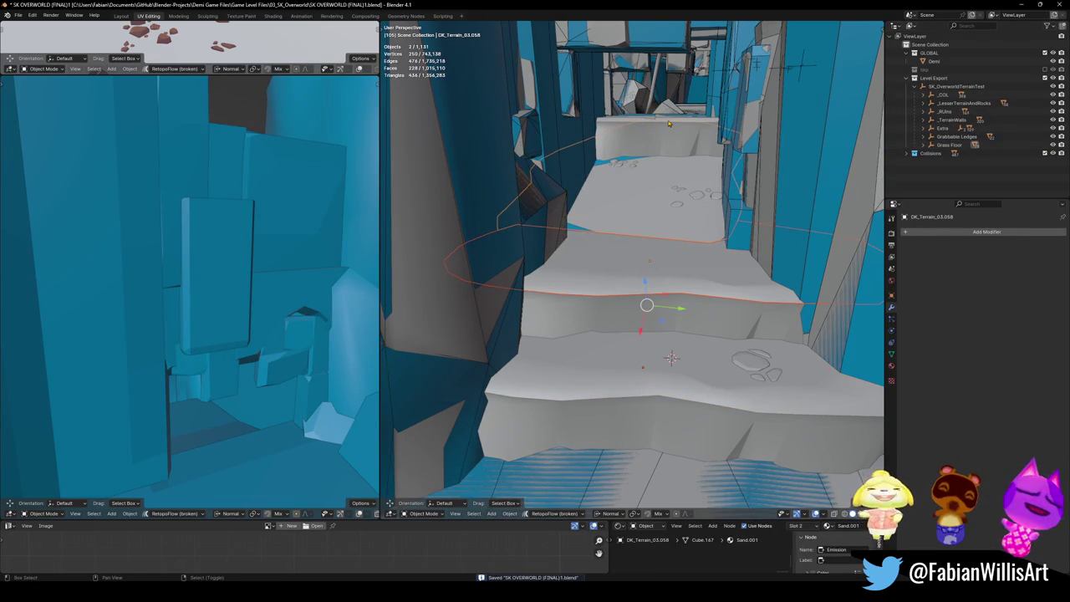
Step: Generate mesh colliders for the selected sand step tops, including the lower step
shift+click(597, 382)
key(shift+alt+c)
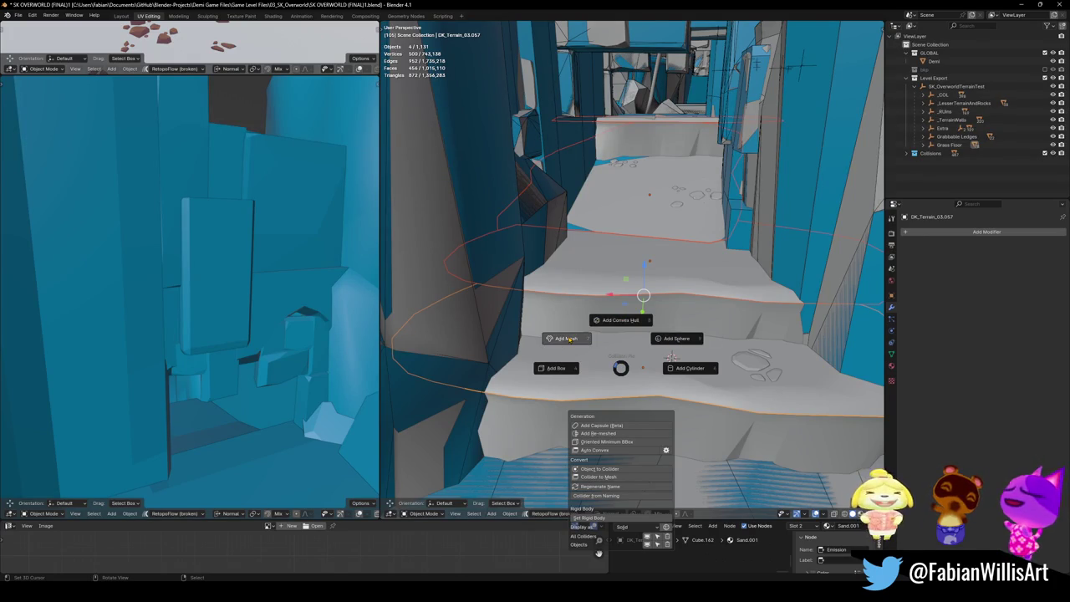
click(549, 291)
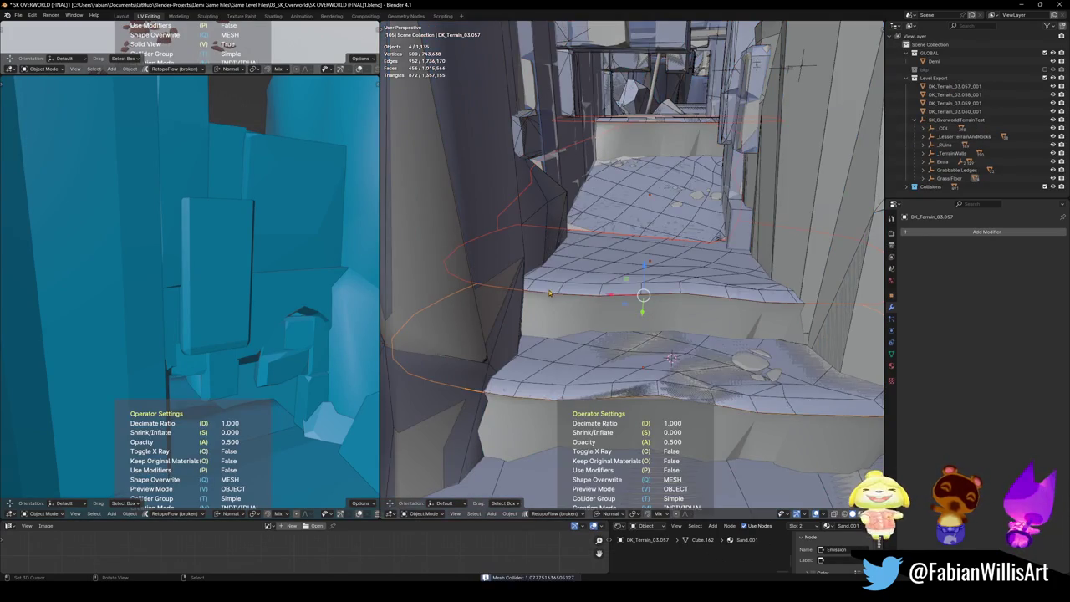
middle_drag(613, 434, 627, 259)
Step: Add convex hull and decimated mesh colliders for the floor piece and confirm the settings
key(shift+alt+c)
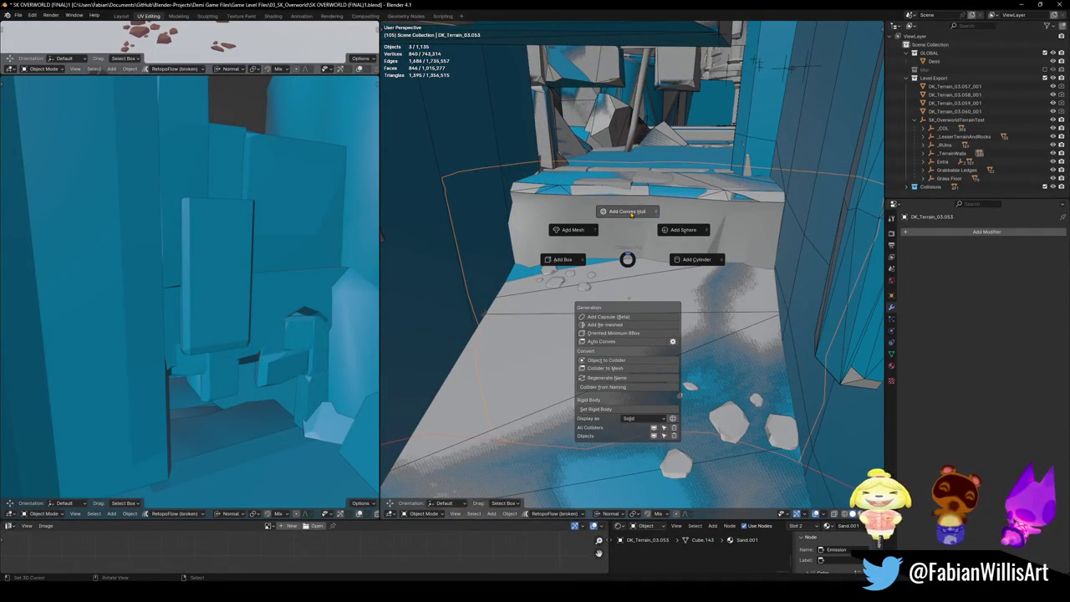
click(590, 228)
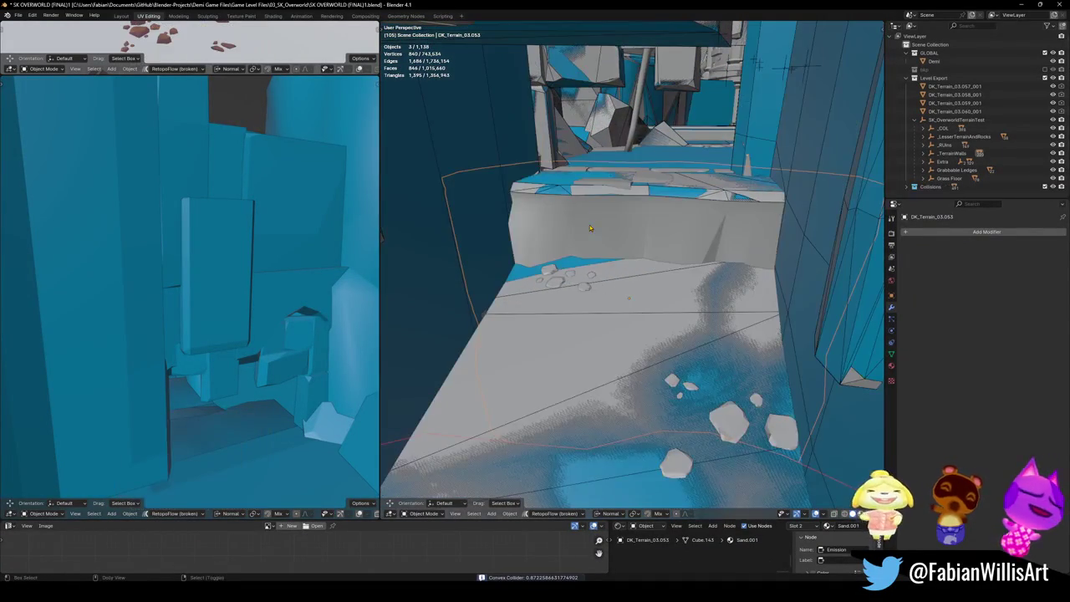
key(shift+alt+c)
click(596, 238)
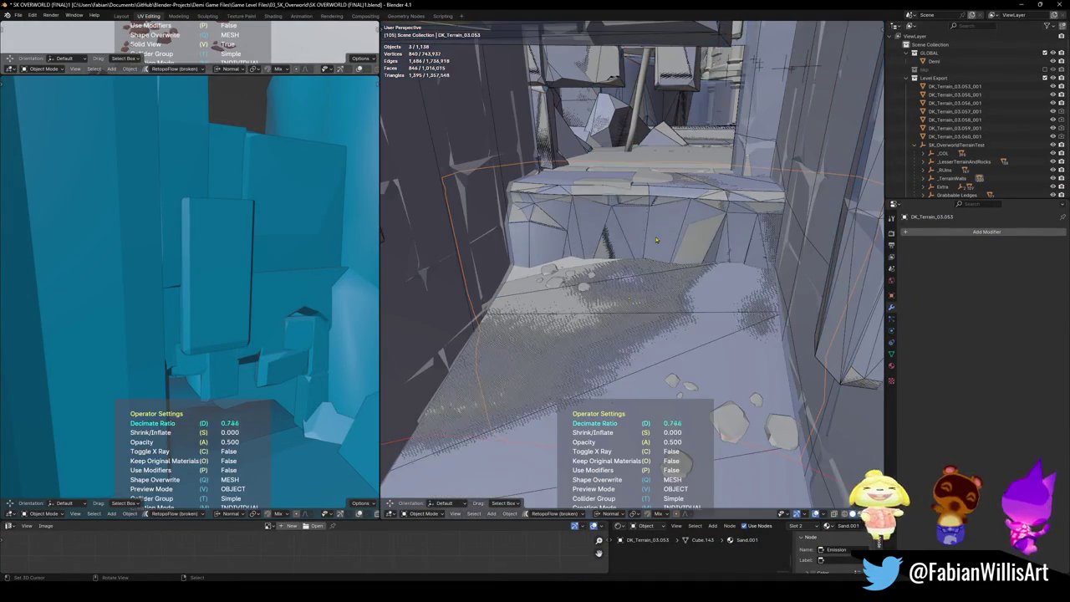
click(722, 255)
Step: Move beyond the stairs and select the solidified plane collider Cube.030
middle_drag(722, 255, 656, 253)
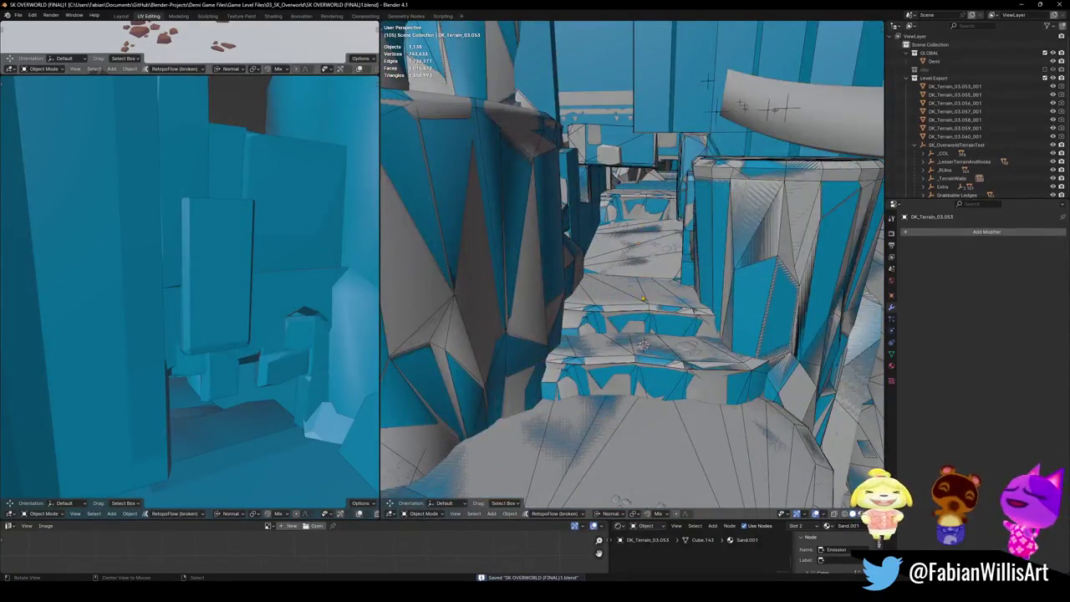
middle_drag(644, 310, 627, 322)
mouse_move(624, 281)
middle_down()
mouse_move(656, 322)
mouse_move(696, 260)
mouse_move(591, 342)
middle_up()
click(591, 342)
Step: Duplicate the Cube.030 plane collider in place, save, and fly to the next ledge
key(shift+d)
right_click(590, 343)
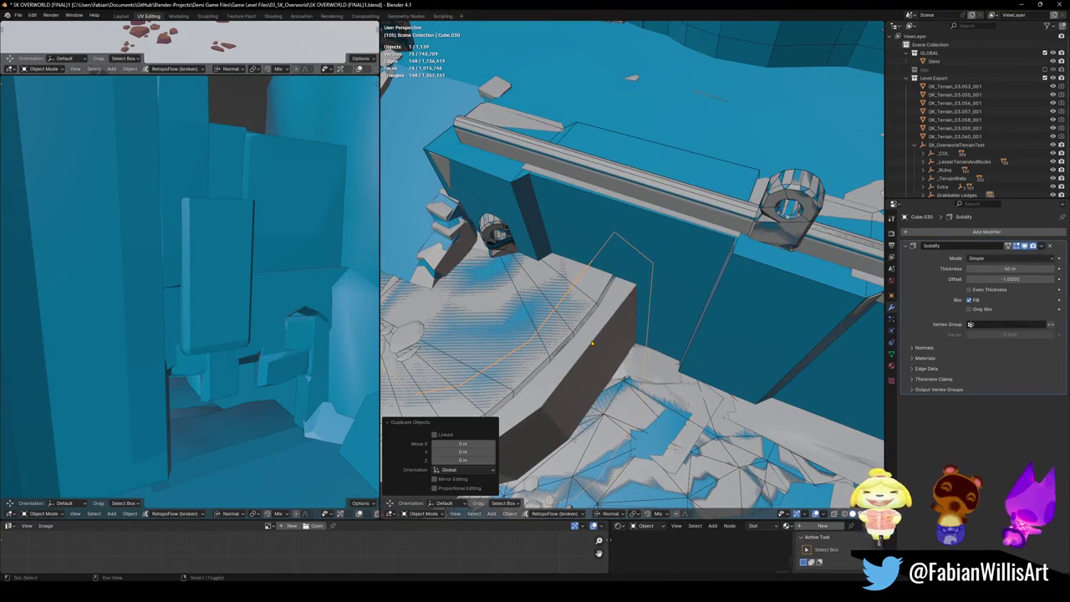
key(ctrl+s)
key(shift+grave)
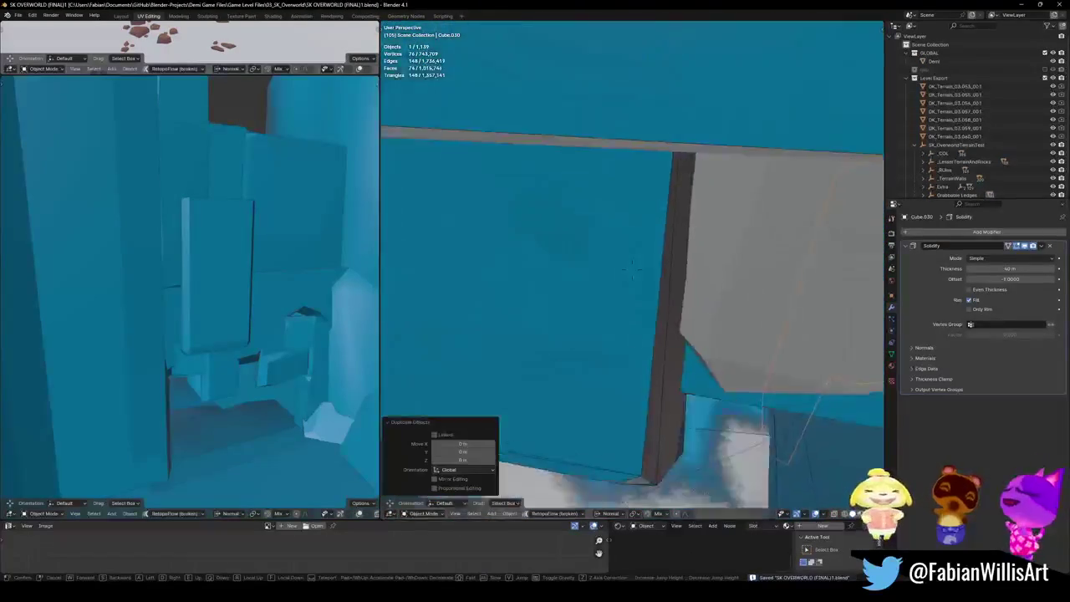
click(632, 267)
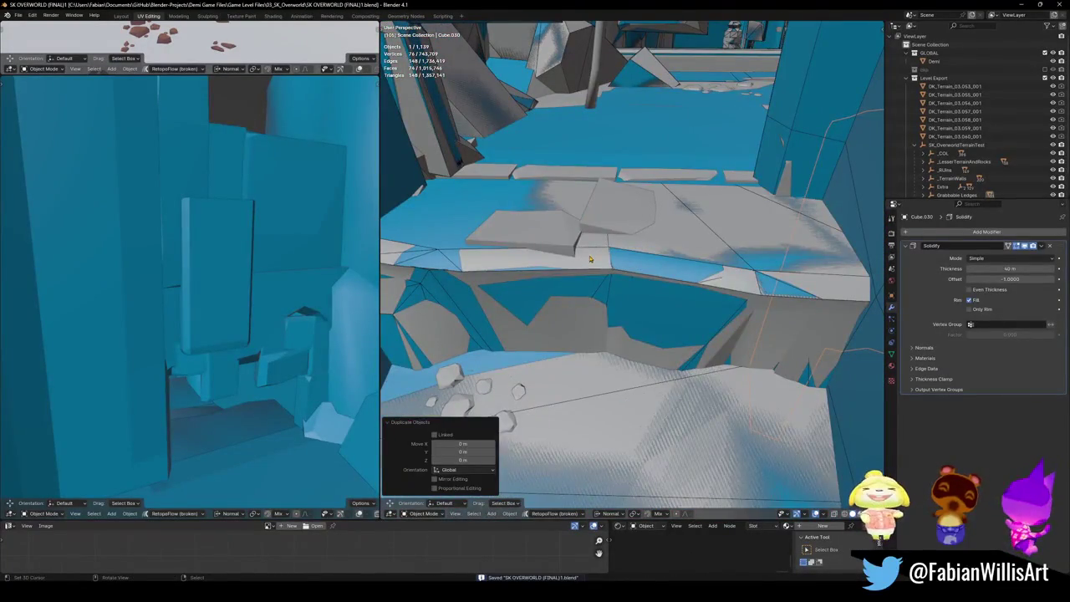
Step: Snap the duplicate plane to a cursor on the ledge edge and rotate it about Z along the ledge
shift+right_click(589, 259)
key(shift+s)
key(r)
key(z)
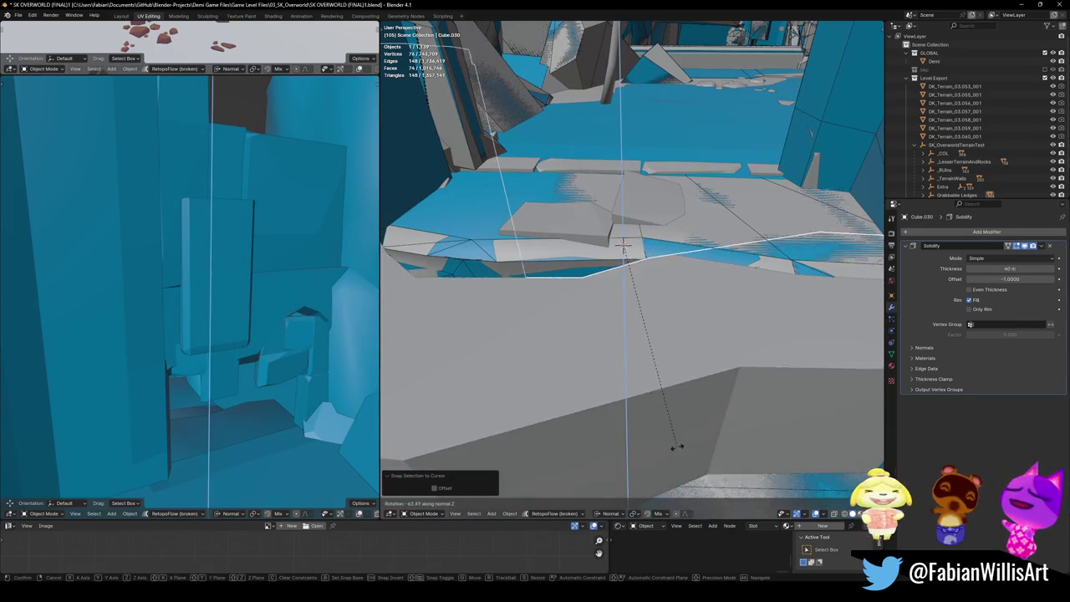
click(657, 356)
Step: In Edit Mode, move the plane's face with proportional falloff onto the ledge
key(Tab)
middle_drag(656, 357, 631, 307)
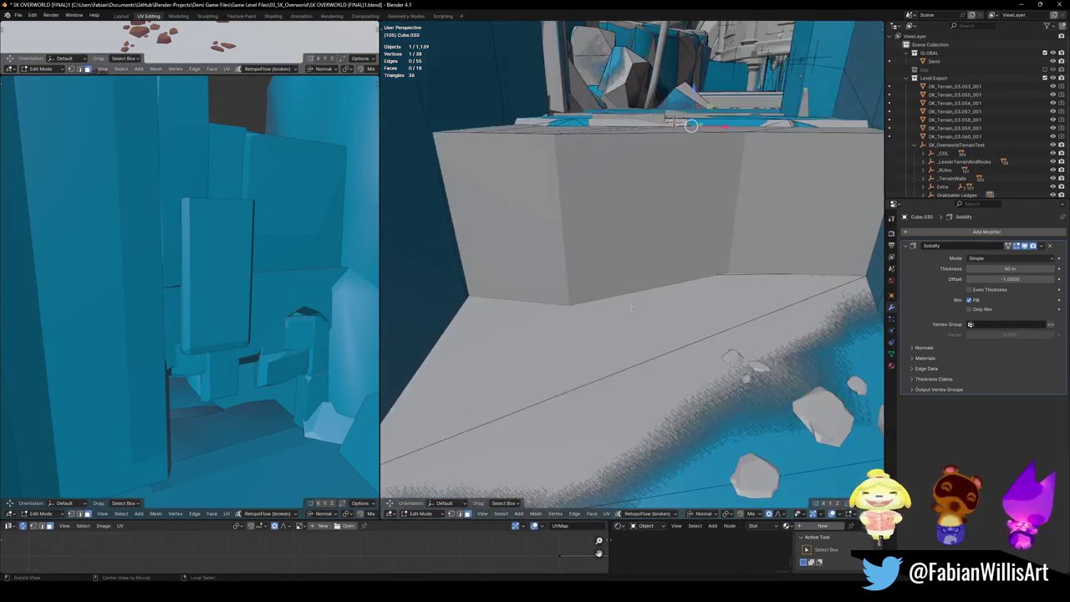
mouse_move(645, 228)
middle_down()
mouse_move(808, 315)
mouse_move(738, 309)
middle_up()
shift+click(807, 315)
key(ctrl+l)
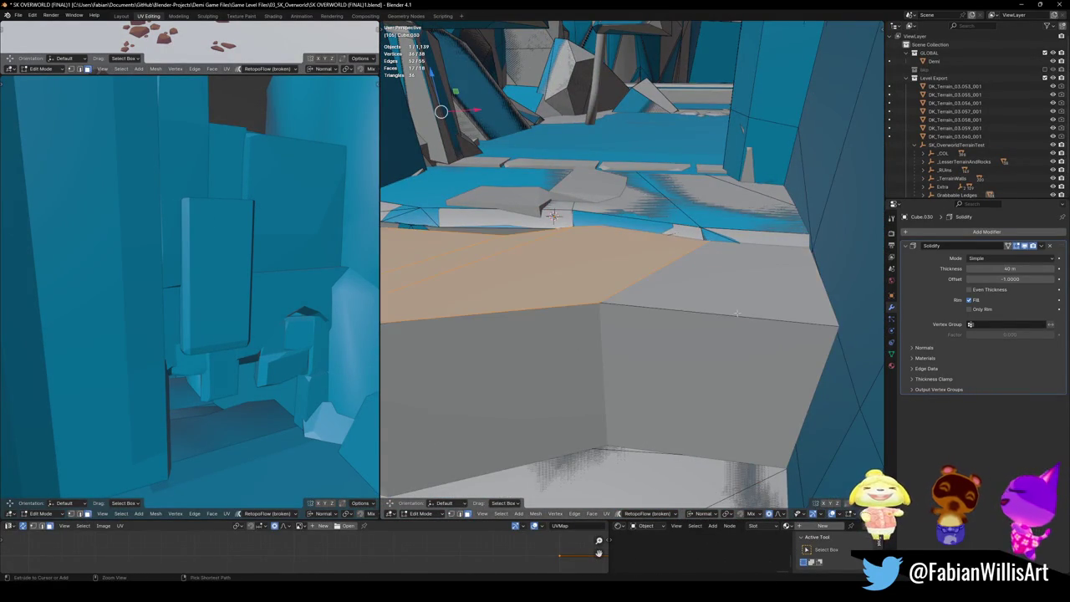
key(h)
key(a)
key(g)
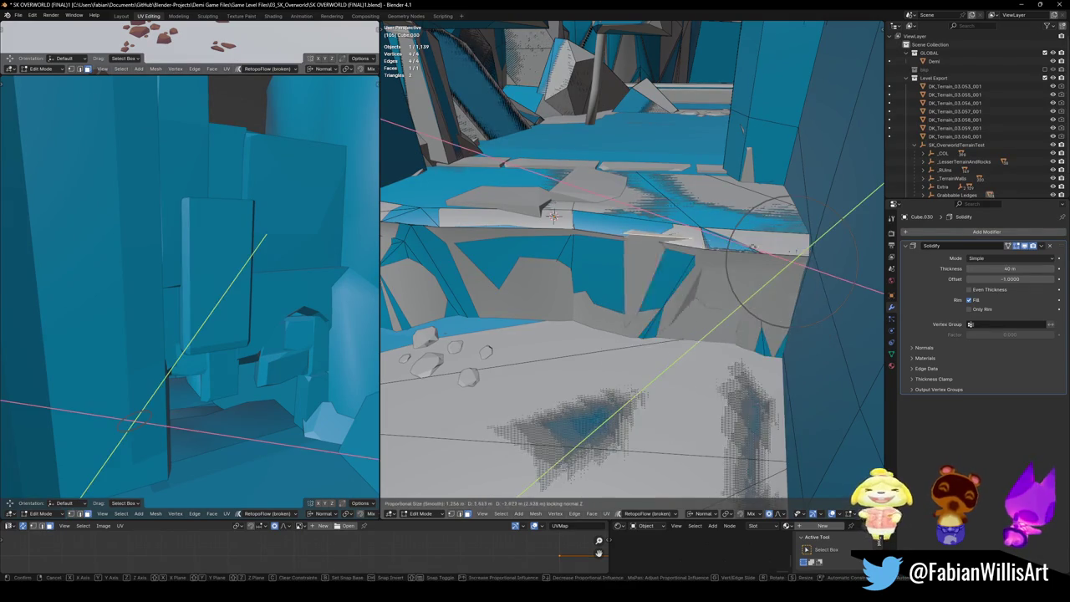
click(774, 218)
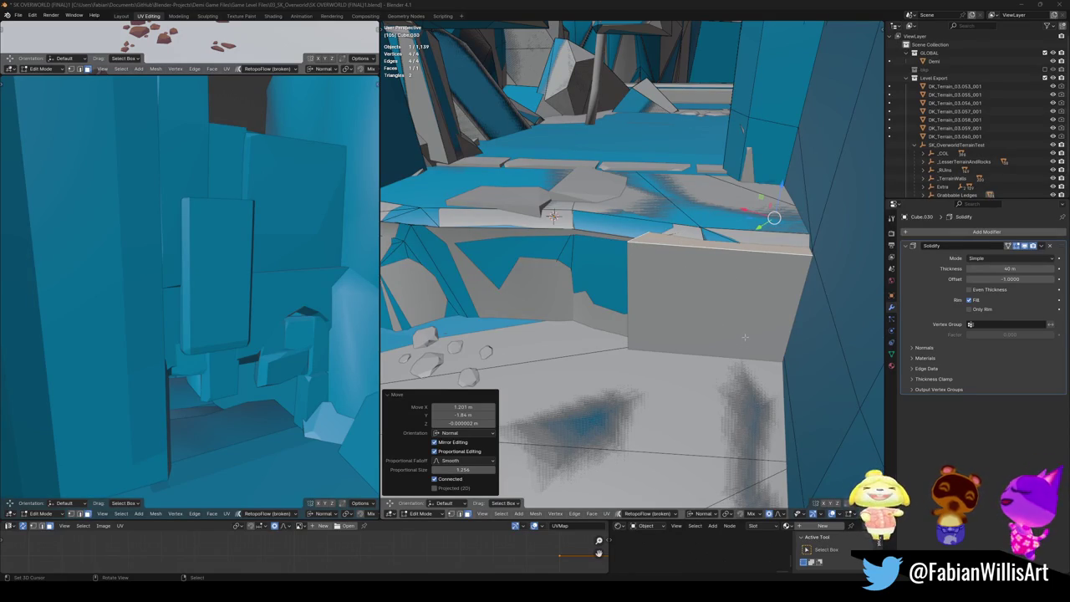
Step: Using X-ray, select an edge of the plane and slide it along the ledge
scroll(758, 270, up, 5)
middle_drag(758, 270, 646, 334)
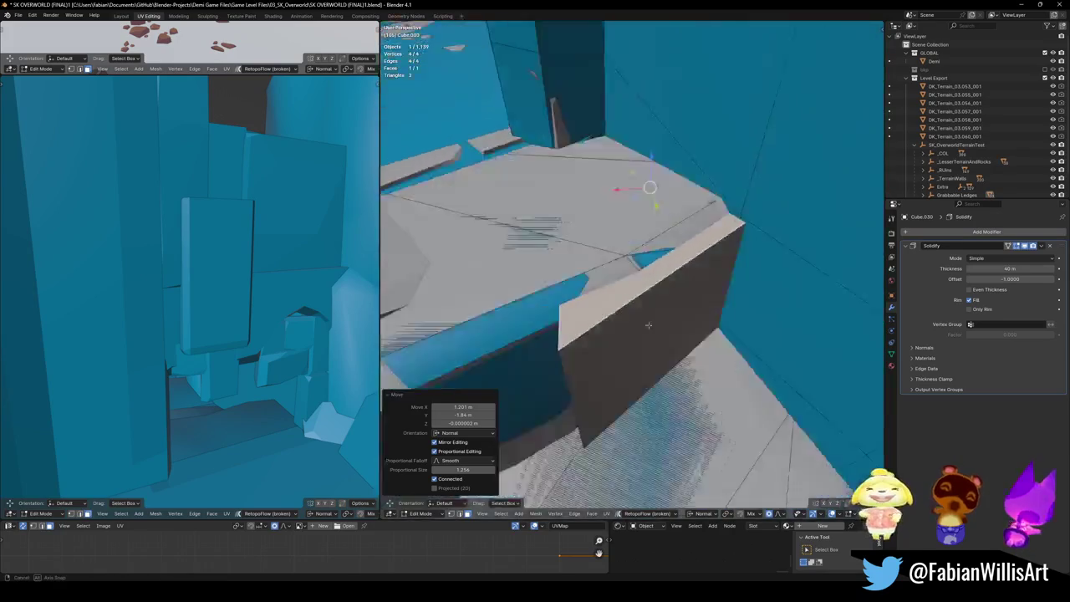
click(646, 333)
key(alt+z)
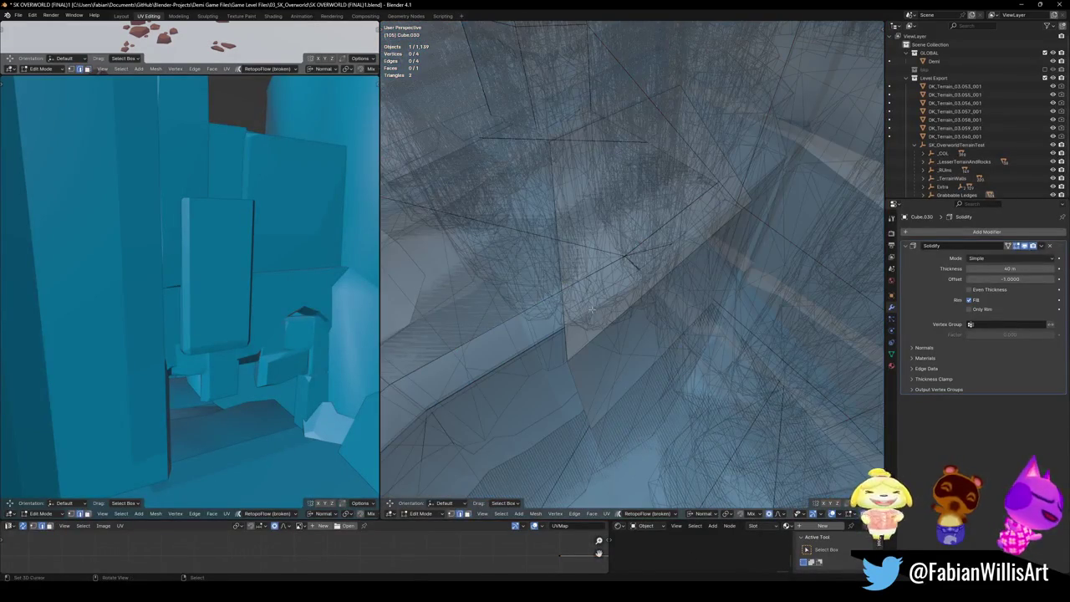
mouse_move(622, 249)
middle_down()
mouse_move(652, 342)
mouse_move(668, 236)
middle_up()
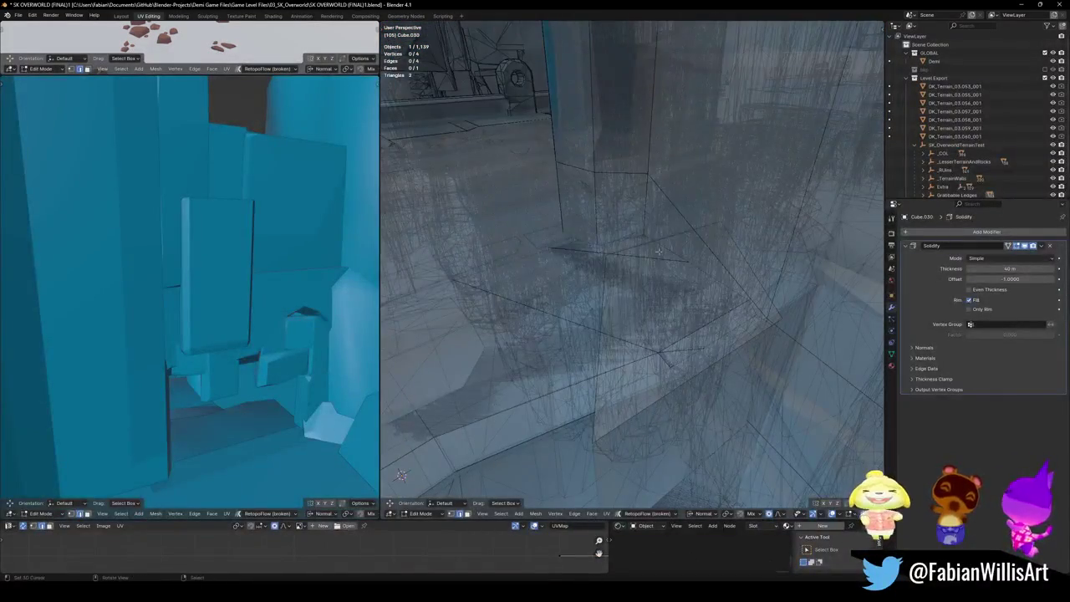
click(668, 236)
key(alt+z)
key(g)
key(g)
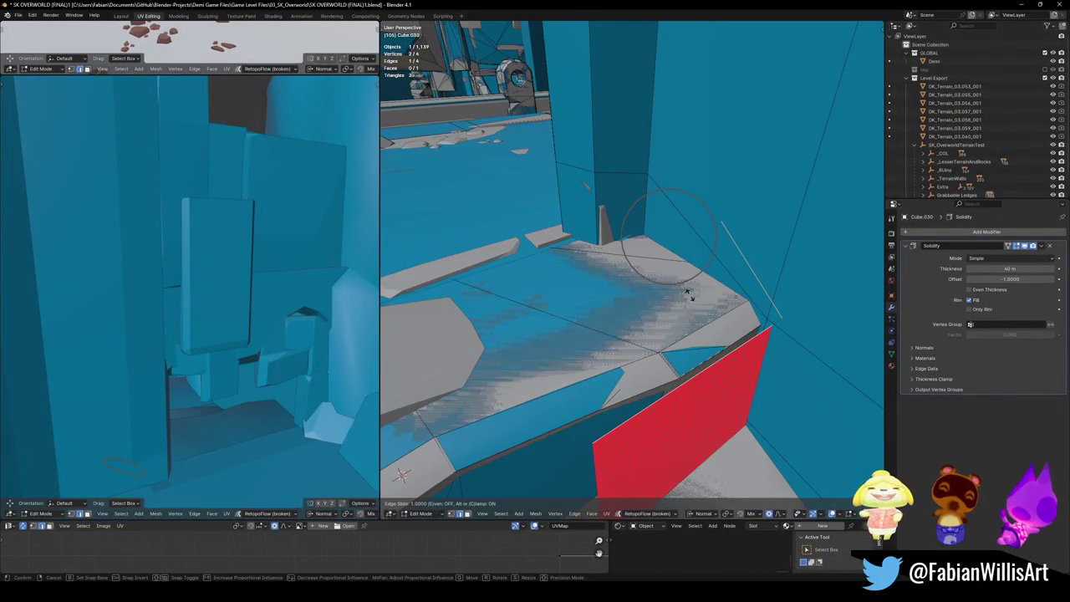
click(685, 284)
click(585, 427)
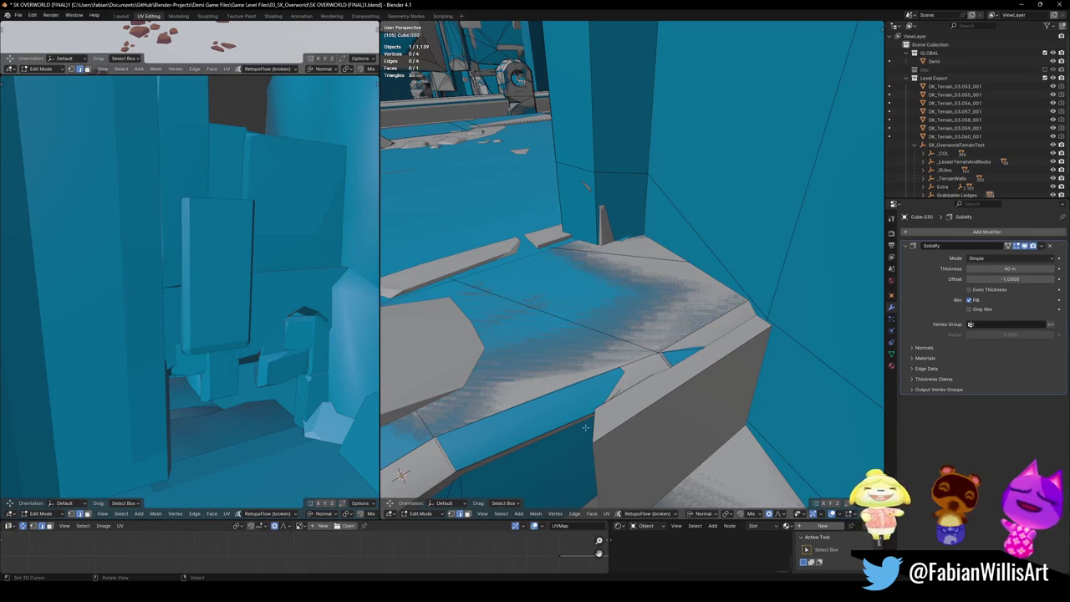
Step: Move the corner vertices with soft falloff and axis constraints to follow the sand ledge edge
key(g)
key(shift+z)
scroll(620, 398, up, 8)
key(shift+z)
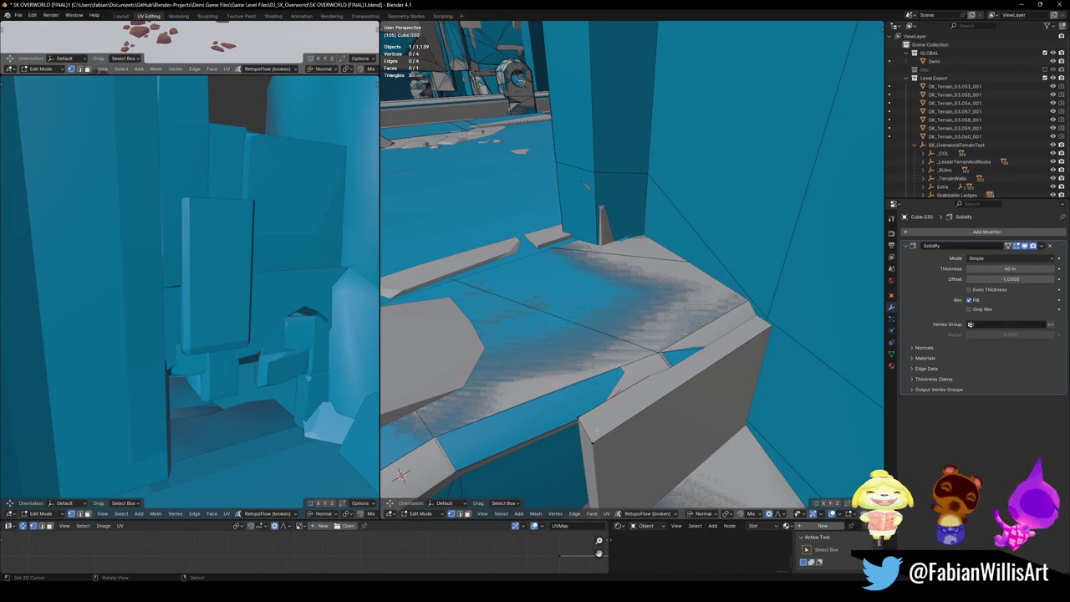
key(shift+z)
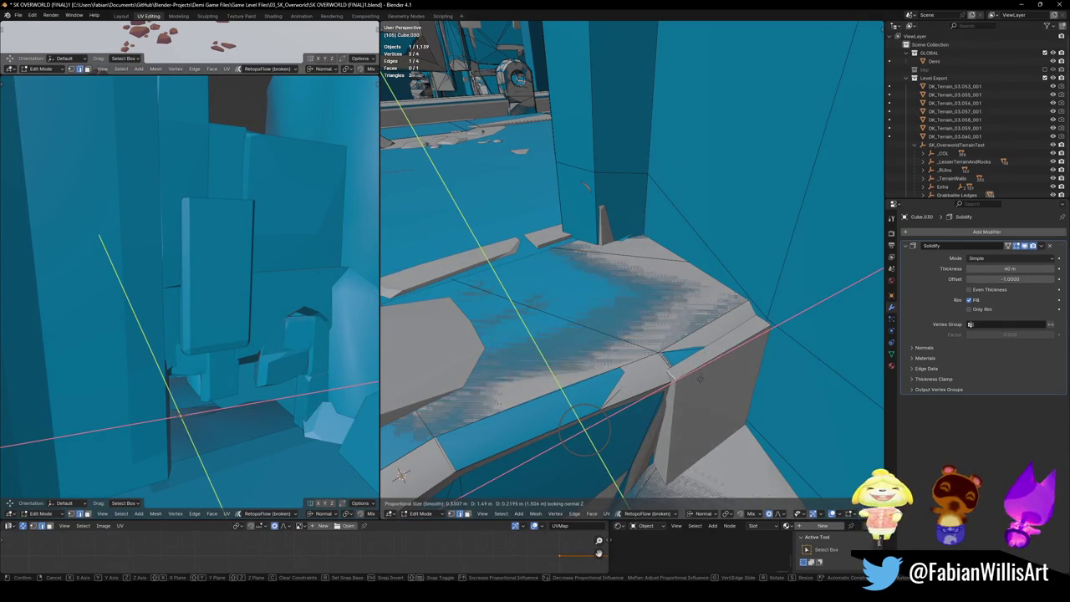
click(720, 347)
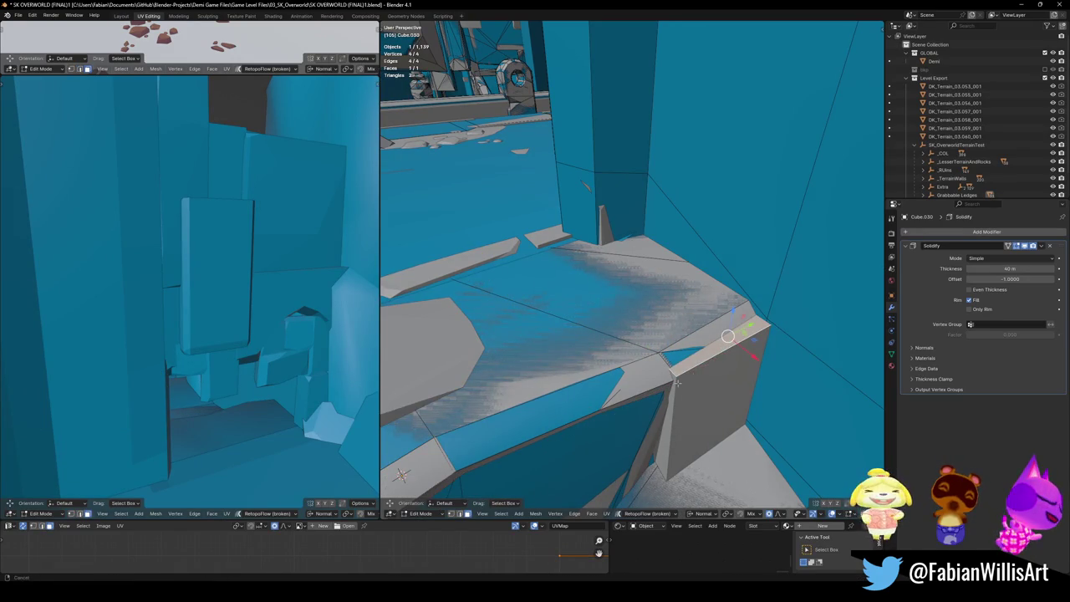
shift+click(677, 382)
middle_drag(677, 382, 647, 91)
middle_drag(657, 370, 733, 376)
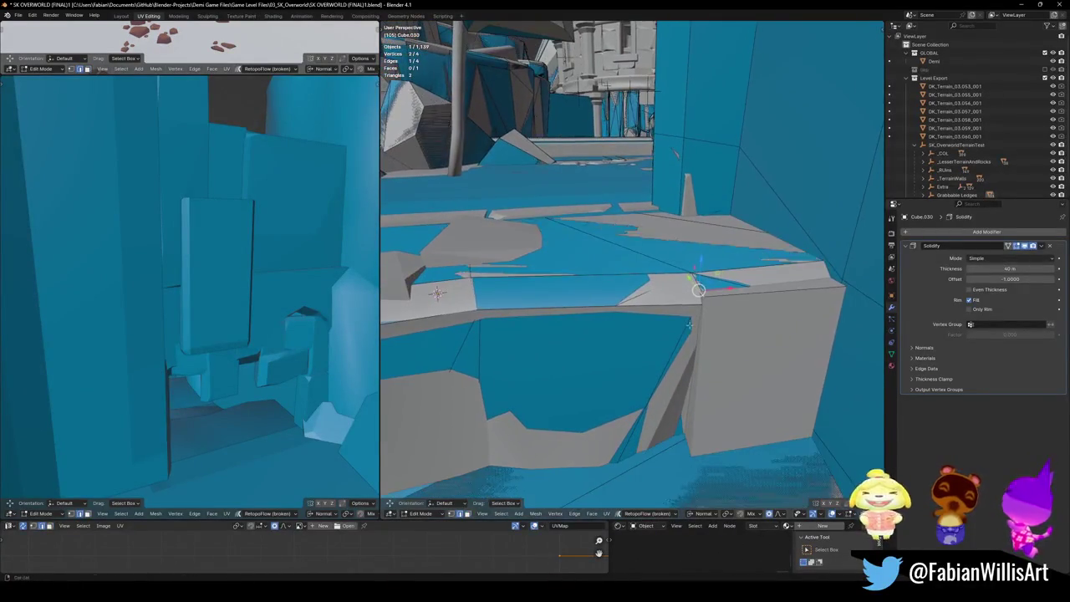
Step: Extrude a vertex from the collider plane and drop it vertically onto the ledge
key(e)
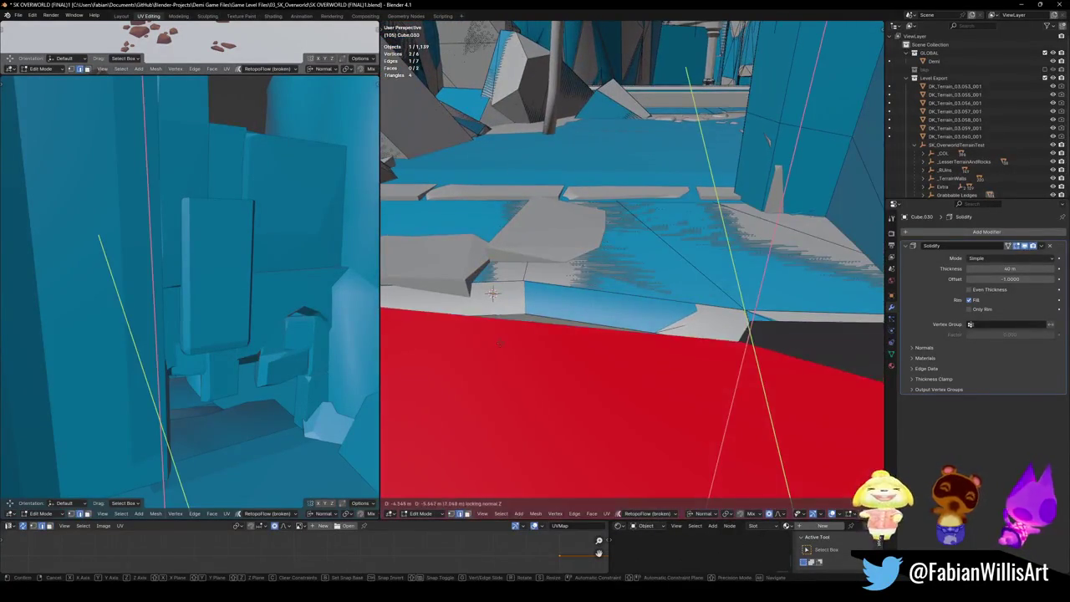
key(Escape)
middle_drag(733, 376, 687, 344)
key(comma)
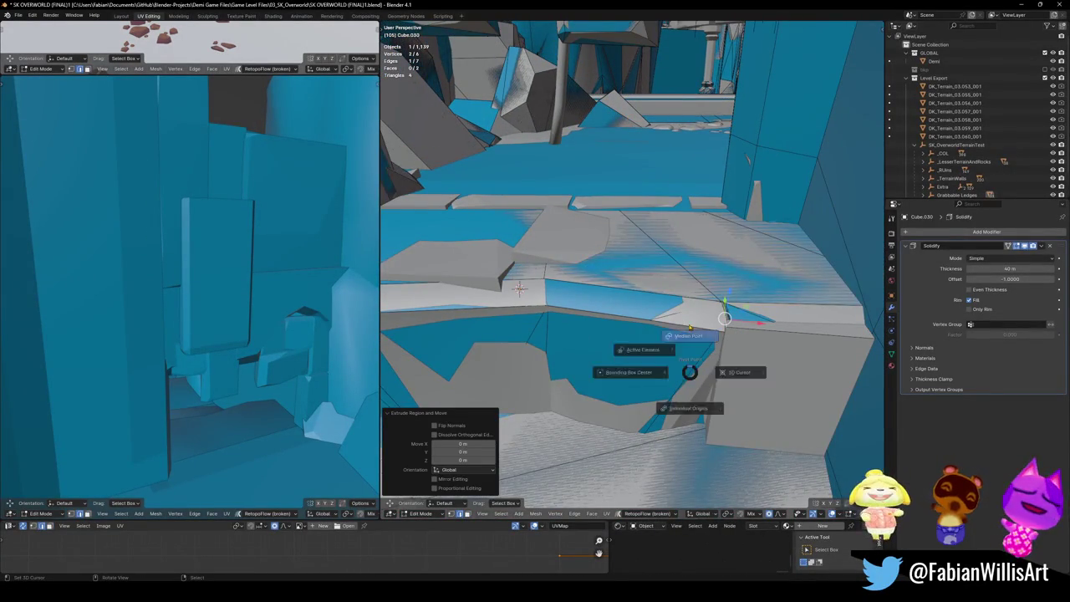
key(g)
key(y)
key(Escape)
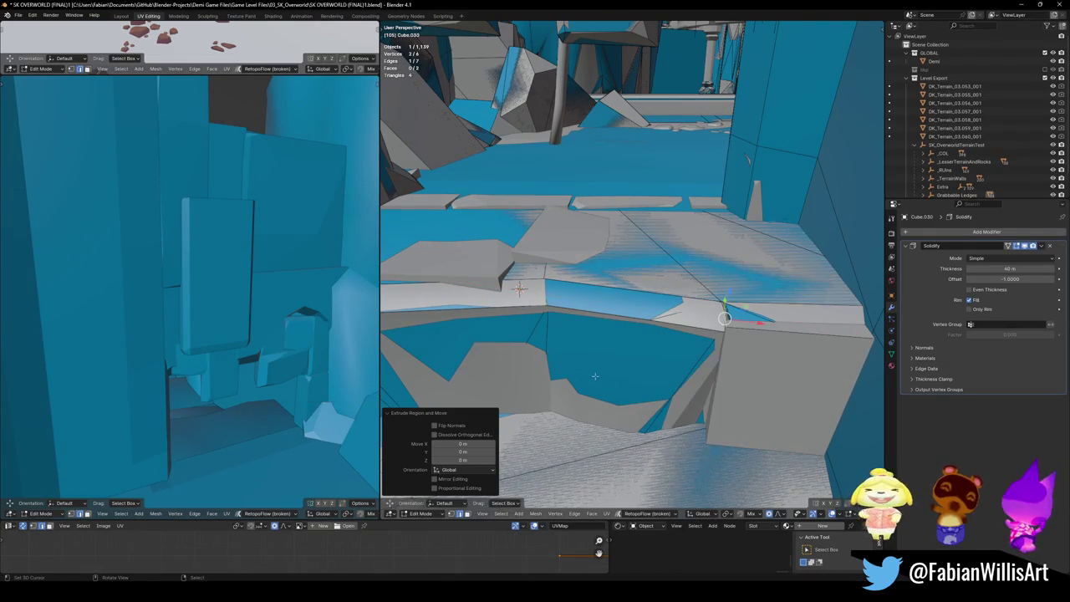
key(g)
key(z)
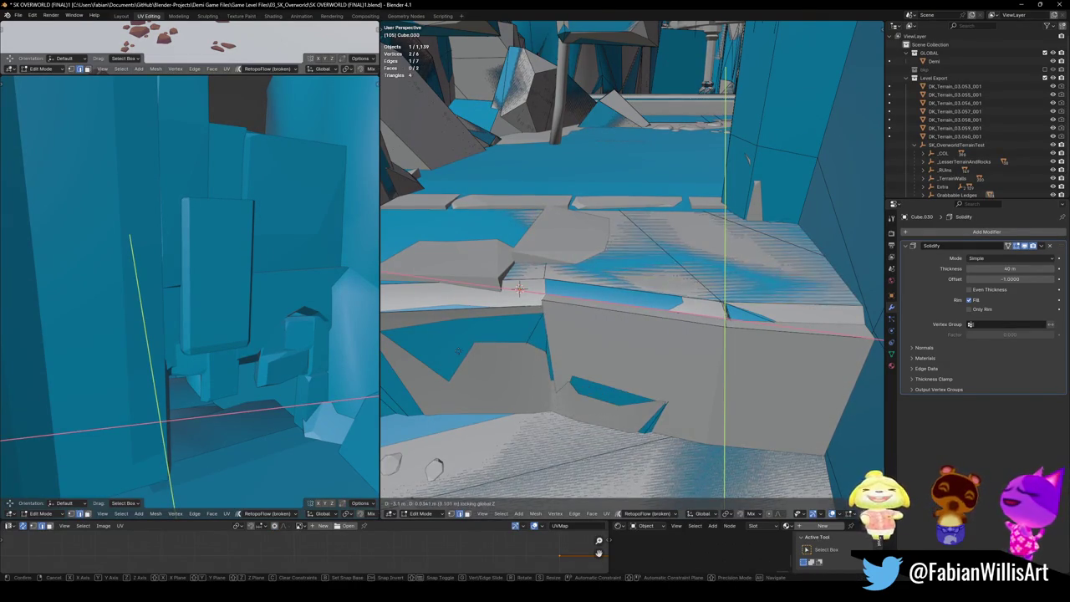
click(457, 348)
Step: Extend the plane level along the ledge edge and extrude an edge around the corner
mouse_move(457, 348)
middle_down()
mouse_move(516, 347)
mouse_move(659, 304)
middle_up()
key(g)
key(shift+z)
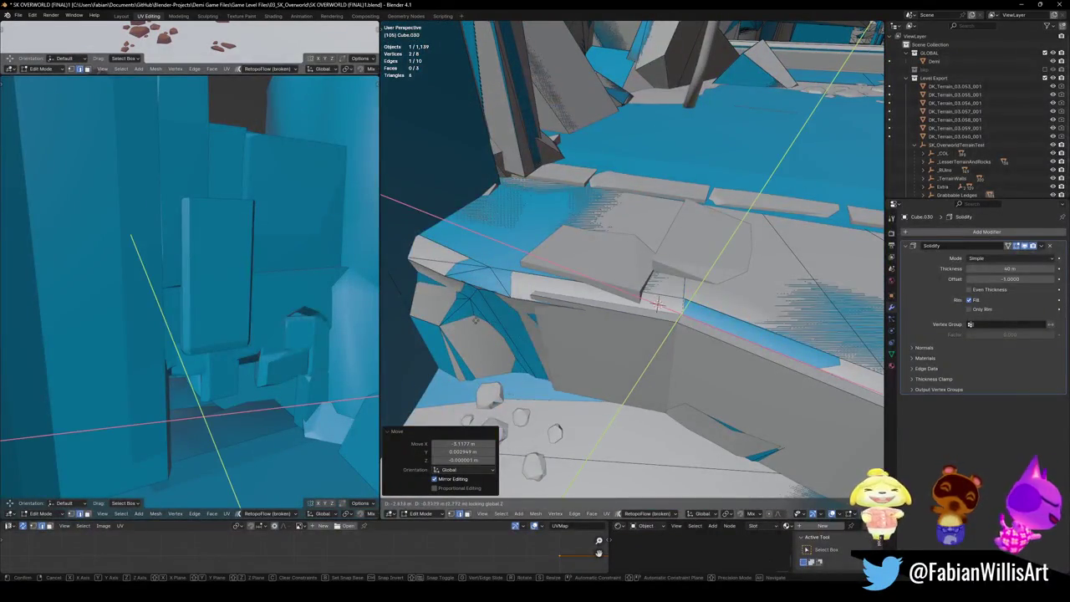
click(507, 286)
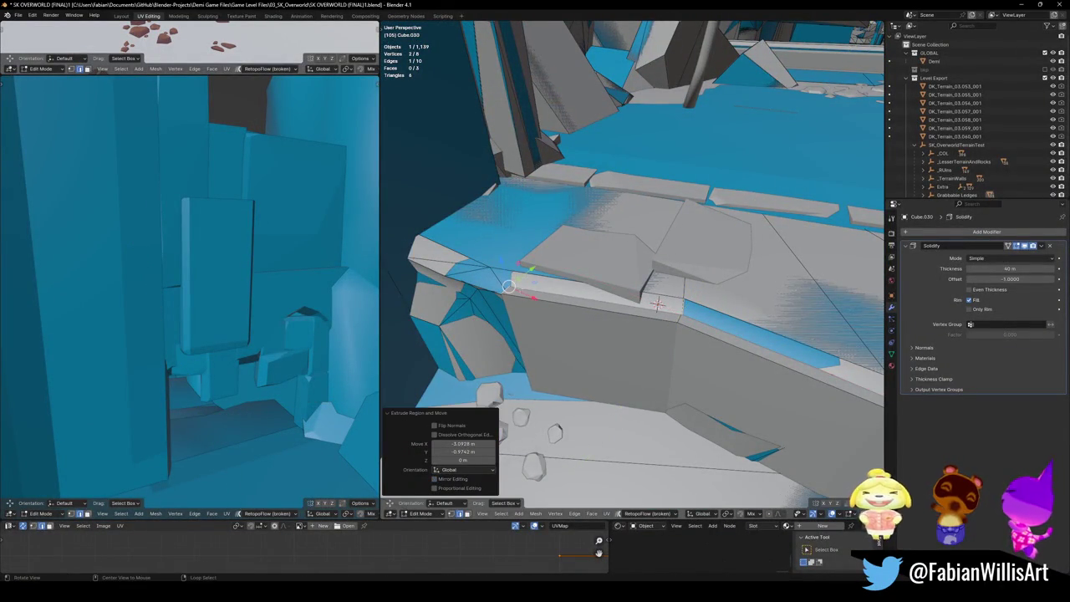
middle_drag(507, 285, 511, 305)
key(e)
key(shift+z)
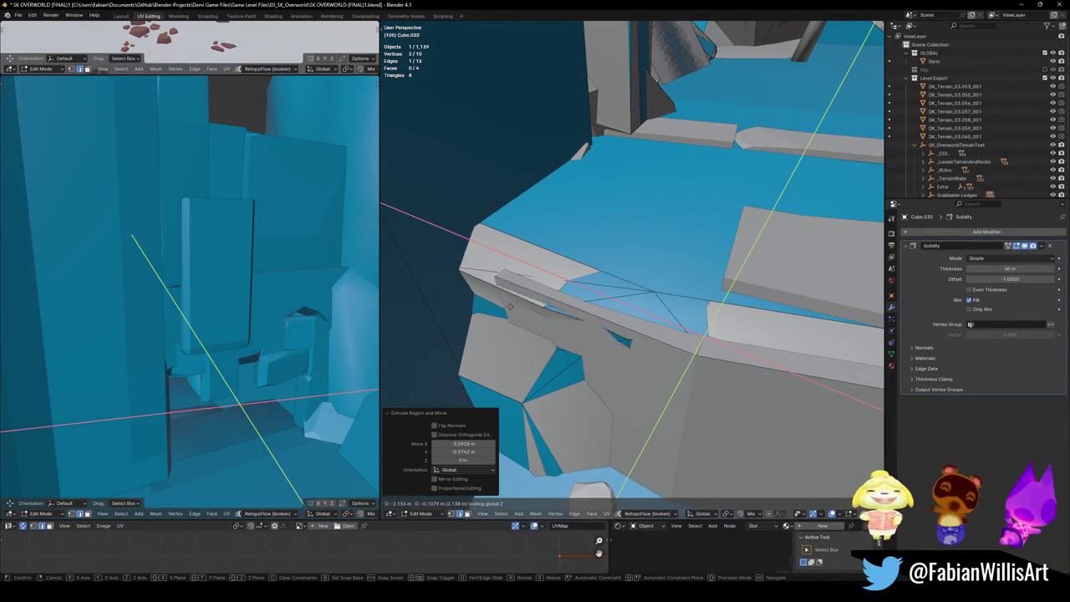
click(456, 284)
Step: Slide the edge along the ledge lip, keeping it level
mouse_move(456, 284)
middle_down()
mouse_move(661, 363)
mouse_move(501, 317)
middle_up()
click(502, 317)
key(g)
key(shift+z)
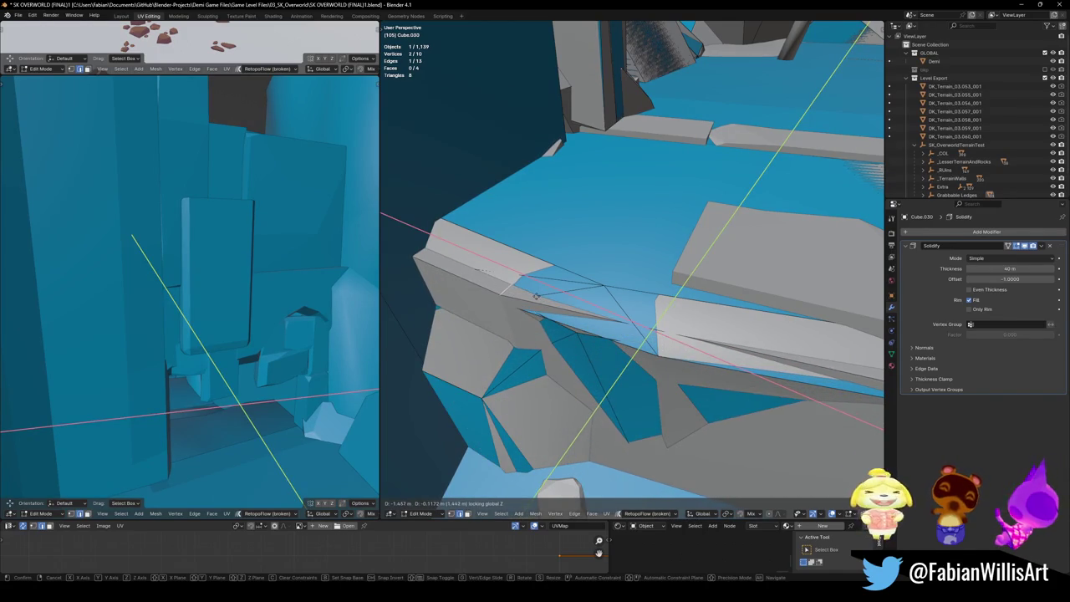
click(536, 296)
Step: Add a Ctrl+R loop cut and move its vertices level to hug the ledge lip
key(ctrl+r)
click(776, 340)
key(g)
key(shift+z)
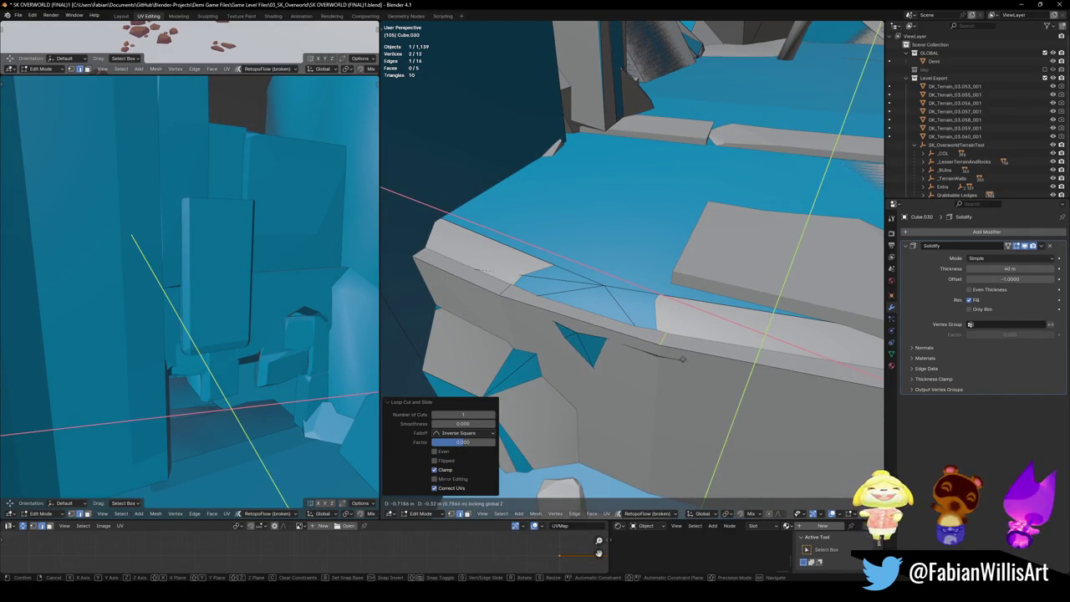
click(681, 359)
middle_drag(681, 359, 520, 306)
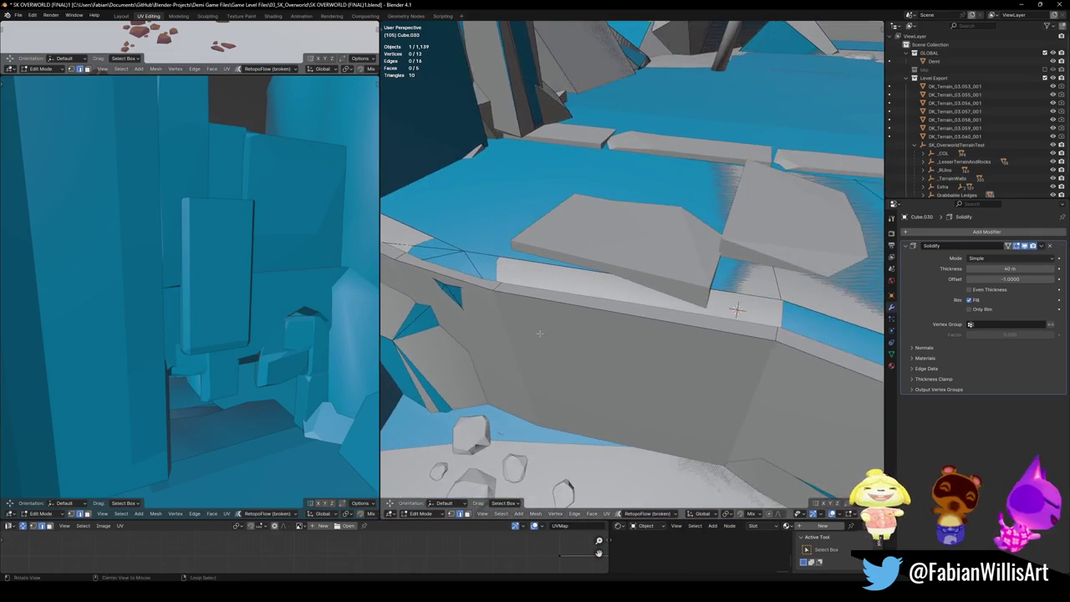
Step: Select the whole collider mesh and lower it vertically onto the ledge
key(alt+a)
key(a)
key(g)
key(z)
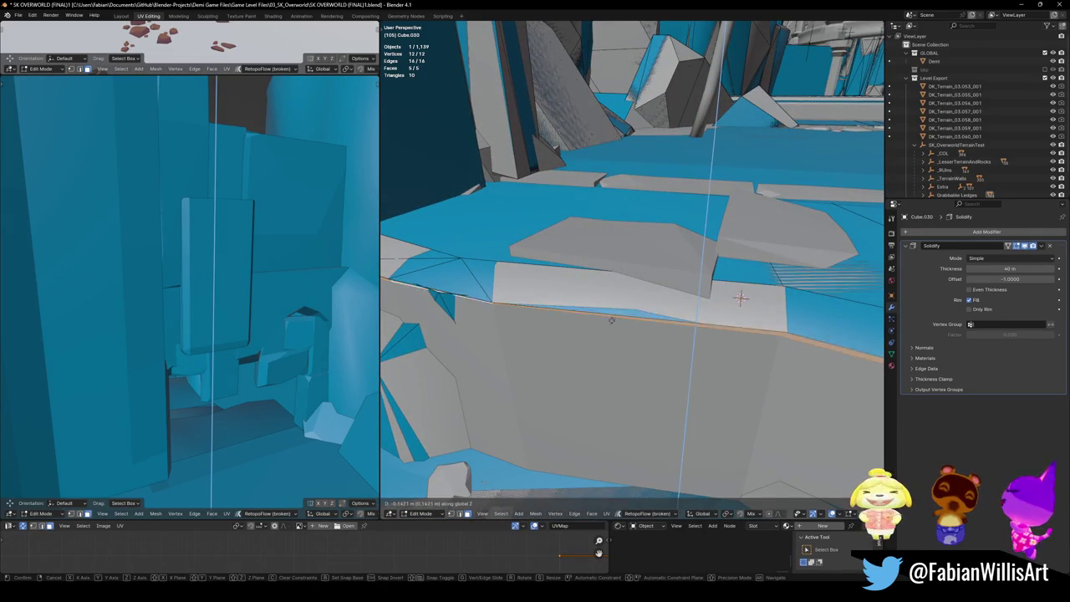
click(740, 296)
Step: On the ledge's side face, shift an edge and an edge loop horizontally into place
middle_drag(740, 296, 667, 344)
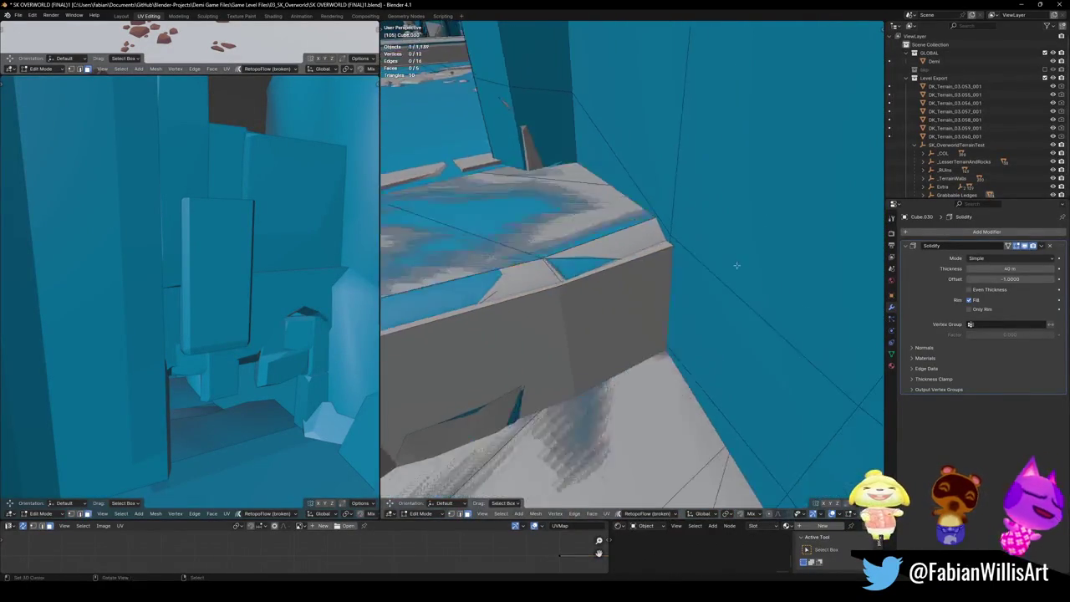
mouse_move(731, 266)
middle_down()
mouse_move(638, 299)
mouse_move(719, 245)
mouse_move(669, 276)
mouse_move(685, 309)
mouse_move(673, 299)
mouse_move(630, 319)
mouse_move(694, 276)
middle_up()
click(719, 245)
key(g)
key(shift+z)
click(700, 263)
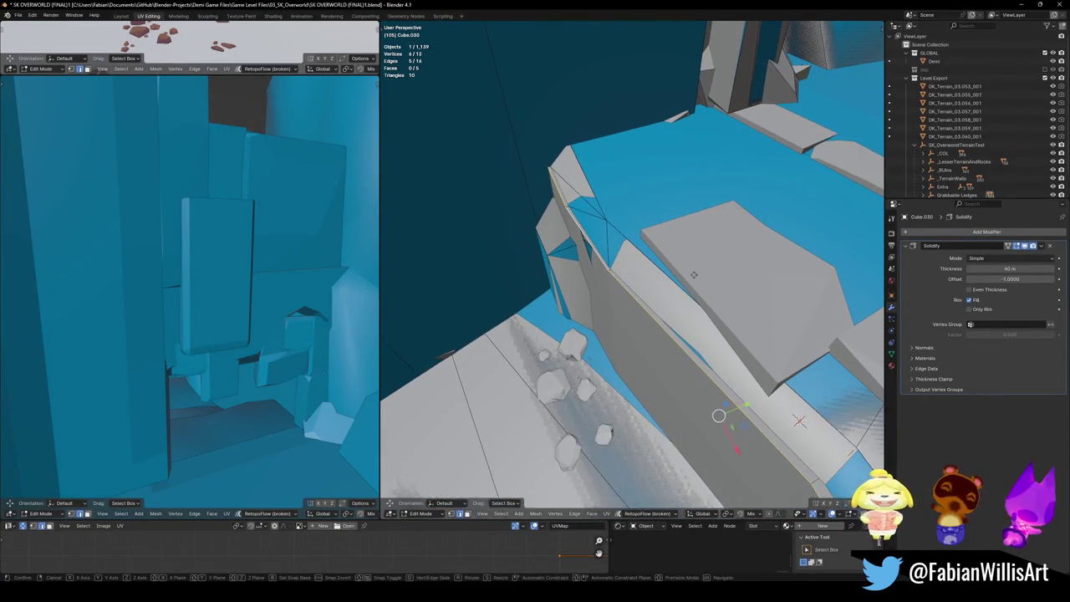
alt+click(693, 276)
key(g)
key(g)
click(681, 286)
Step: Save the file and return to Object Mode
mouse_move(681, 286)
middle_down()
mouse_move(708, 288)
mouse_move(637, 280)
middle_up()
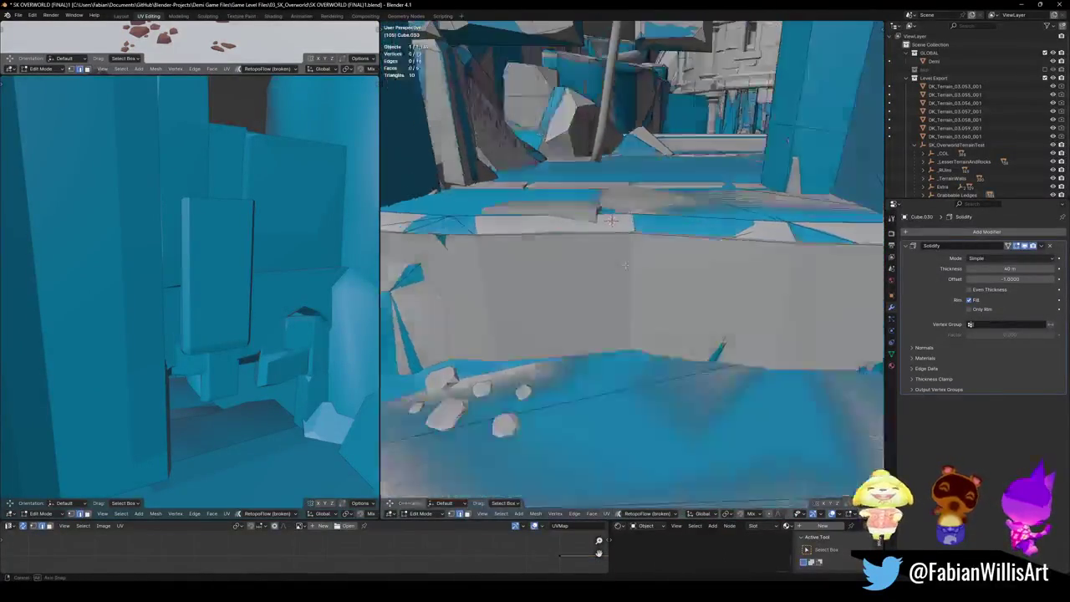
key(ctrl+s)
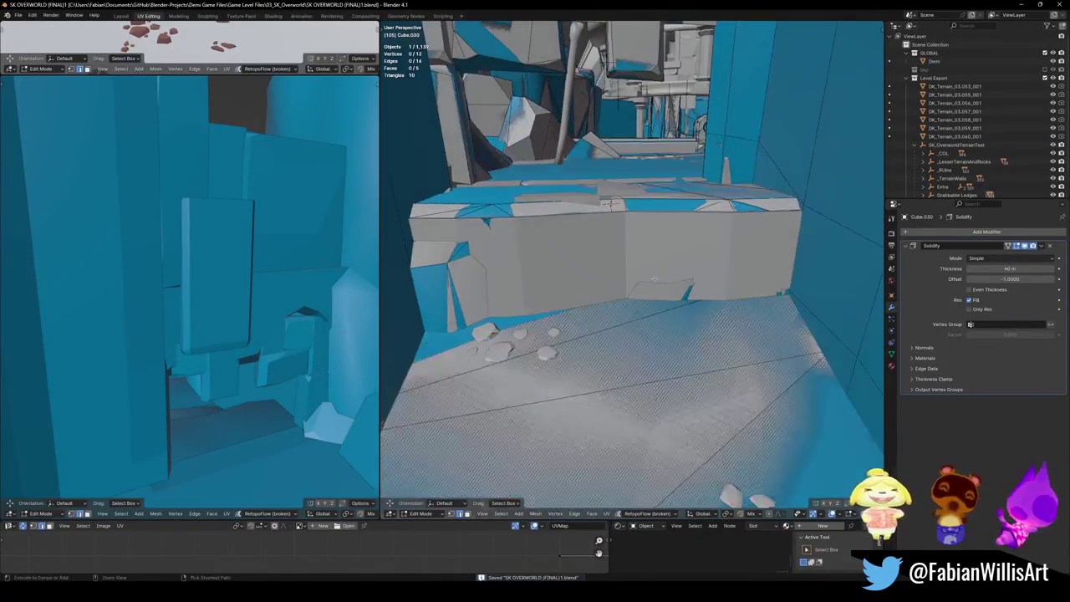
key(Tab)
mouse_move(638, 279)
middle_down()
mouse_move(636, 268)
mouse_move(603, 269)
middle_up()
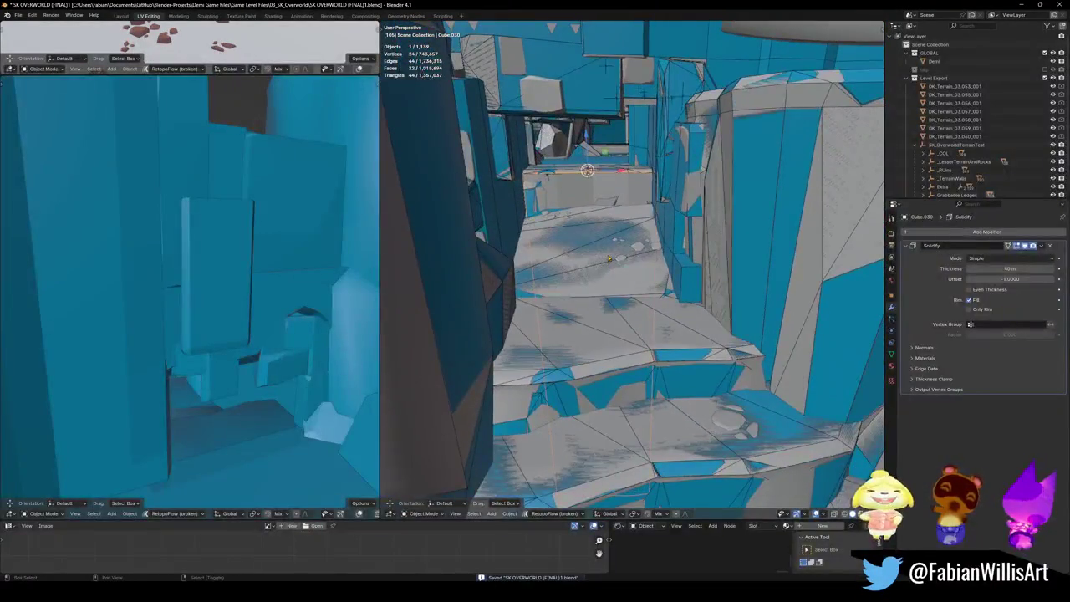
Step: Duplicate the collider, snap it to the 3D cursor, and nudge it onto the next ledge
key(shift+d)
key(Escape)
key(shift+s)
key(KP_Decimal)
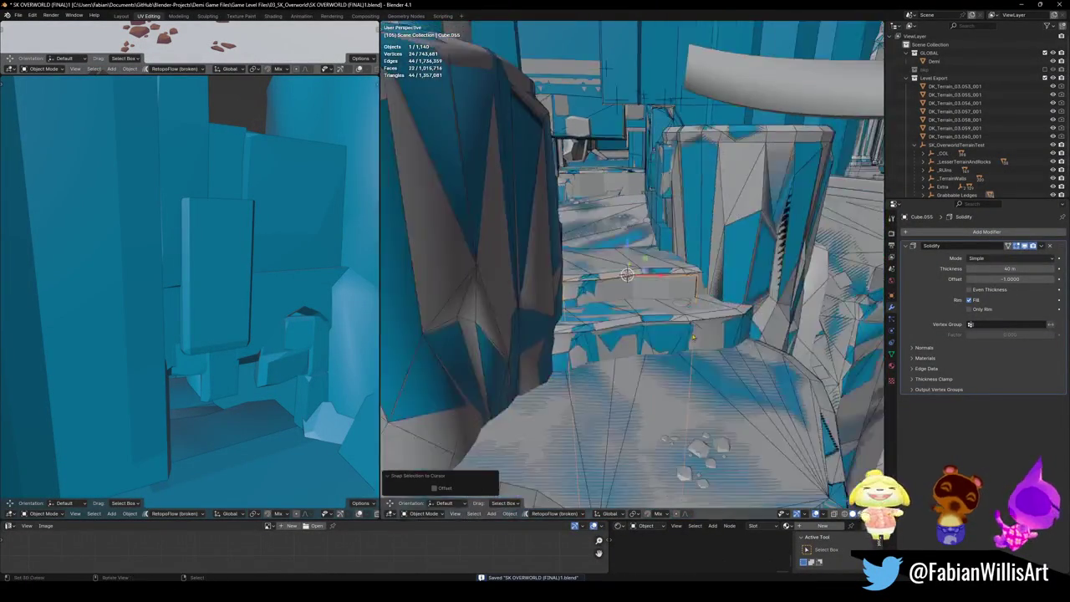
mouse_move(696, 323)
middle_down()
mouse_move(741, 381)
mouse_move(800, 353)
middle_up()
key(g)
click(725, 320)
Step: In Edit Mode, slide the duplicate's selected vertices level onto the ledge edge
key(Tab)
key(g)
key(shift+z)
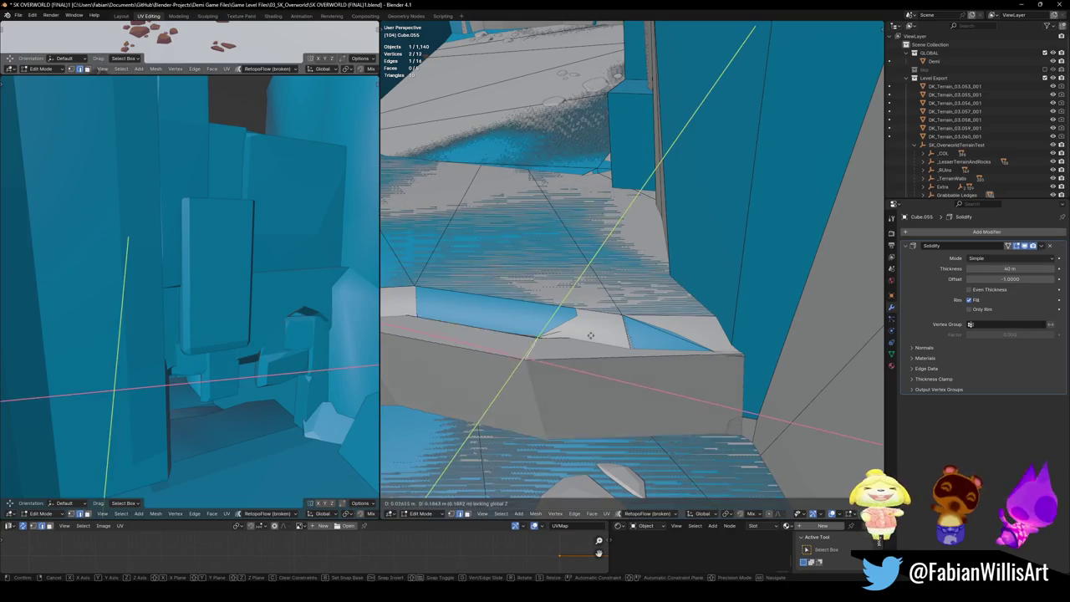
click(688, 334)
key(alt+z)
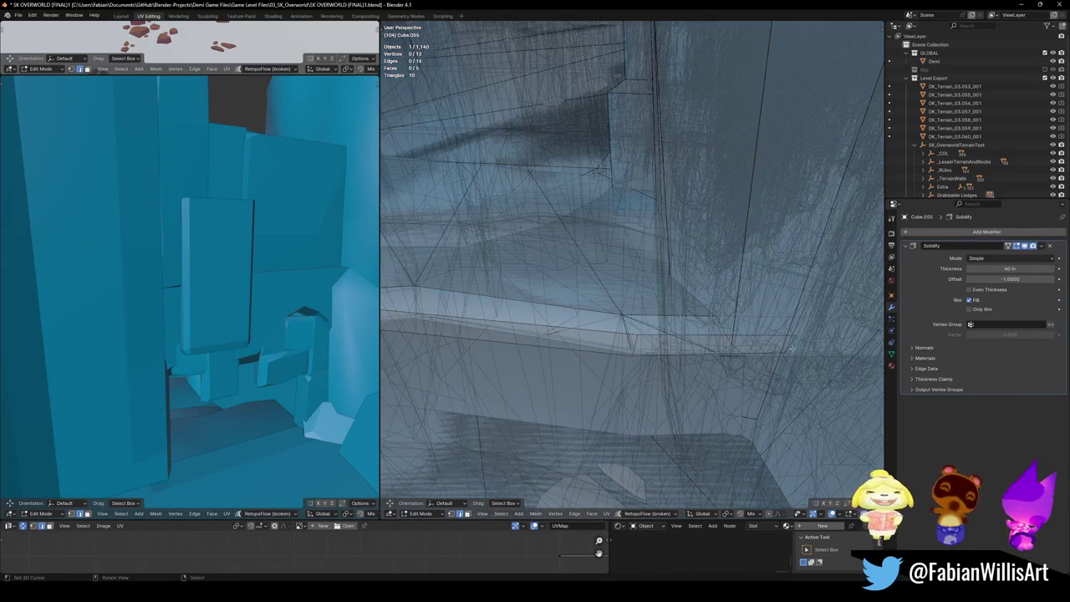
key(alt+z)
Step: Adjust further vertices horizontally so they follow the ledge lip
key(g)
key(shift+z)
click(809, 360)
mouse_move(809, 360)
middle_down()
mouse_move(788, 342)
mouse_move(588, 349)
middle_up()
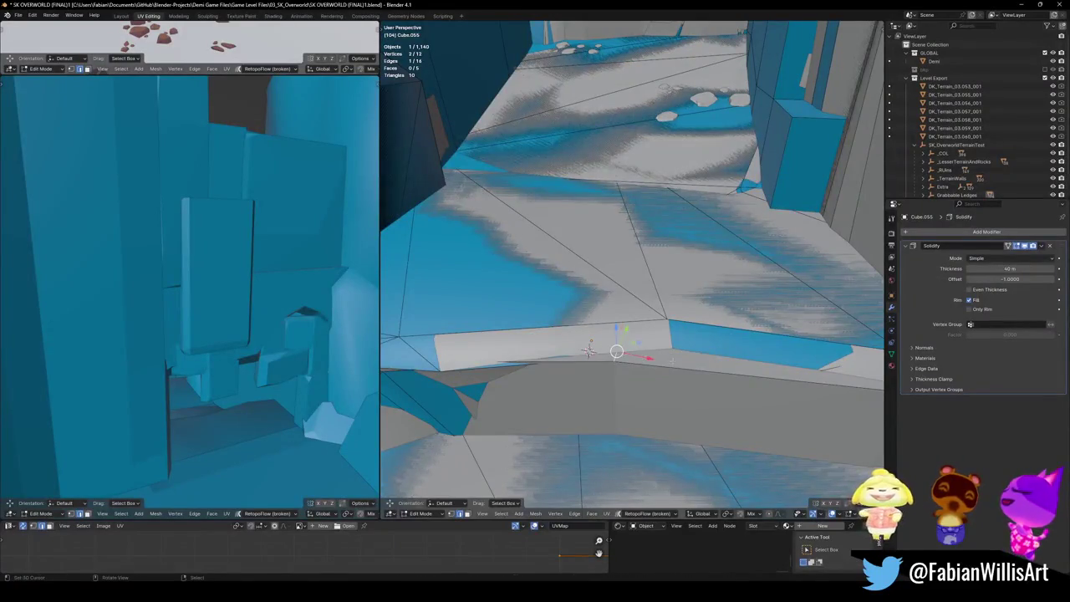
key(g)
key(shift+z)
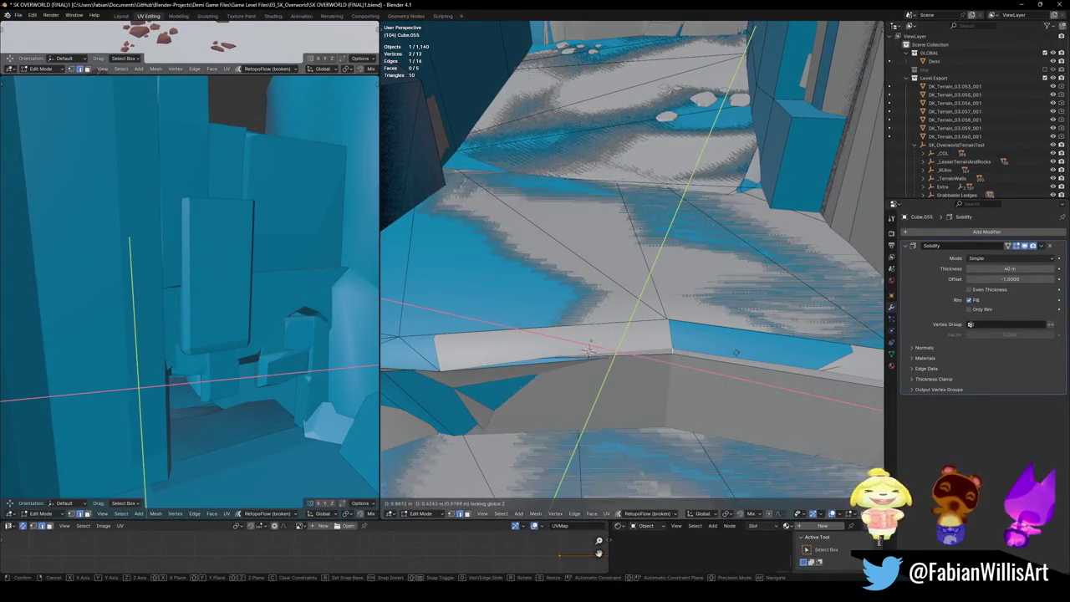
click(589, 350)
Step: Using X-ray, pick a collider edge and move it level along the ledge
middle_drag(589, 349, 686, 355)
key(alt+z)
click(685, 355)
key(alt+z)
key(g)
key(shift+z)
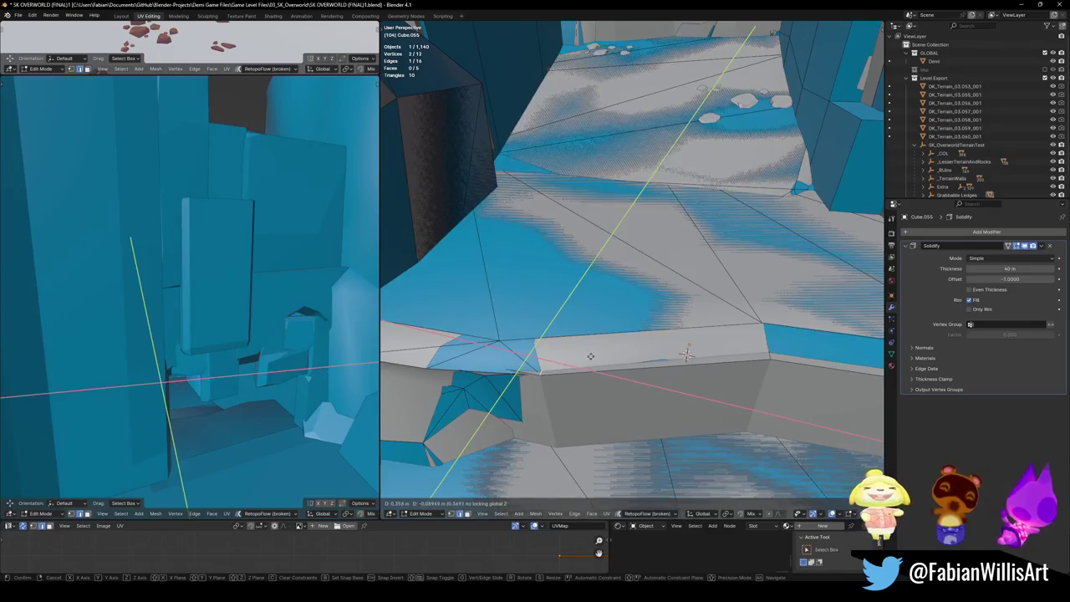
click(685, 355)
Step: Select a collider face and shift it horizontally along the ledge
key(alt+z)
click(798, 357)
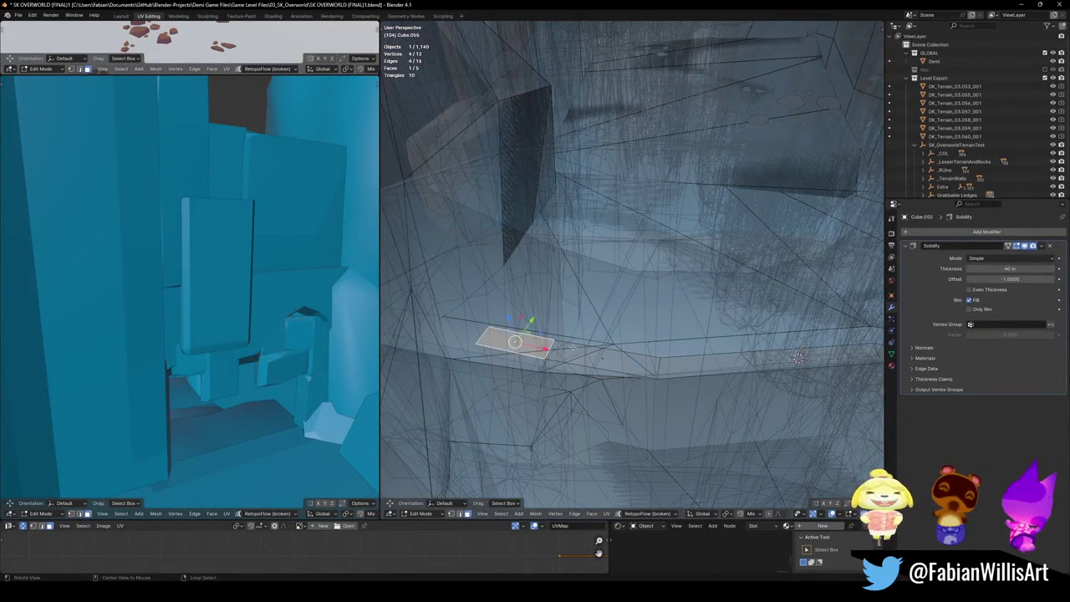
key(alt+z)
key(g)
key(shift+z)
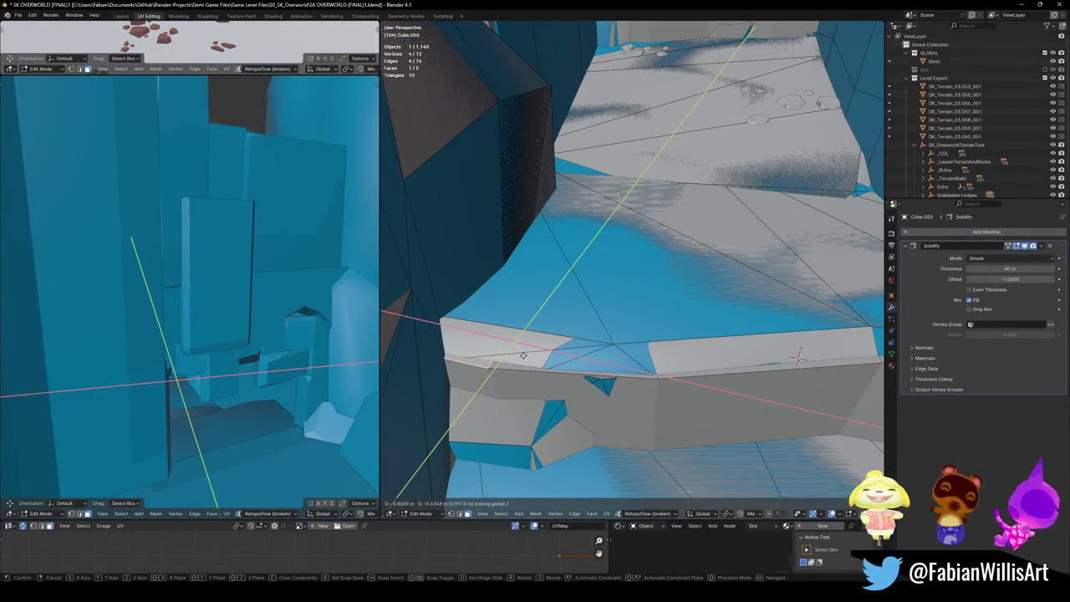
click(523, 355)
Step: Move another edge level along the ledge lip
click(519, 393)
key(g)
key(shift+z)
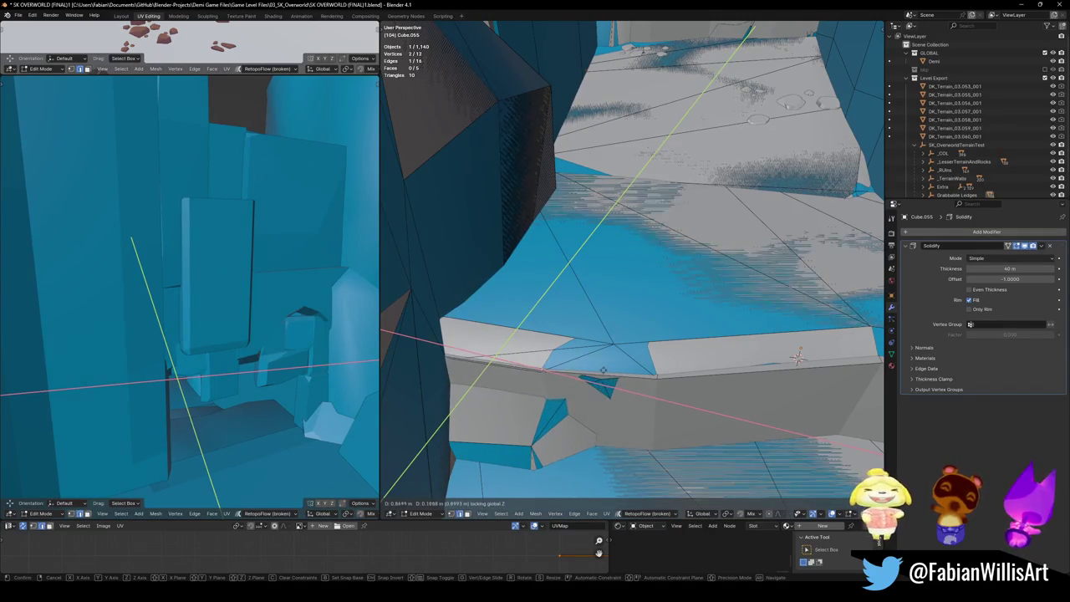
click(602, 372)
Step: Align the plane's outer edge with the ledge rim, keeping it level
middle_drag(601, 372, 513, 351)
key(alt+z)
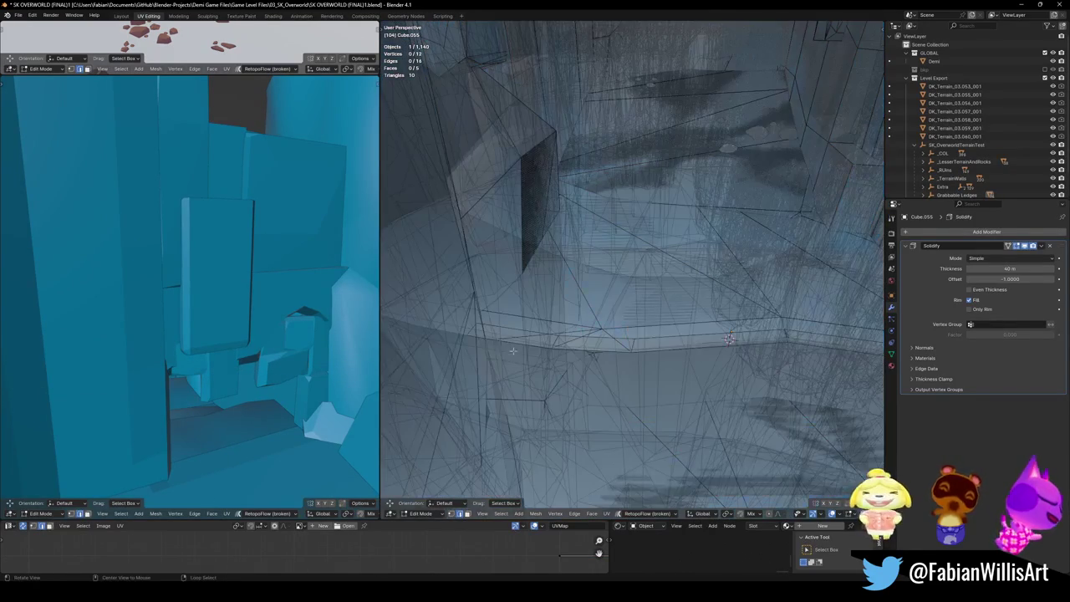
click(473, 329)
key(alt+z)
key(g)
key(shift+z)
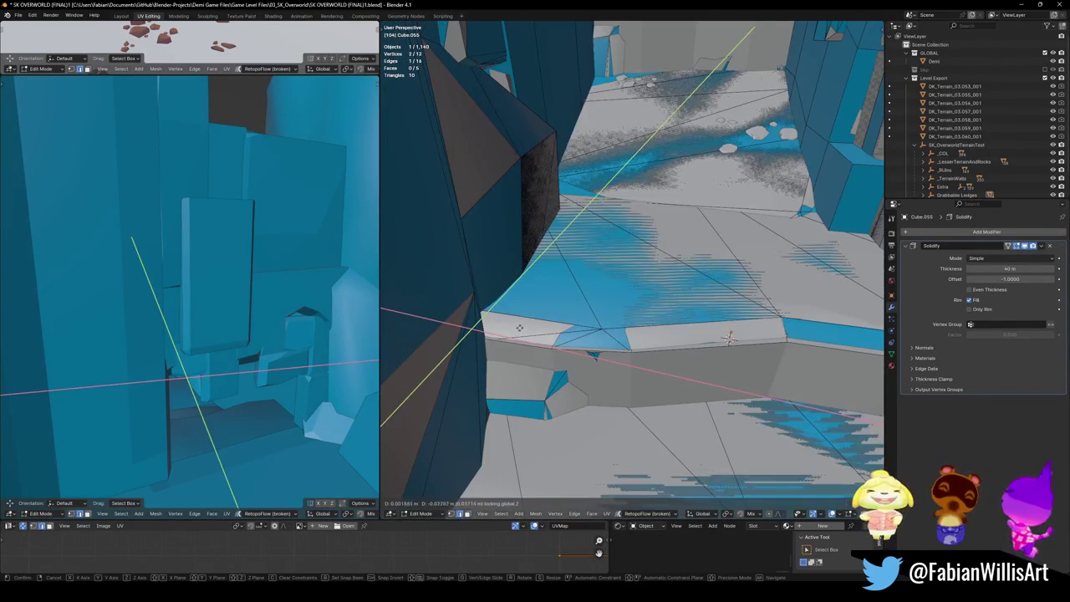
click(519, 332)
Step: Return to Object Mode, save, and duplicate the collider as Cube.056
mouse_move(519, 332)
middle_down()
mouse_move(516, 294)
mouse_move(610, 318)
middle_up()
key(Tab)
key(ctrl+s)
middle_drag(572, 356, 576, 377)
key(shift+d)
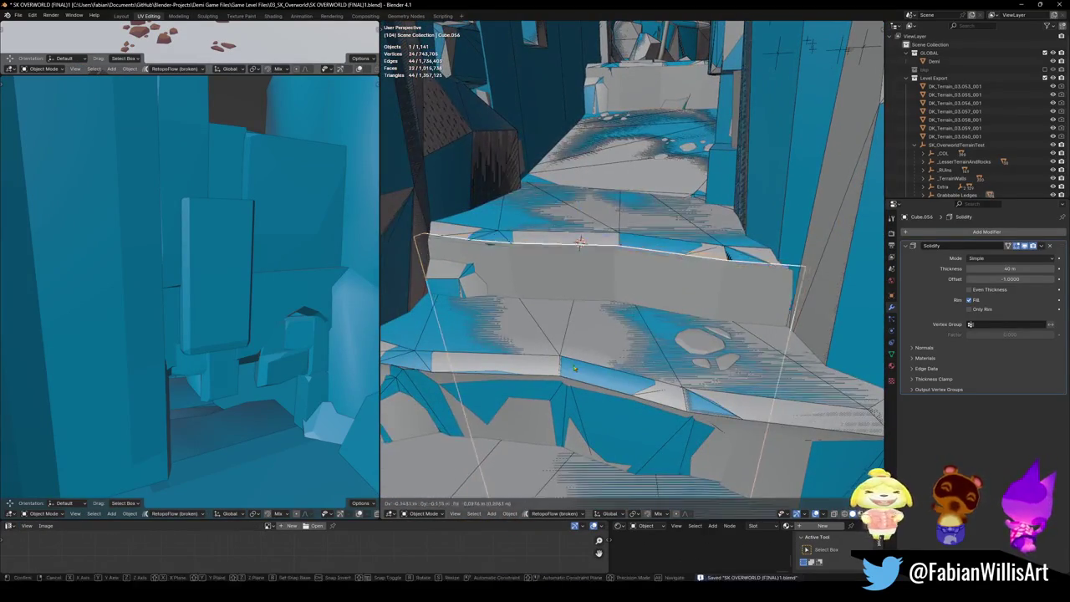
Step: Snap the duplicate collider to the 3D cursor on the next ledge and enter Edit Mode
key(Escape)
key(shift+s)
click(577, 329)
scroll(640, 334, up, 5)
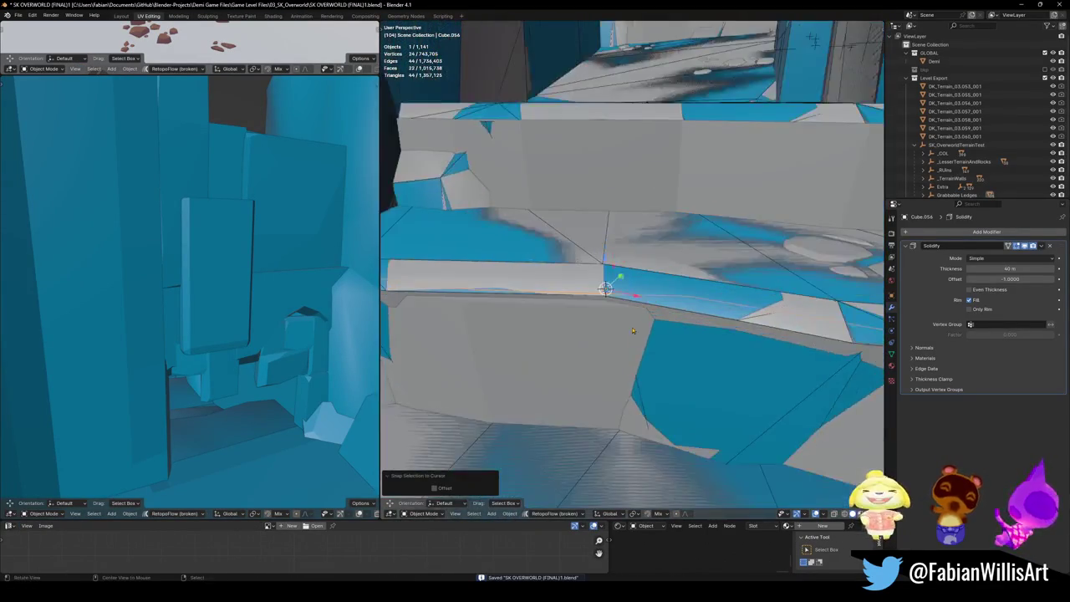
key(Tab)
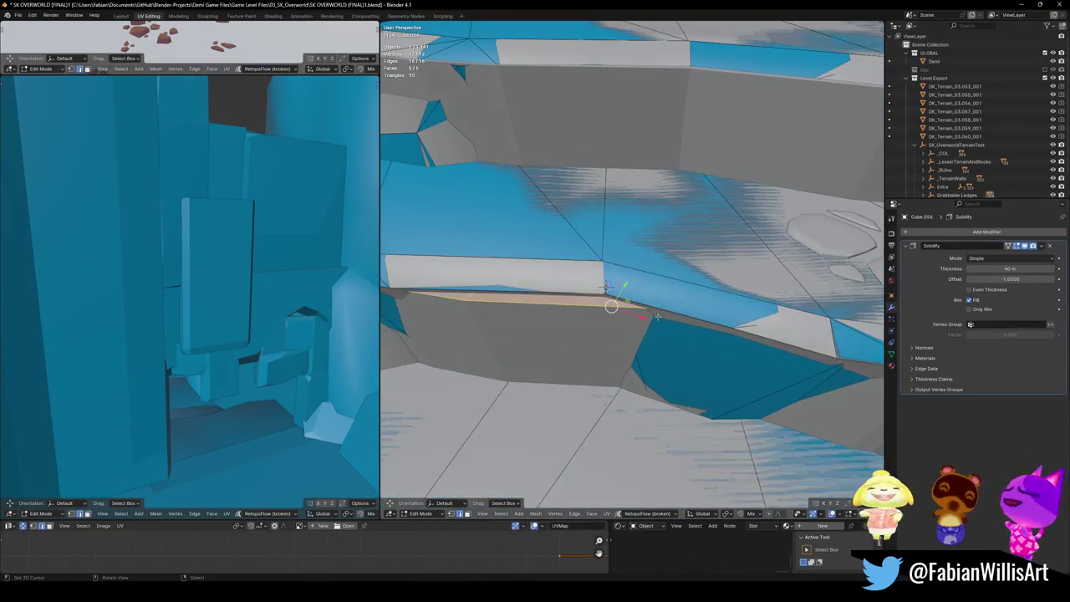
Step: Set the edge's height, then move geometry level along the ledge
key(g)
key(z)
click(606, 286)
click(491, 303)
key(g)
key(shift+z)
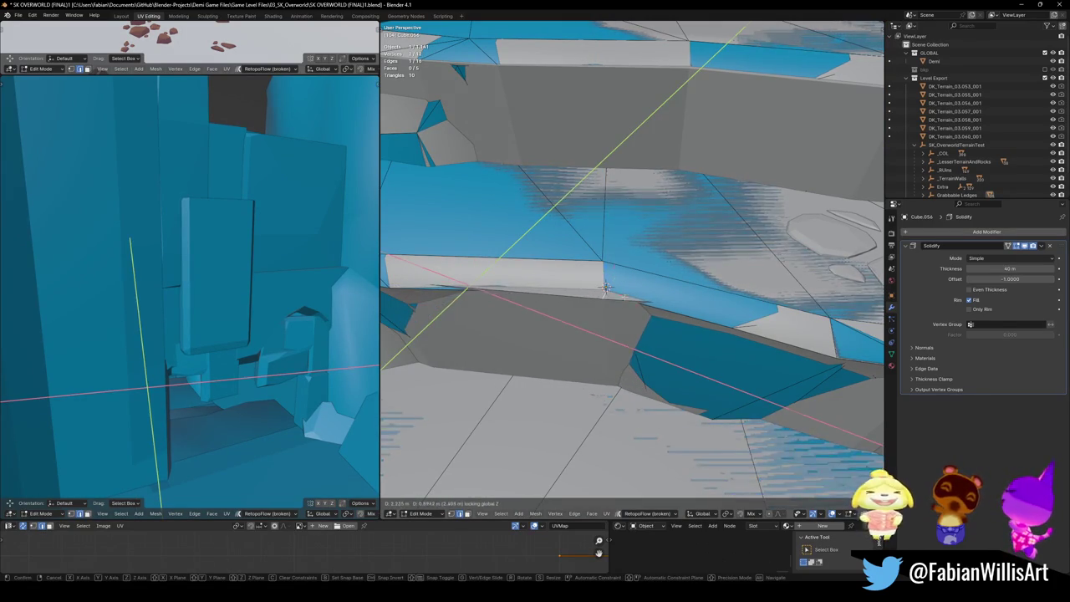
click(606, 287)
Step: Check the rim with X-ray and place a vertex level on it
middle_drag(606, 287, 779, 329)
key(alt+z)
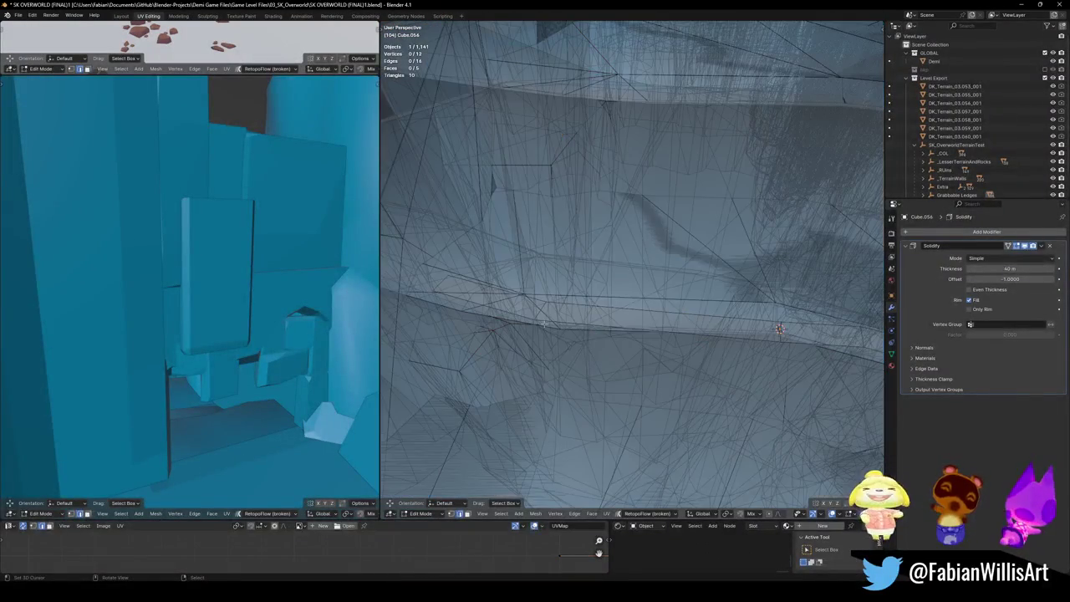
key(alt+z)
key(g)
key(shift+z)
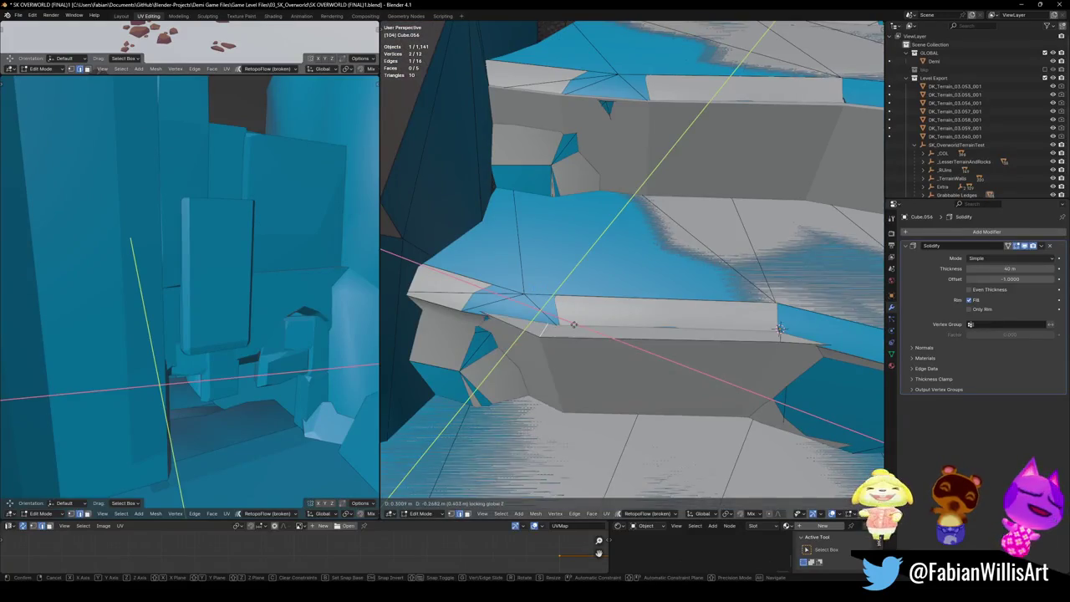
click(565, 311)
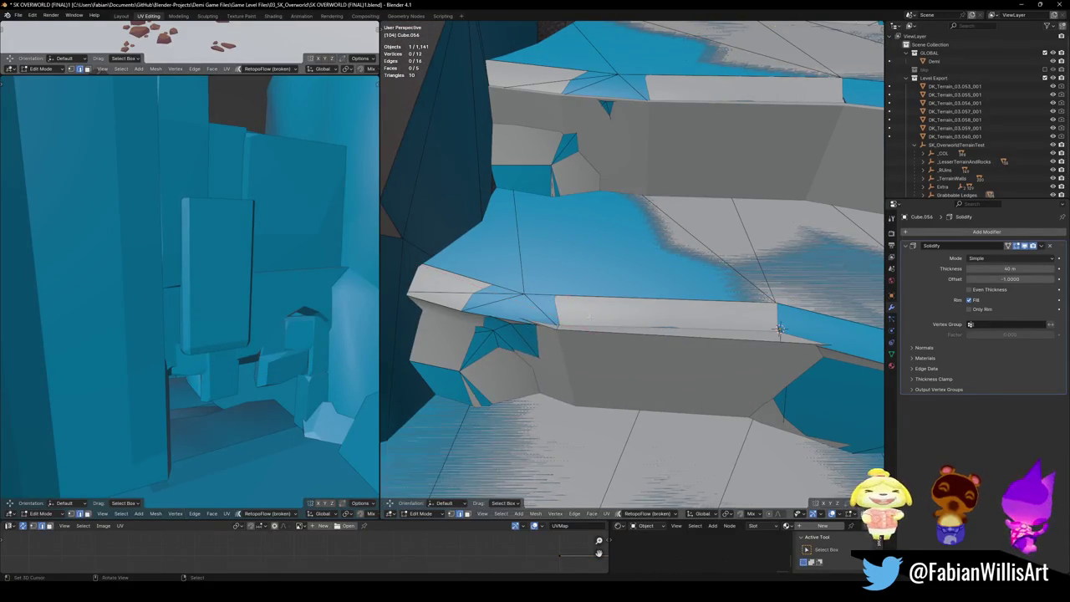
Step: Move two vertices horizontally so both sit on the ledge rim
key(alt+z)
key(alt+z)
key(g)
key(shift+z)
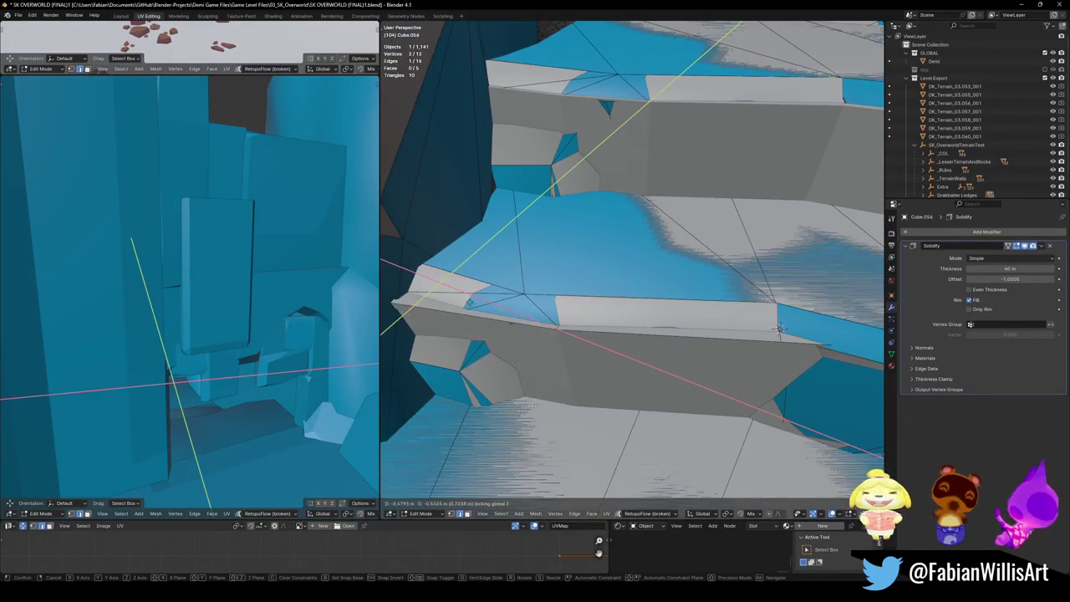
click(456, 295)
click(544, 329)
key(g)
key(shift+z)
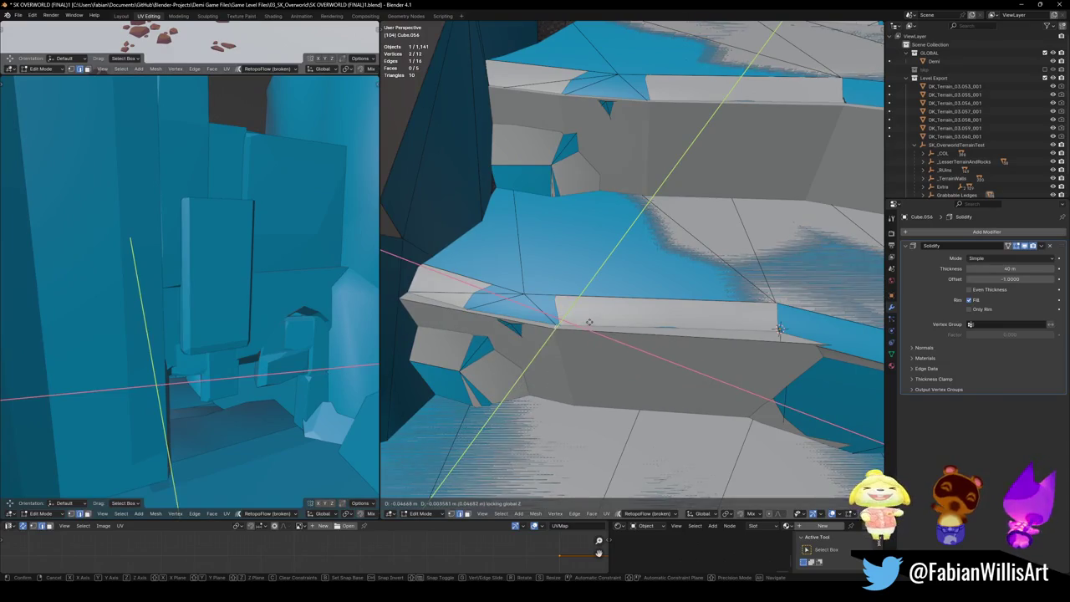
click(779, 328)
Step: Select both end vertices and slide that edge level along the rim, then deselect
middle_drag(649, 343, 599, 338)
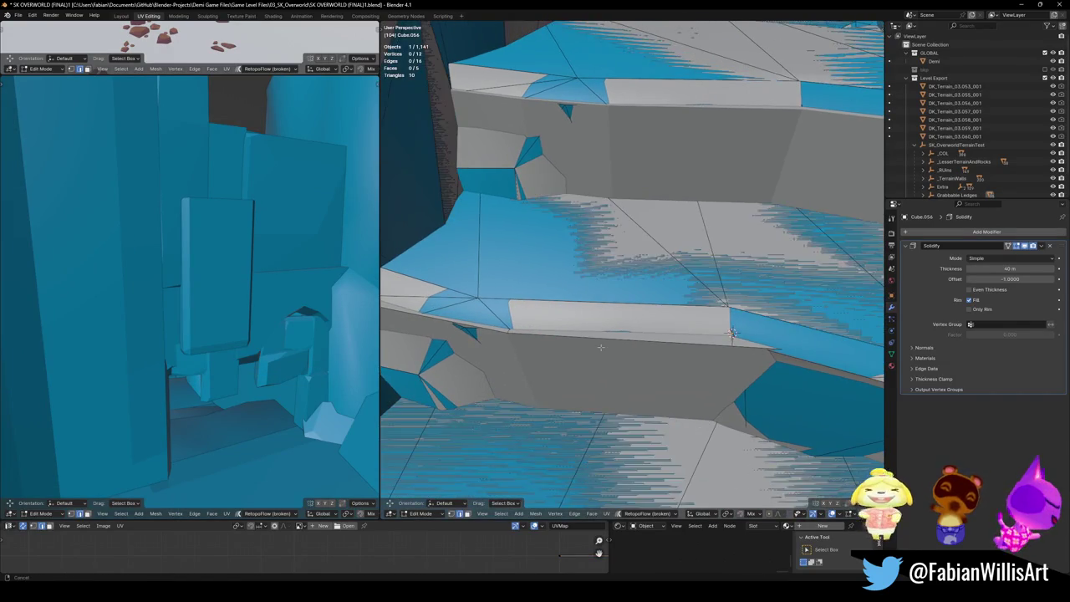
mouse_move(665, 371)
middle_down()
mouse_move(752, 383)
mouse_move(706, 375)
middle_up()
shift+click(661, 341)
key(g)
key(shift+z)
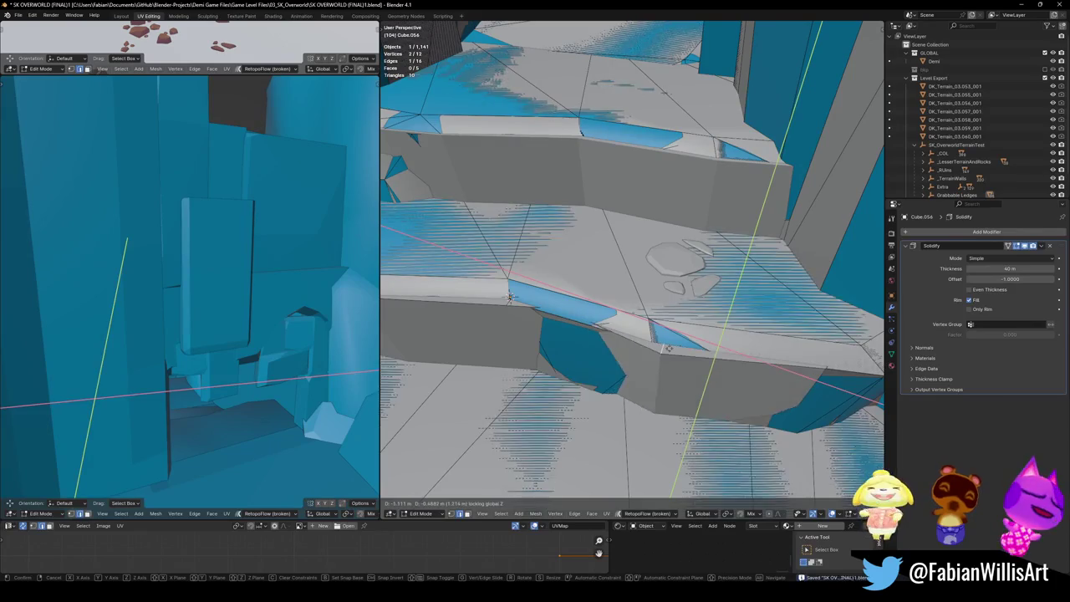
click(655, 338)
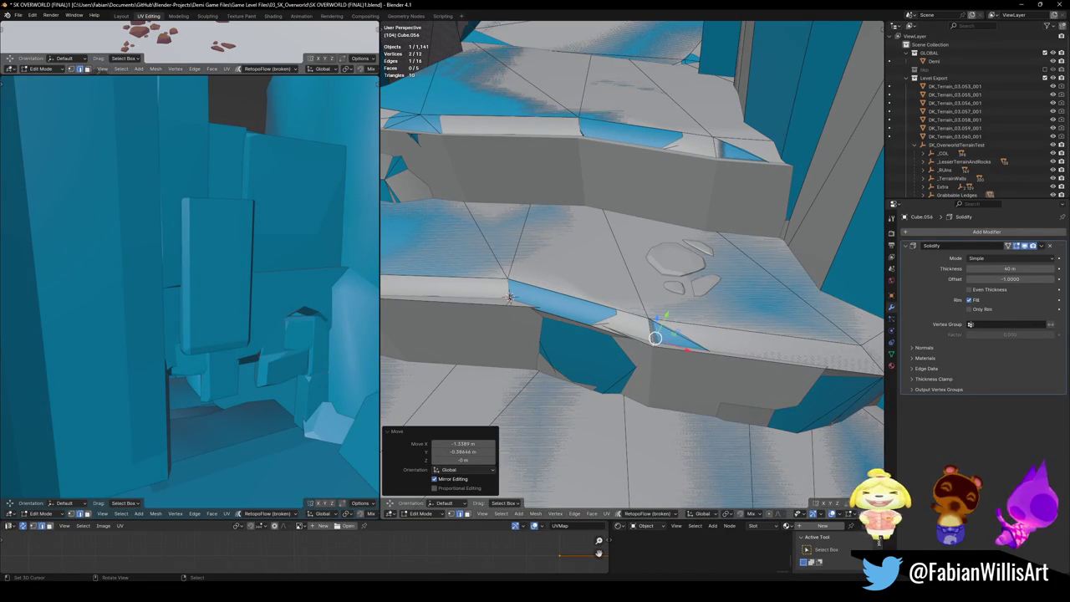
key(alt+a)
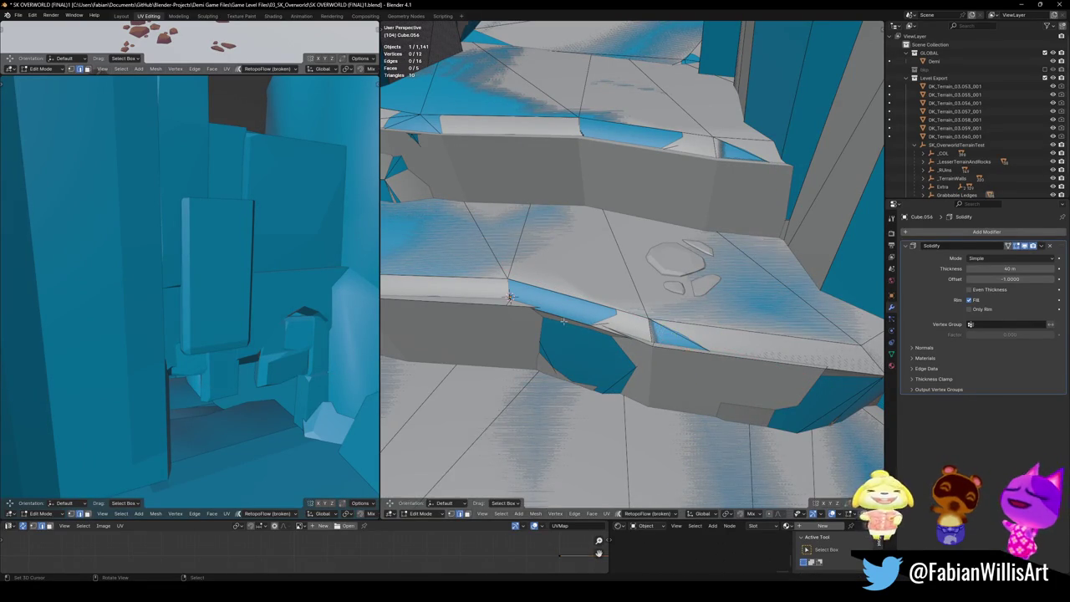
key(alt+z)
key(alt+z)
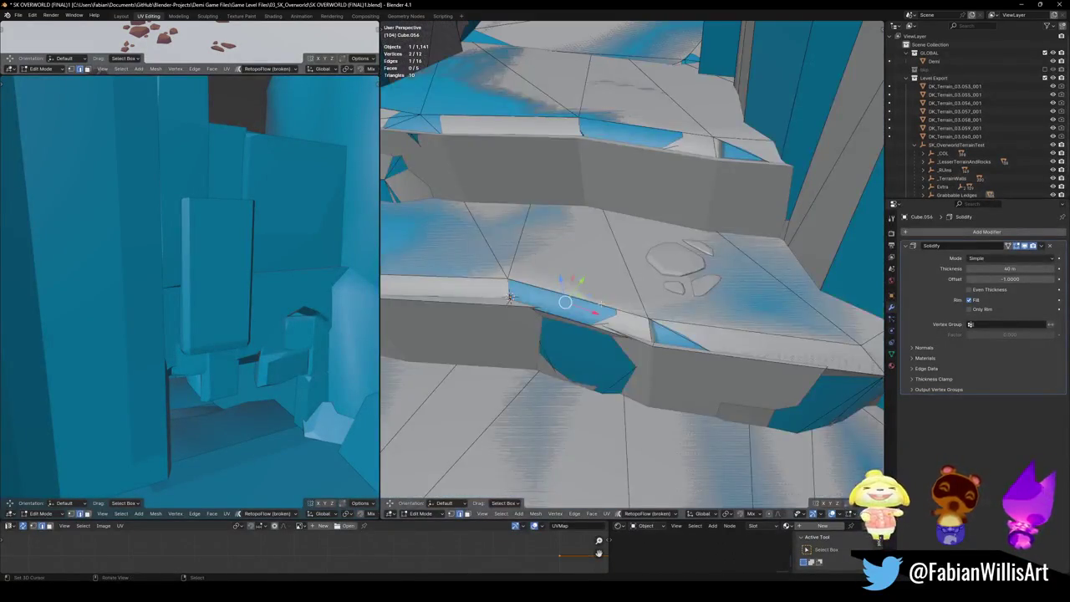
Step: Dissolve the unneeded vertices from the collider plane
key(g)
key(g)
click(565, 302)
key(ctrl+x)
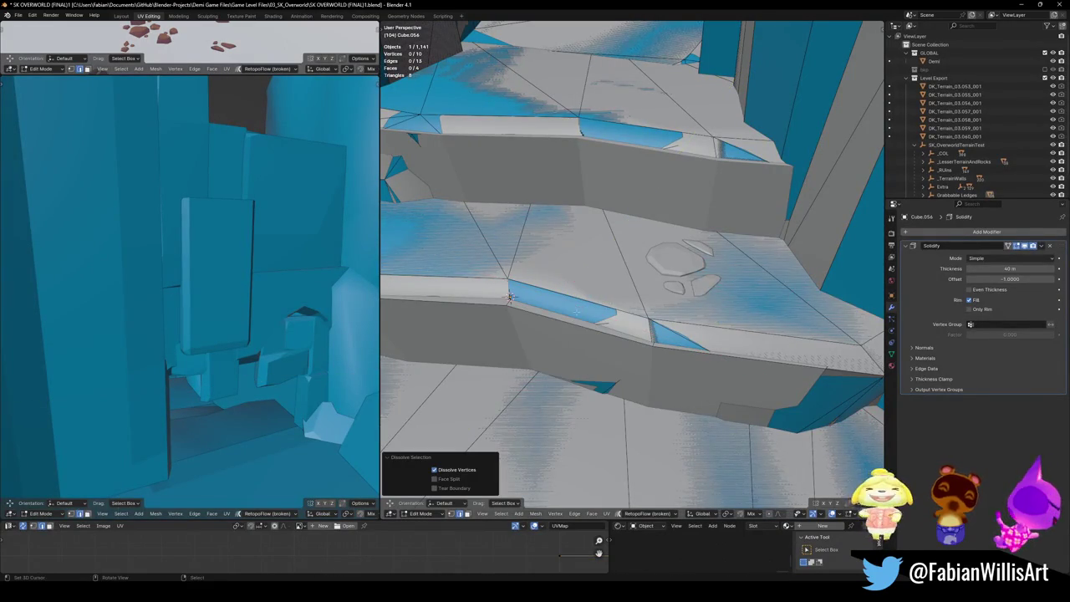
alt+drag(509, 296, 715, 360)
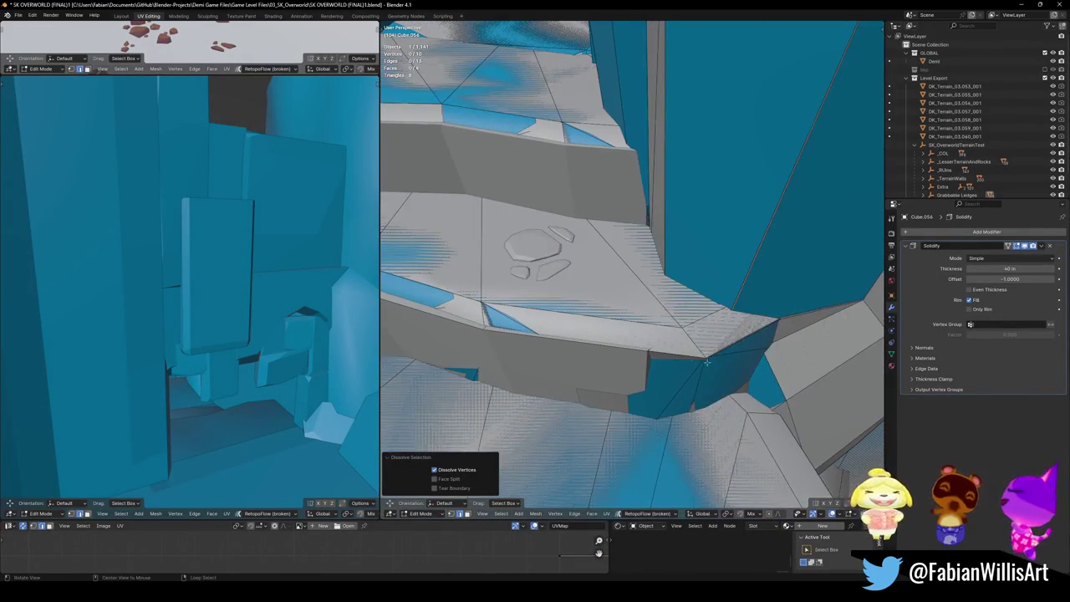
Step: Move the corner vertex level onto the ledge corner and turn it 40.7° about Z
click(651, 351)
alt+drag(651, 351, 719, 357)
key(g)
key(shift+z)
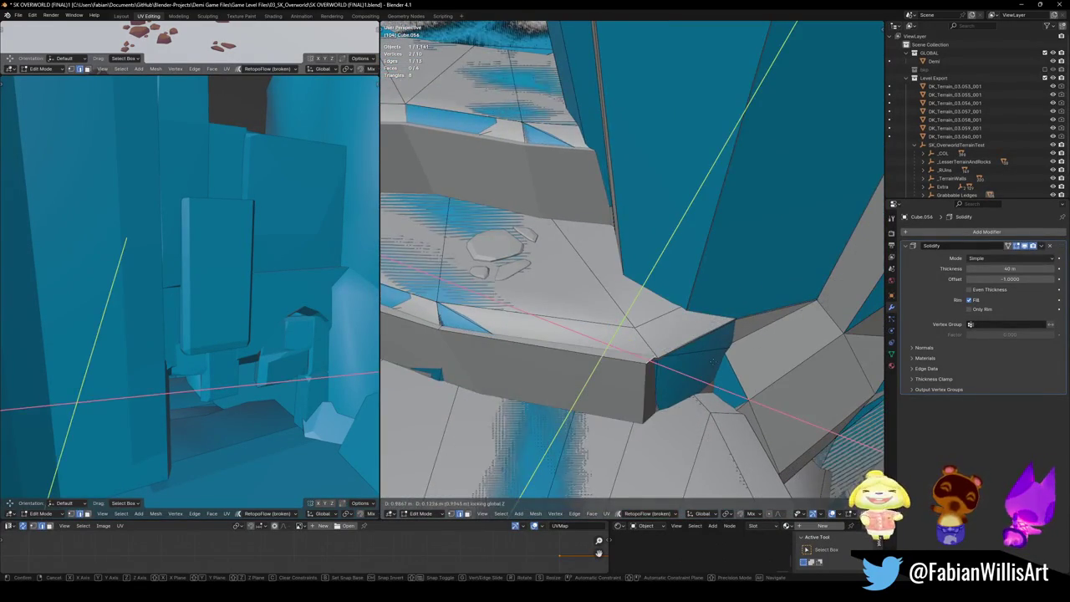
click(720, 355)
key(r)
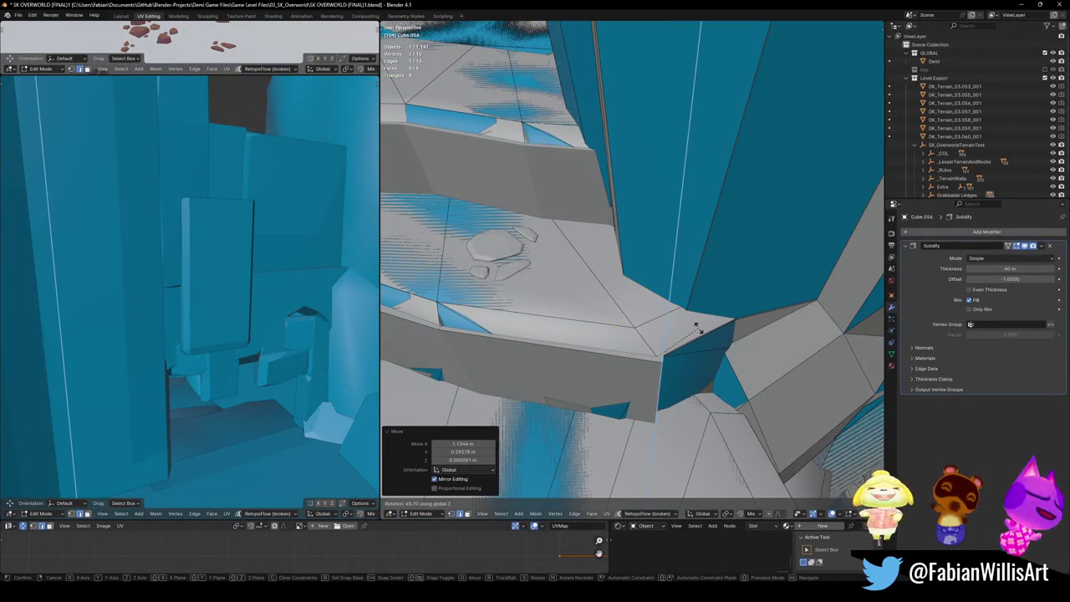
click(694, 325)
key(g)
key(shift+z)
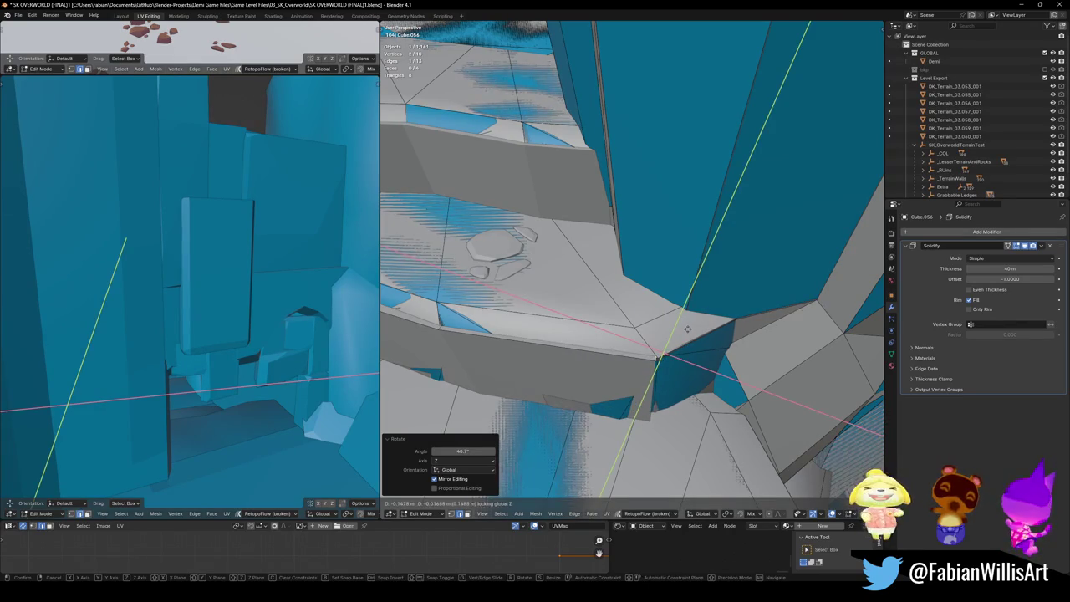
click(706, 333)
Step: Extrude a level section around the corner, turning the new edge 44.4° onto the rim
key(g)
key(shift+z)
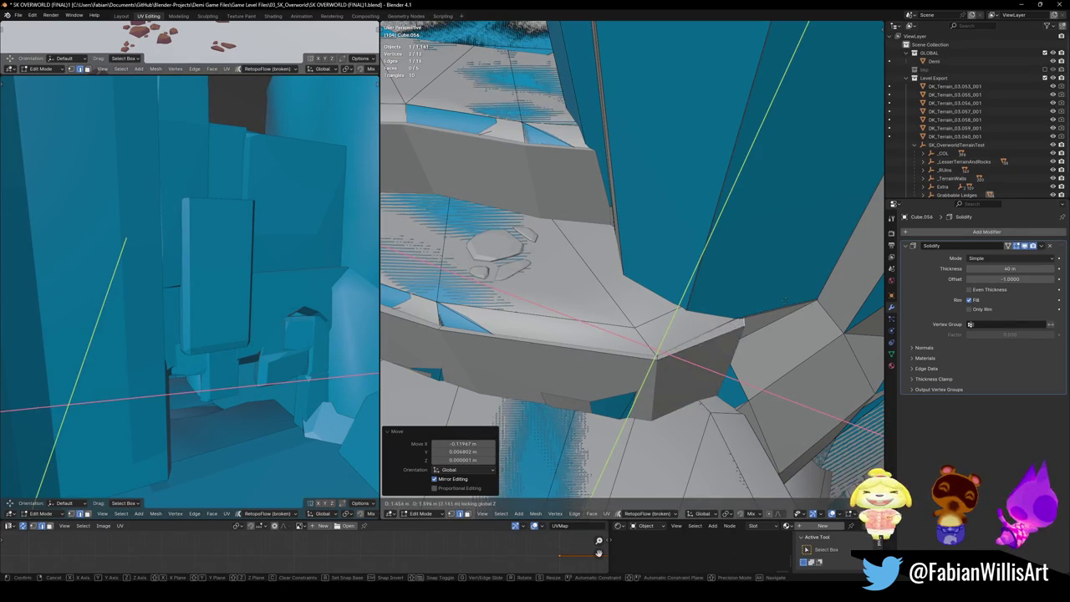
click(784, 300)
key(e)
click(783, 304)
key(r)
key(z)
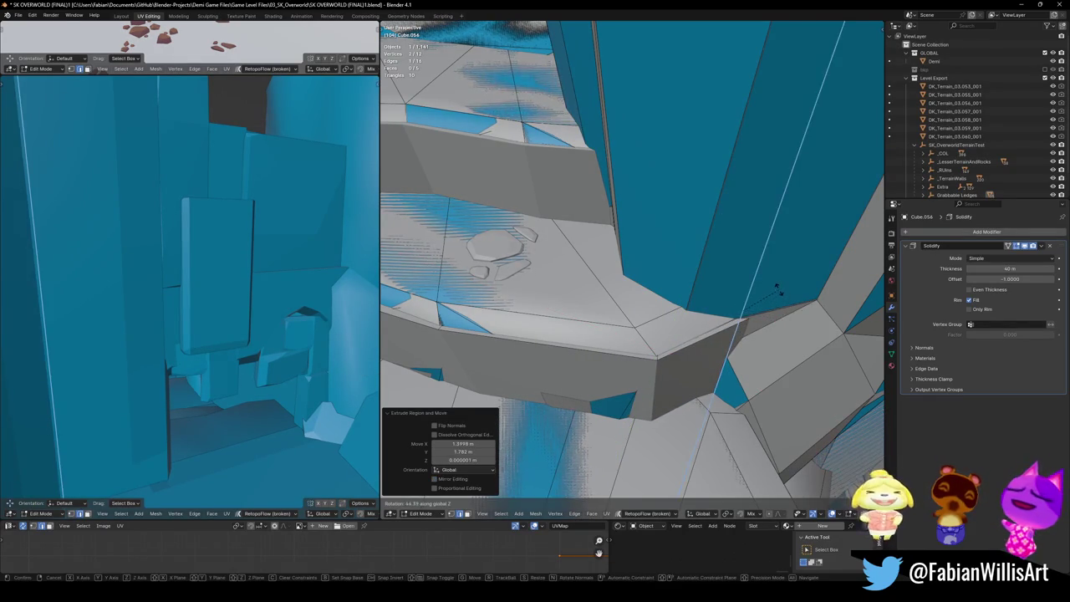
click(777, 288)
key(g)
key(shift+z)
click(782, 305)
Step: Slide the edge loop along the ledge to even out the collider plane
click(593, 337)
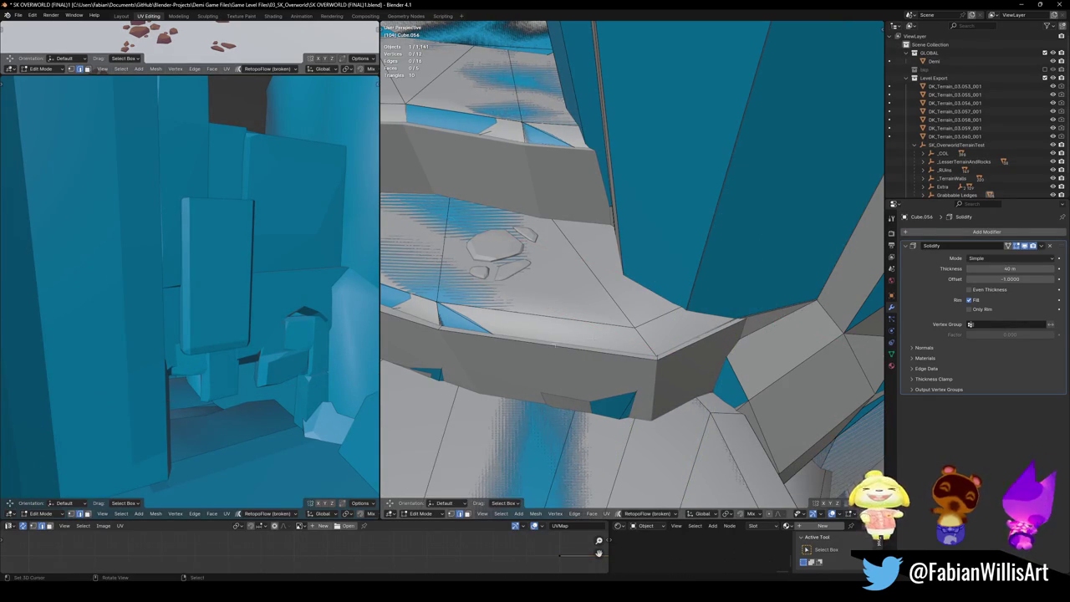
alt+click(537, 347)
key(g)
key(g)
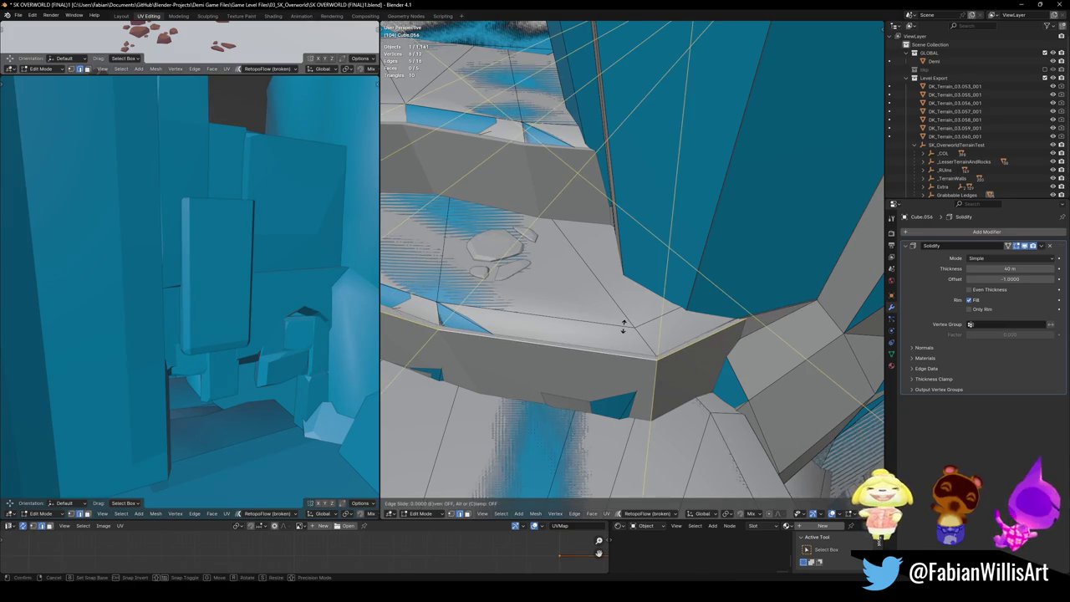
click(617, 333)
middle_drag(617, 333, 541, 308)
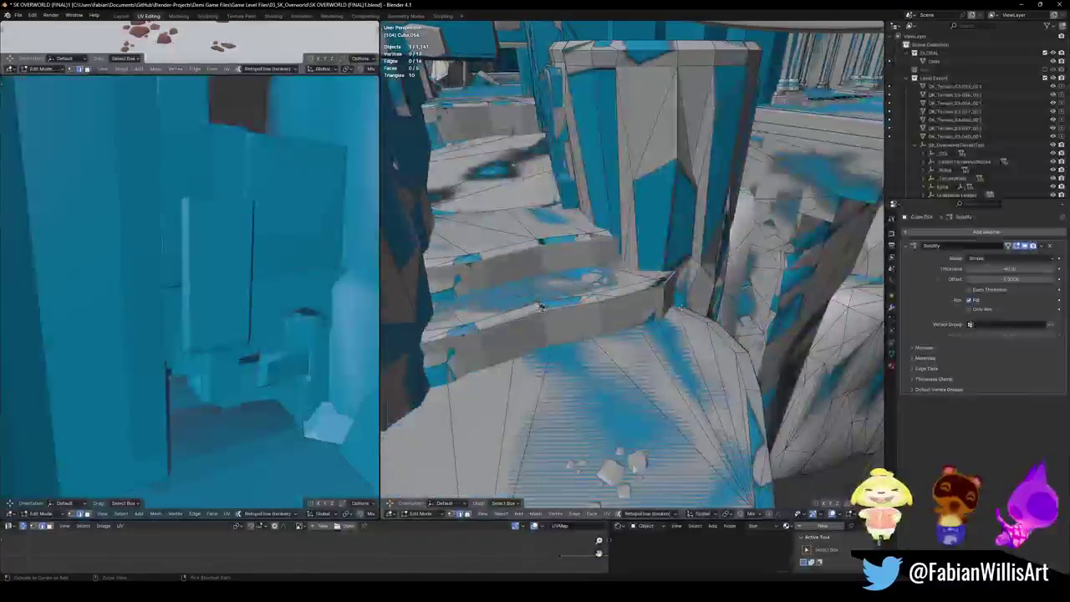
Step: Return to Object Mode, save the file, and collapse the SK_OverworldTerrainTest collection
key(Tab)
key(ctrl+s)
middle_drag(647, 280, 696, 196)
click(915, 145)
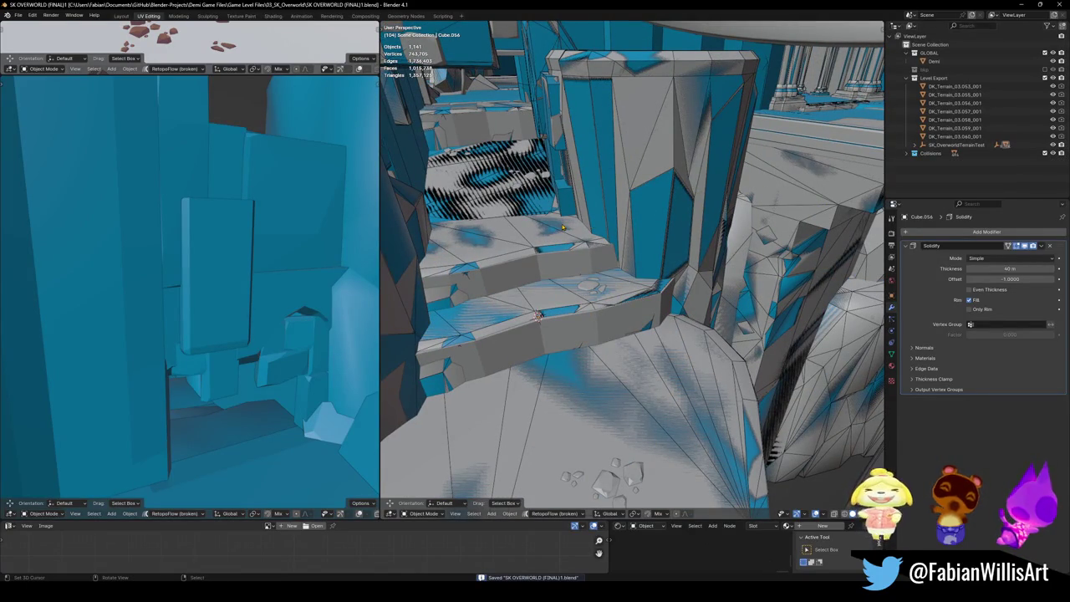
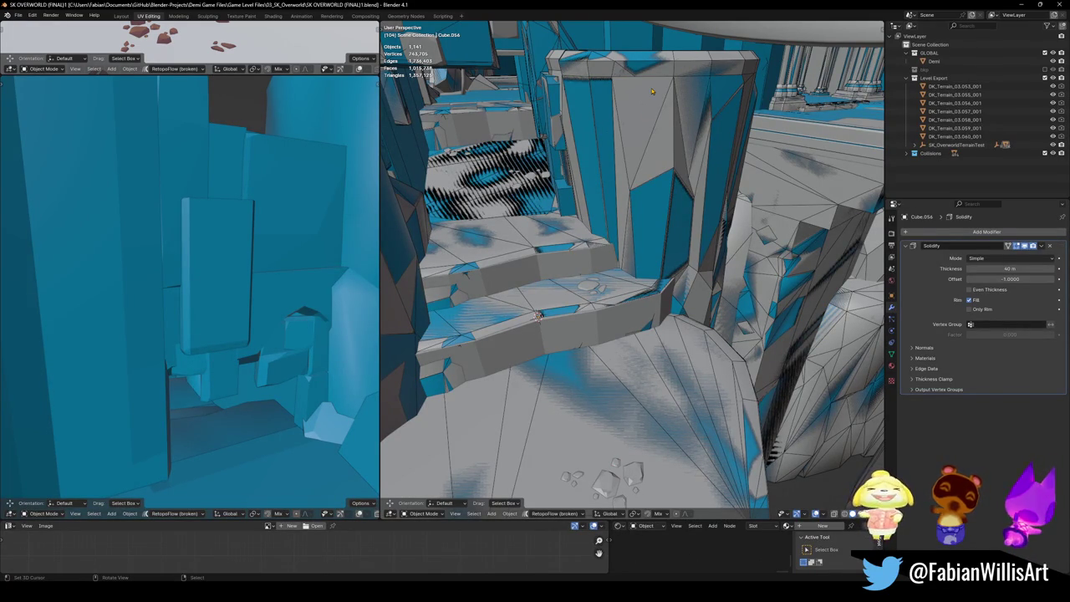
Step: Save the level and check the wall decoration strip and ramp piece, leaving both unchanged
middle_drag(704, 93, 652, 303)
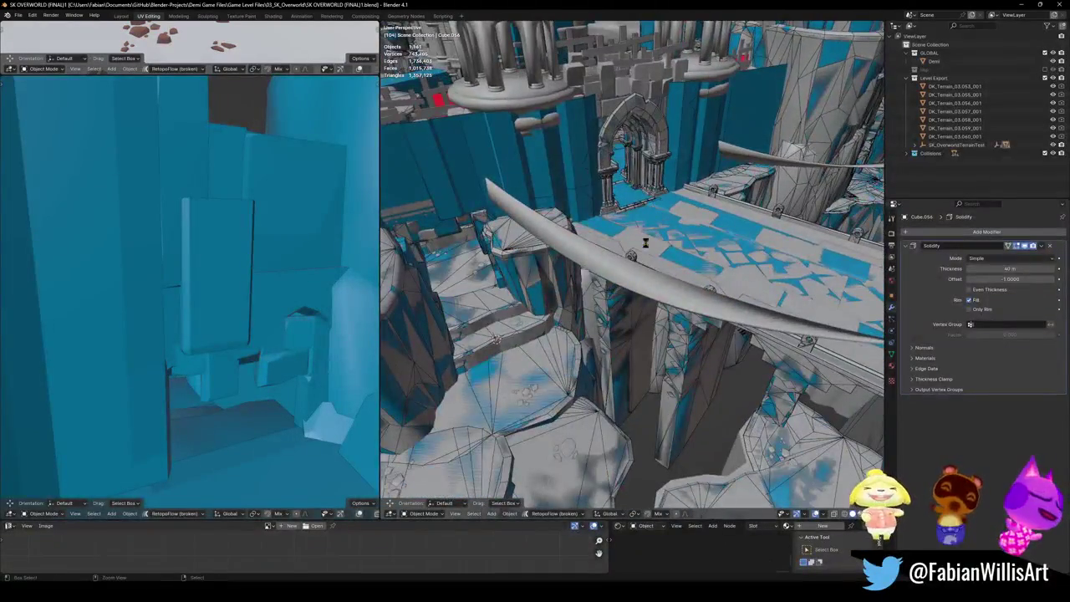
key(ctrl+s)
click(685, 189)
key(g)
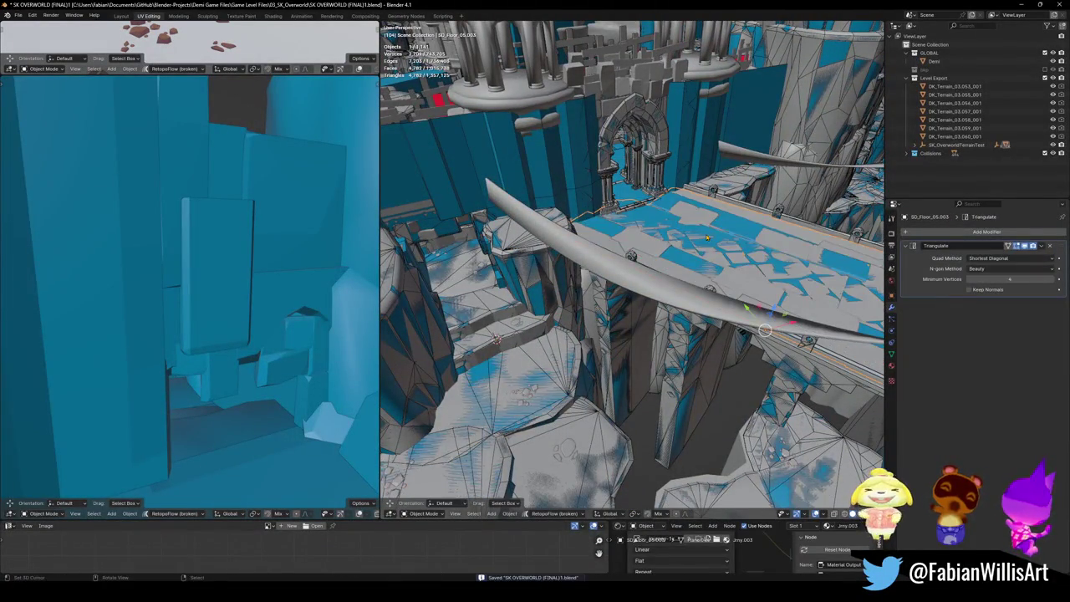
key(Escape)
click(652, 208)
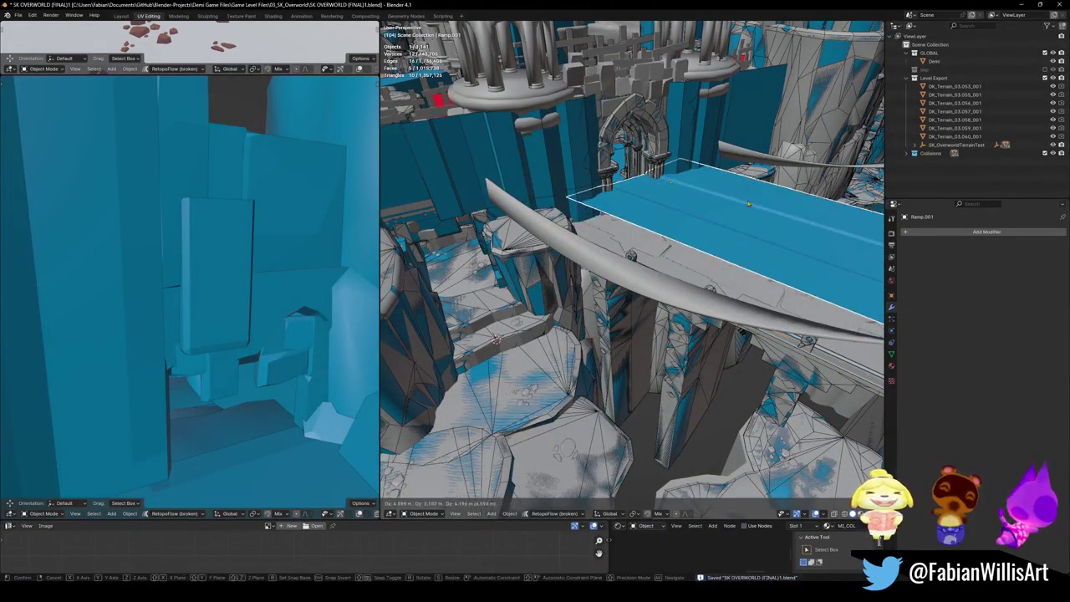
key(q)
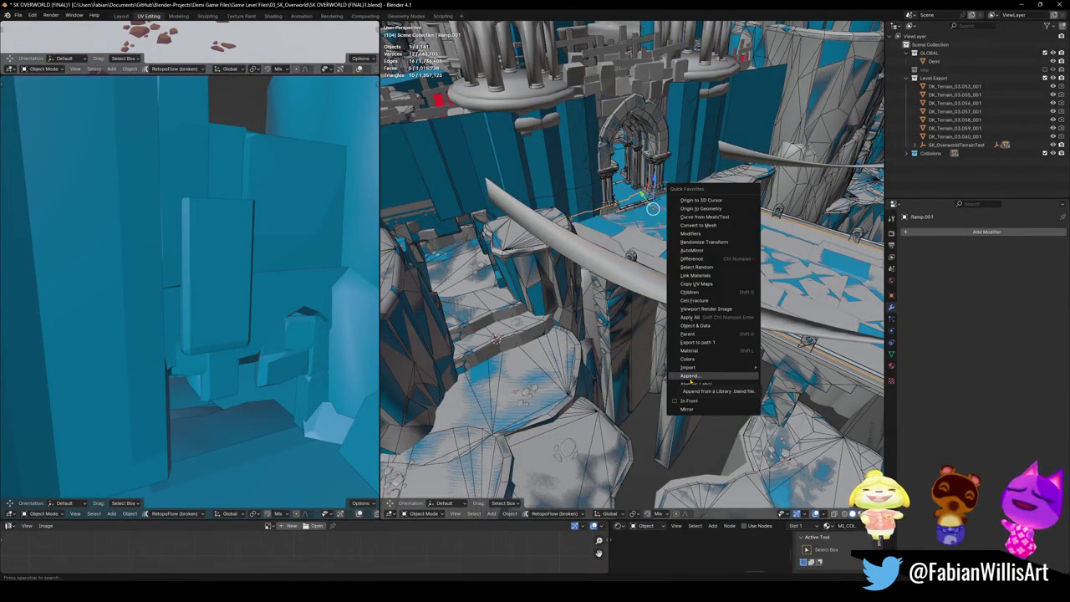
key(Escape)
key(ctrl+s)
shift+middle_drag(653, 208, 645, 169)
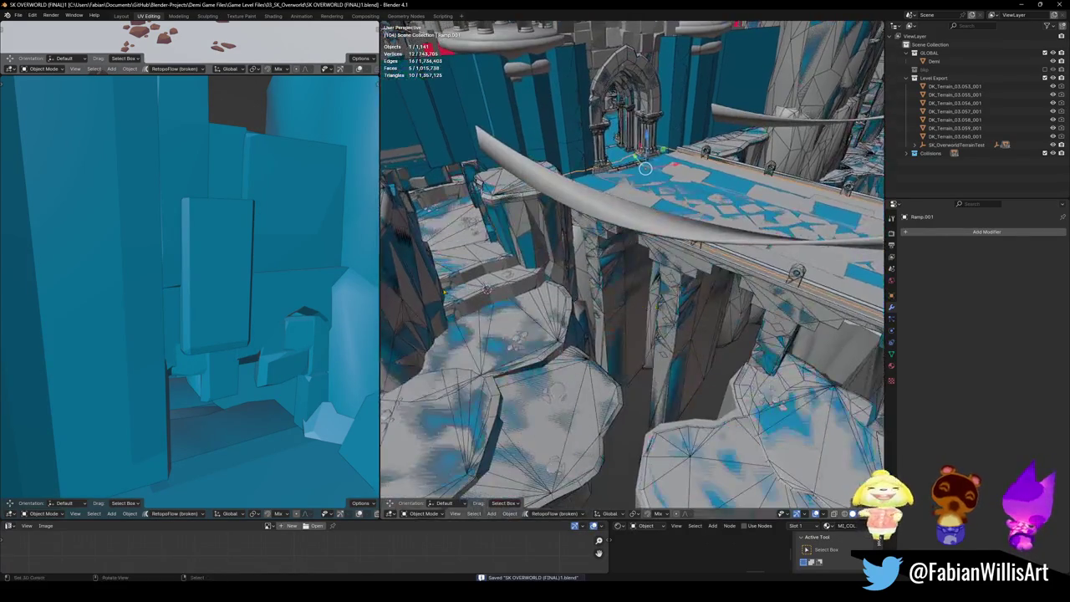
Step: Fly to the pillars and give rock DK_Terrain_01.164 a convex hull collider, then save
key(shift+grave)
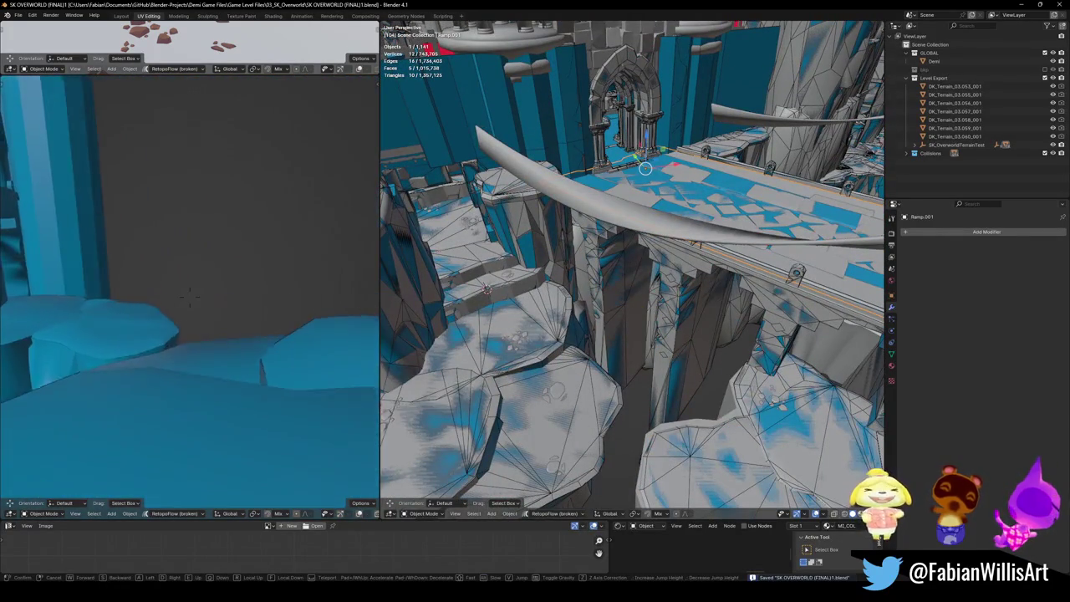
key(w)
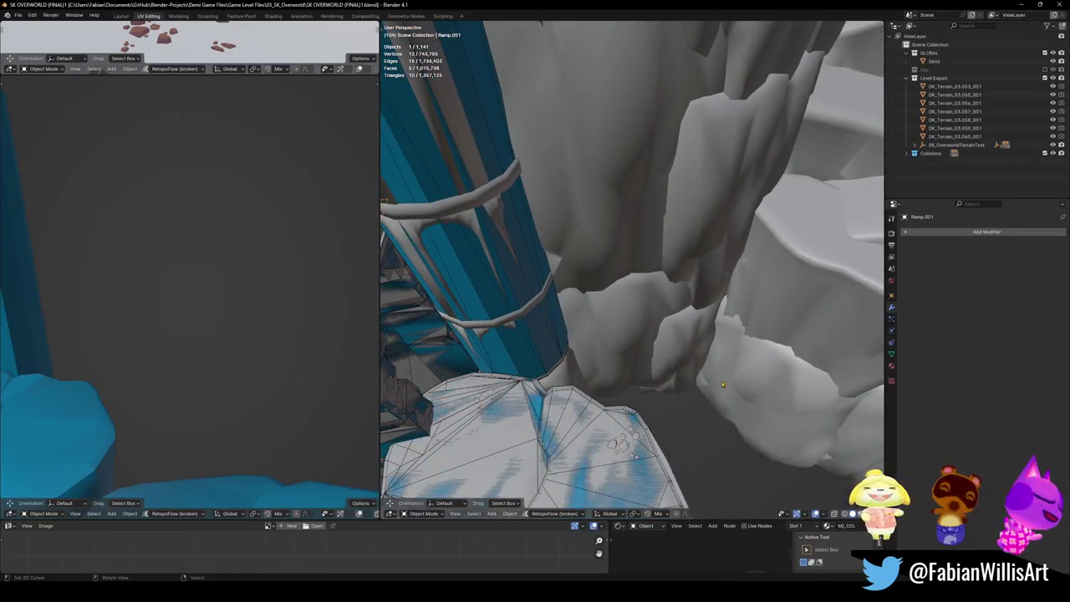
click(628, 321)
click(628, 321)
middle_drag(628, 321, 610, 336)
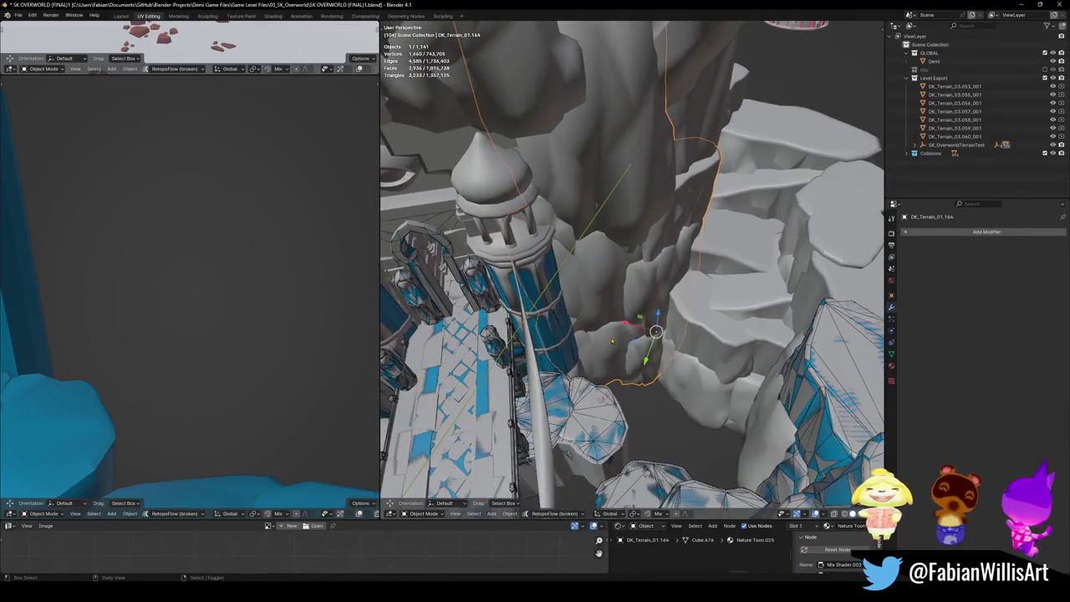
key(alt+c)
click(606, 291)
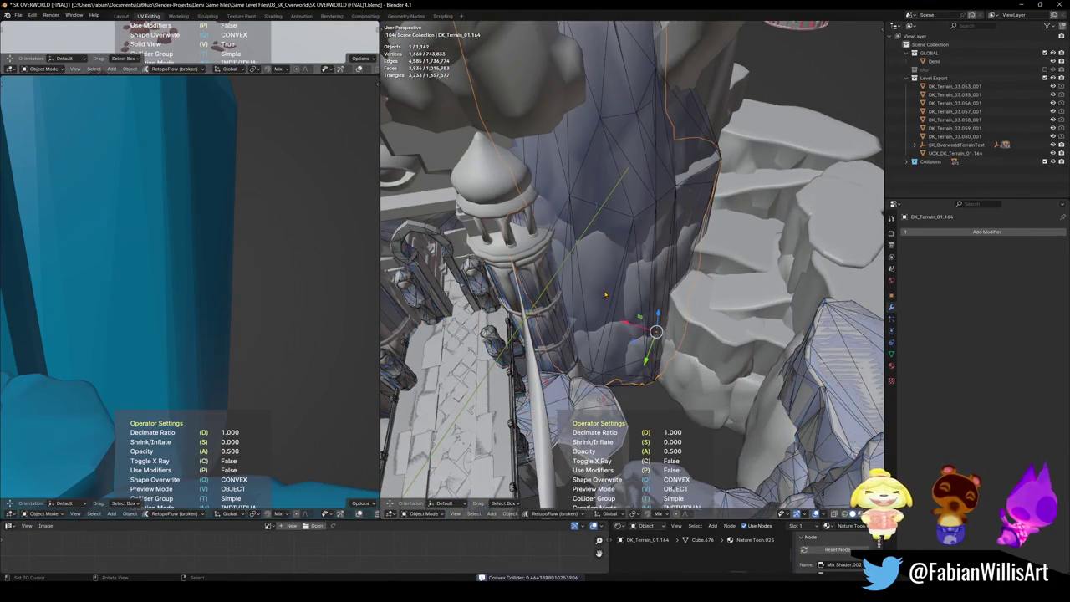
key(ctrl+s)
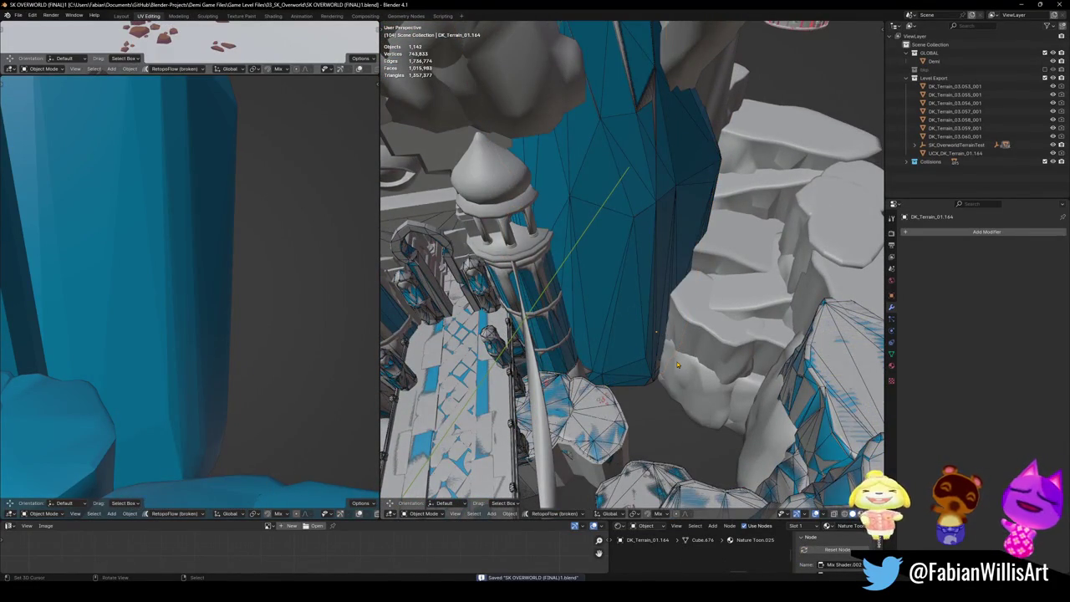
Step: Add convex hull colliders to rocks DK_Terrain_03.299 and DK_Terrain_03.270, saving after each
click(785, 251)
key(alt+c)
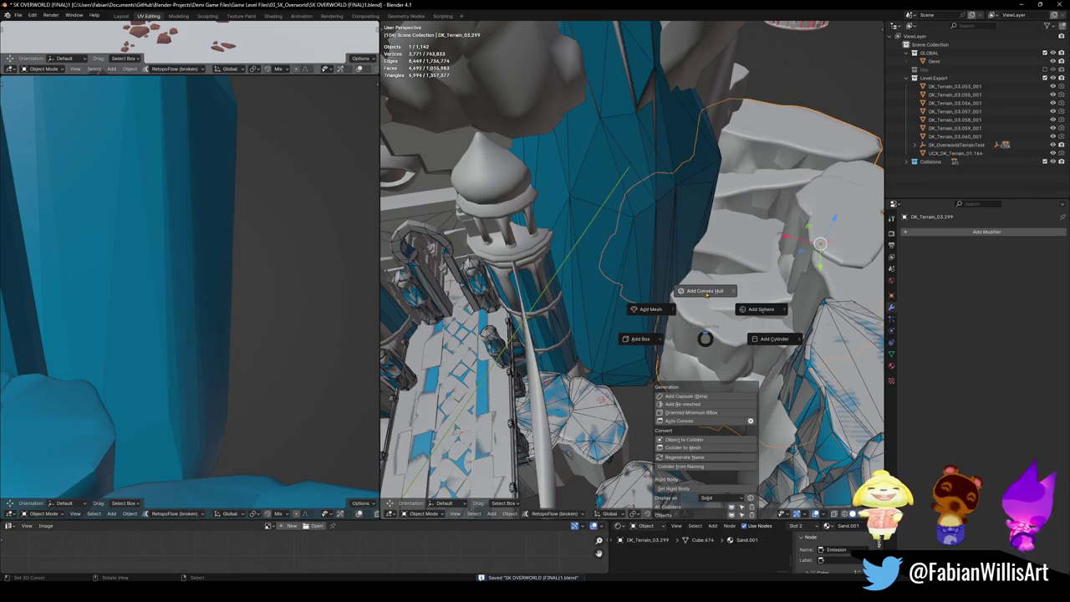
click(702, 300)
mouse_move(700, 304)
middle_down()
mouse_move(753, 267)
mouse_move(709, 306)
middle_up()
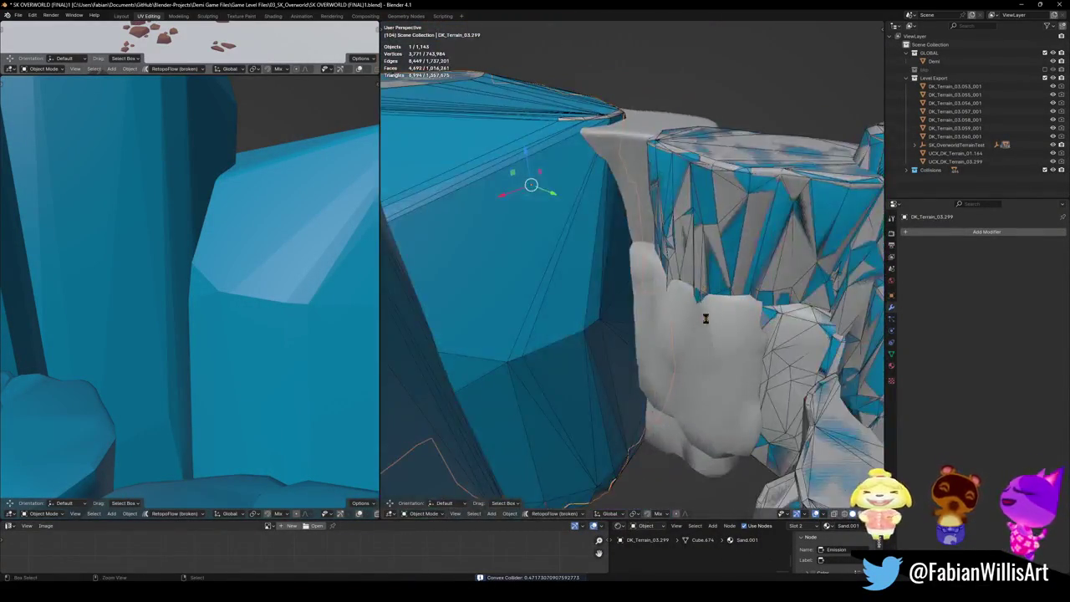
key(ctrl+s)
click(705, 344)
middle_drag(706, 344, 635, 285)
key(alt+c)
click(589, 279)
mouse_move(590, 278)
middle_down()
mouse_move(669, 337)
mouse_move(631, 343)
mouse_move(613, 313)
middle_up()
key(ctrl+s)
Step: Give the white rock DK_Terrain_01.259 a mesh collider and save
click(630, 343)
key(shift+alt+c)
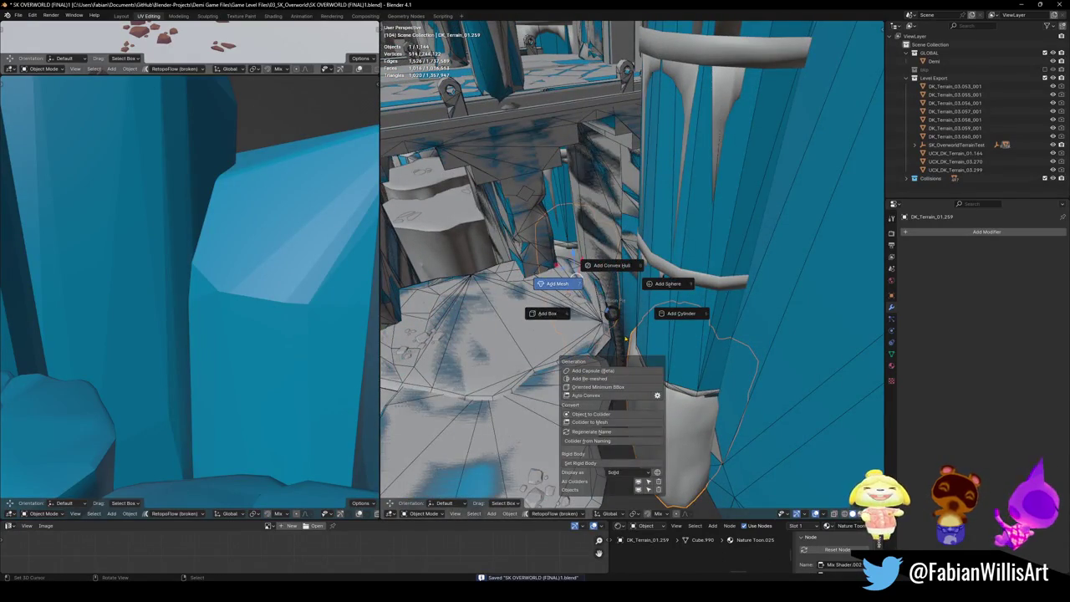
click(558, 284)
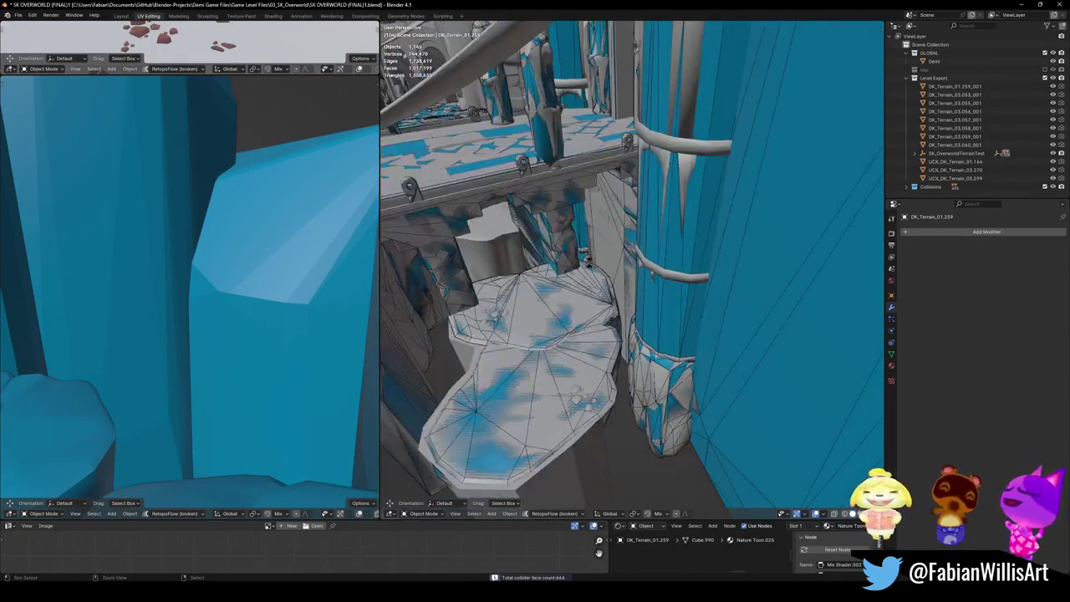
key(ctrl+s)
mouse_move(588, 262)
middle_down()
mouse_move(580, 320)
mouse_move(631, 328)
mouse_move(602, 351)
mouse_move(635, 352)
mouse_move(661, 311)
middle_up()
Step: Give the two-part rock DK_Terrain_03.277 a mesh collider and save
click(631, 328)
key(Tab)
key(Tab)
key(g)
click(635, 352)
key(shift+alt+c)
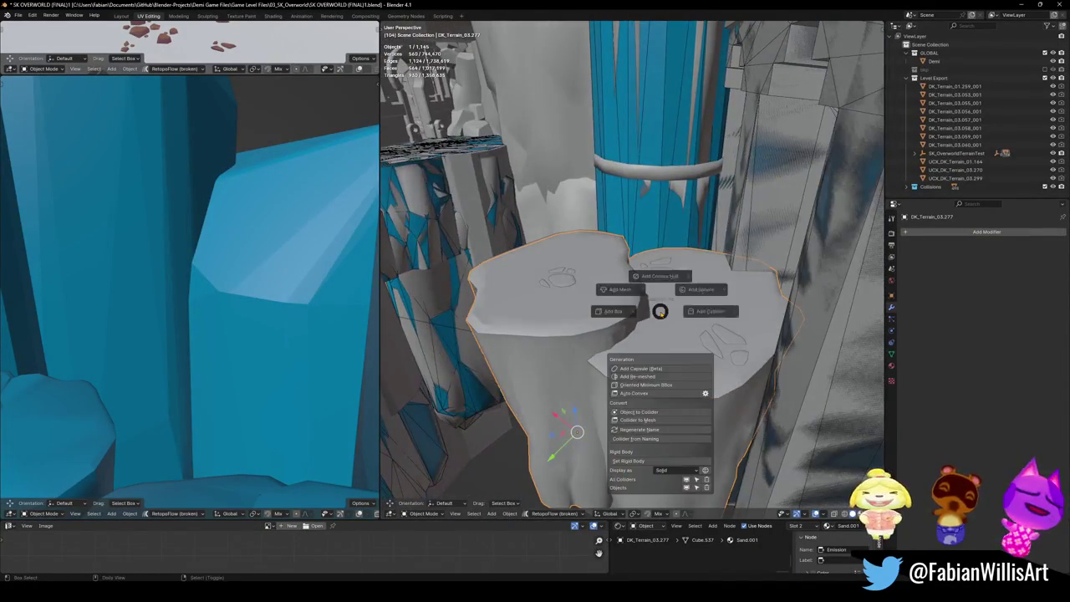
click(618, 301)
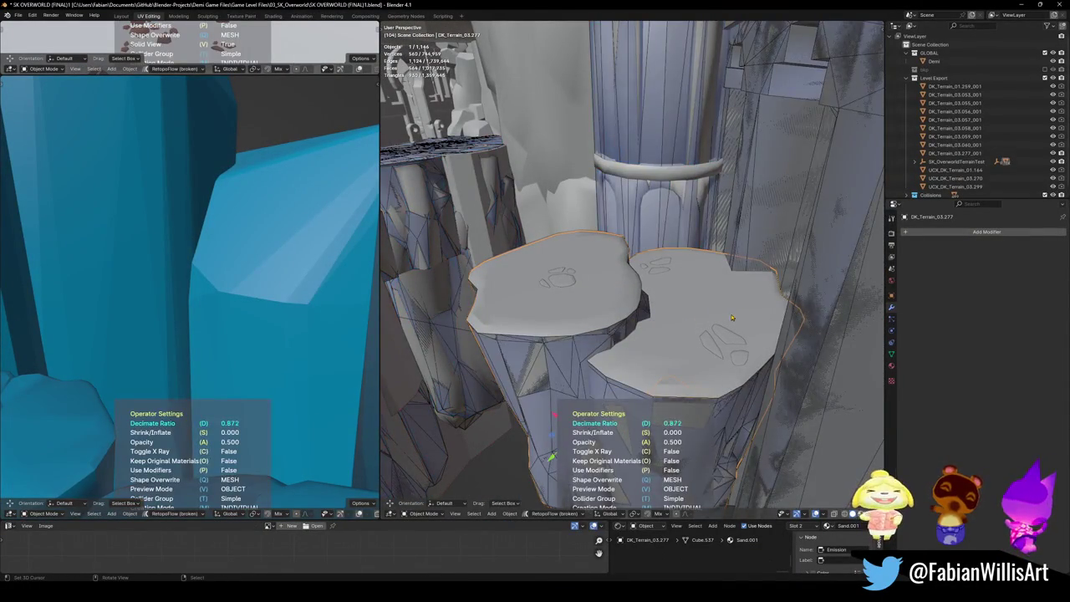
scroll(725, 318, up, 5)
scroll(702, 320, up, 5)
scroll(685, 321, up, 4)
key(ctrl+s)
Step: Add a collider to cliff rock DK_Terrain_03.306 and save
middle_drag(669, 322, 518, 318)
click(533, 294)
mouse_move(585, 353)
middle_down()
mouse_move(603, 355)
mouse_move(597, 364)
middle_up()
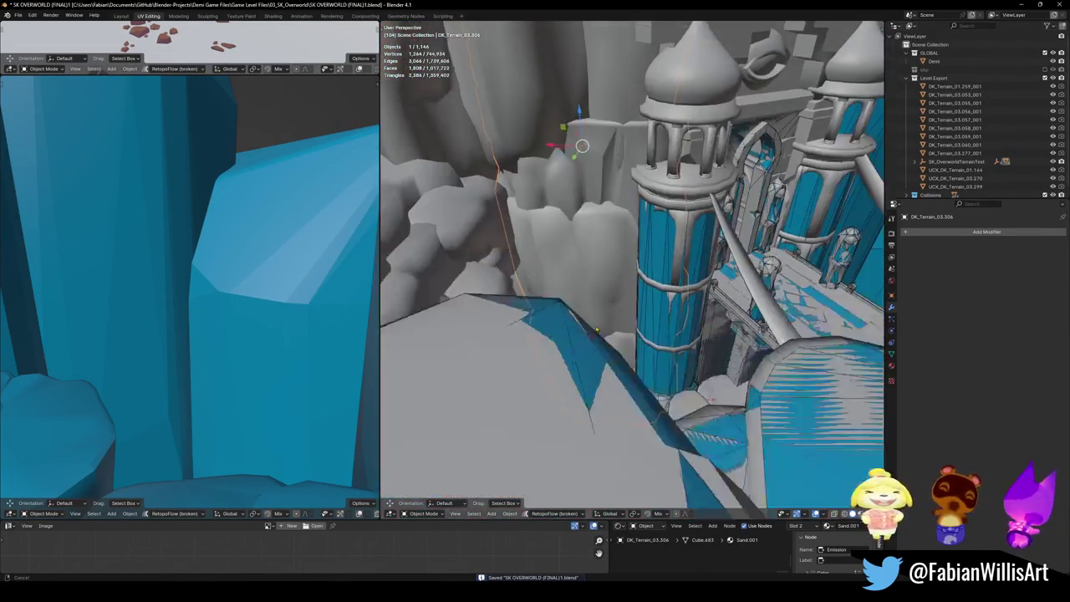
key(shift+c)
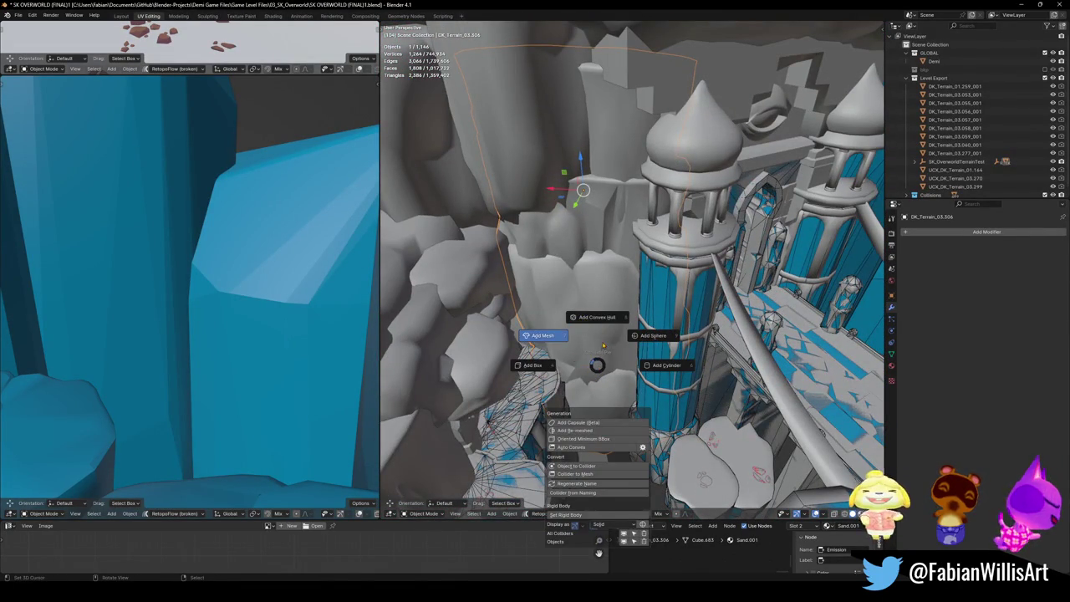
click(601, 350)
mouse_move(601, 349)
middle_down()
mouse_move(655, 327)
mouse_move(493, 353)
mouse_move(668, 307)
mouse_move(653, 342)
middle_up()
key(ctrl+s)
Step: Add a collider to pillar DK_Terrain_03.313, save, and select post Cube.230
click(668, 308)
key(shift+alt+c)
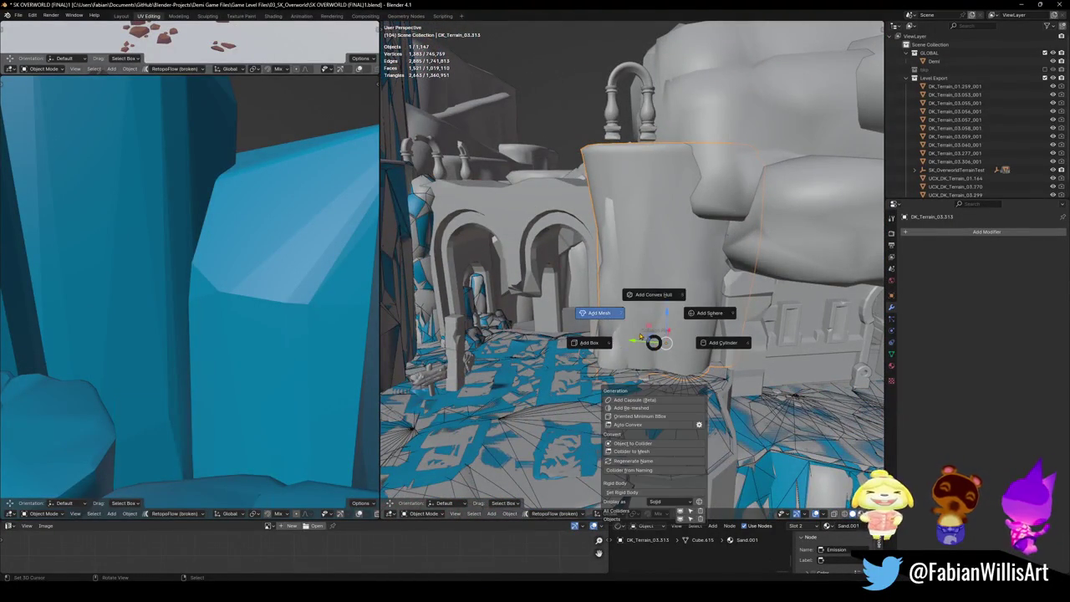
click(637, 339)
click(825, 333)
key(ctrl+s)
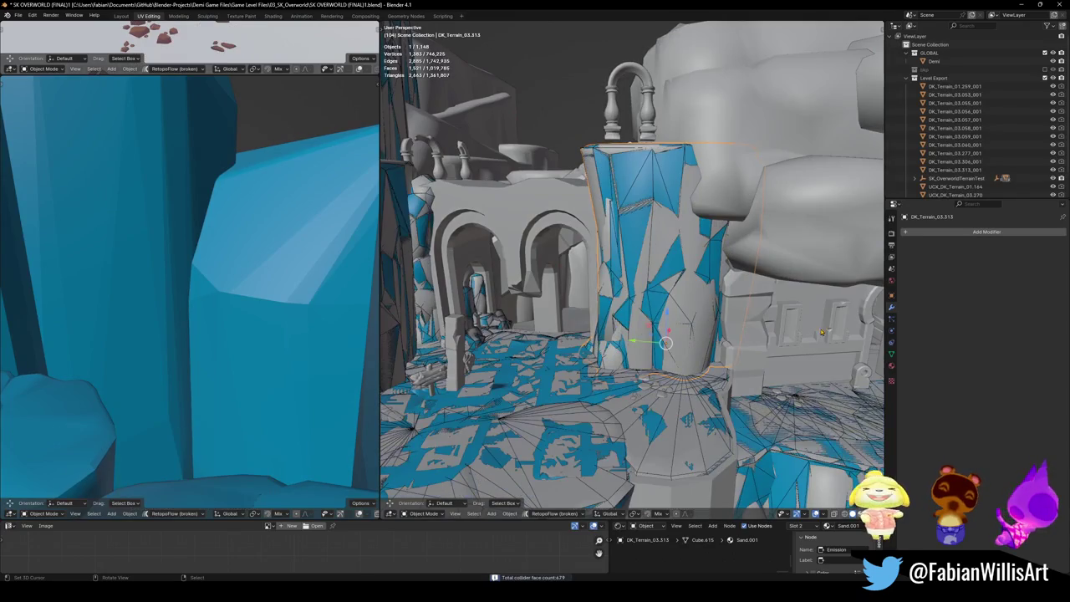
mouse_move(522, 272)
middle_down()
mouse_move(500, 316)
mouse_move(585, 301)
mouse_move(629, 276)
middle_up()
click(598, 299)
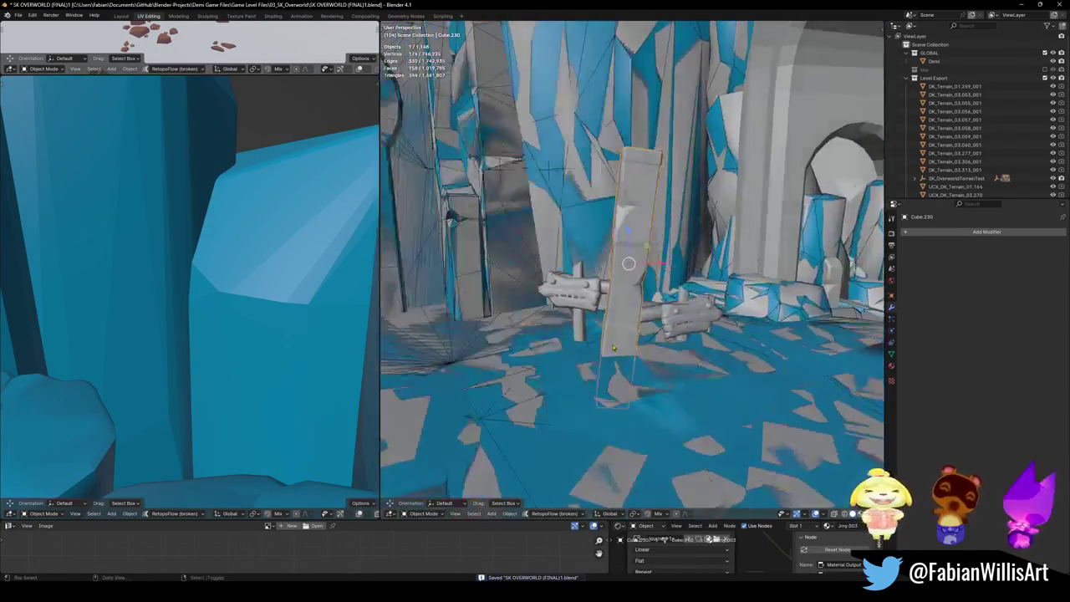
Step: Give post Cube.230 a convex hull collider and sign sign.002 a mesh collider, then save
key(shift+alt+c)
click(613, 301)
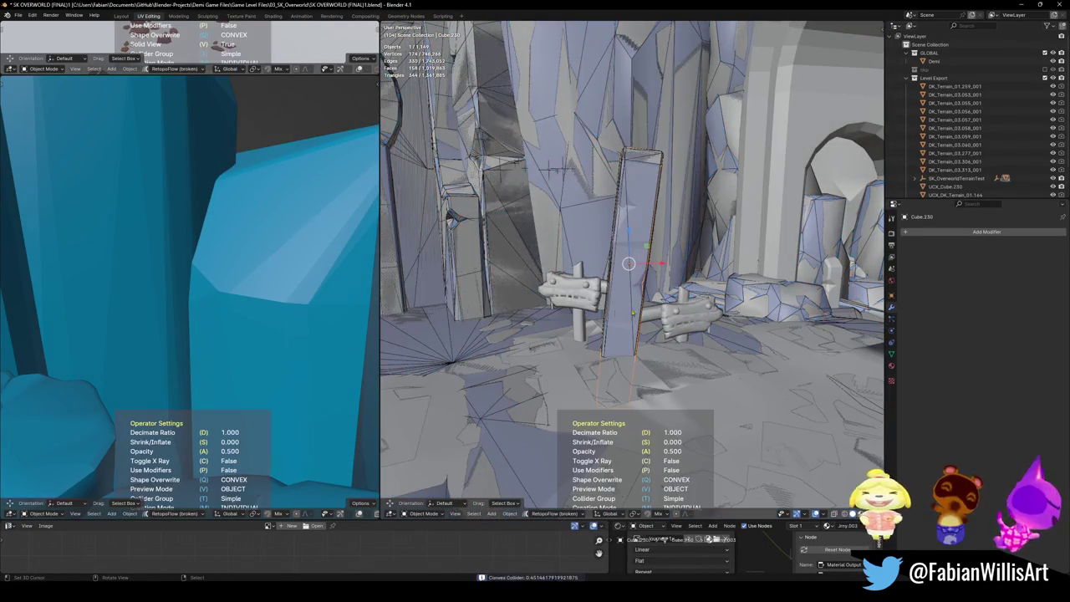
click(586, 289)
click(585, 289)
scroll(631, 298, up, 5)
key(shift+alt+c)
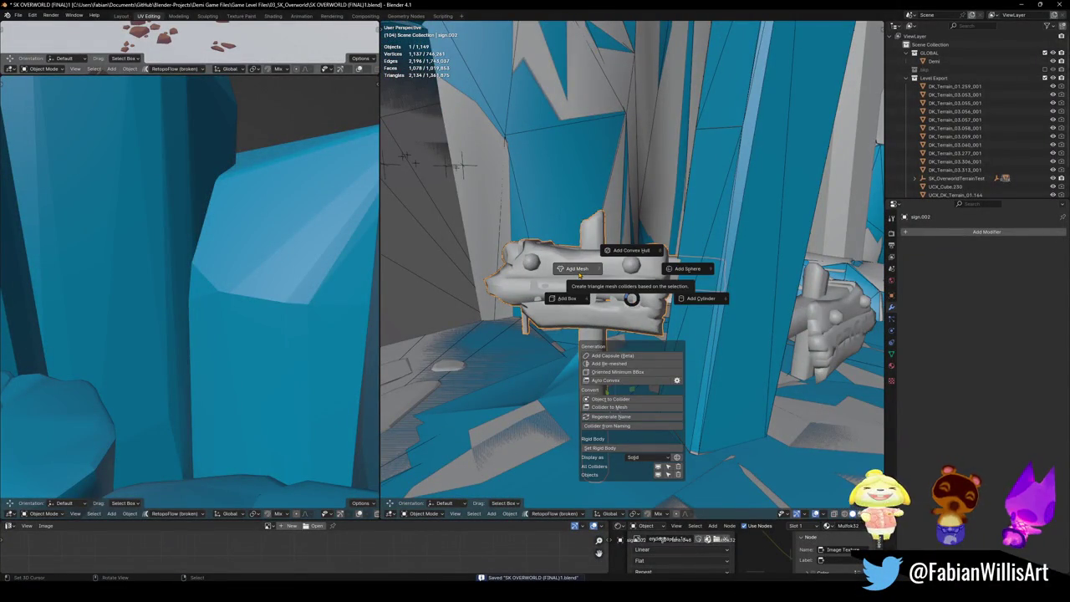
click(578, 285)
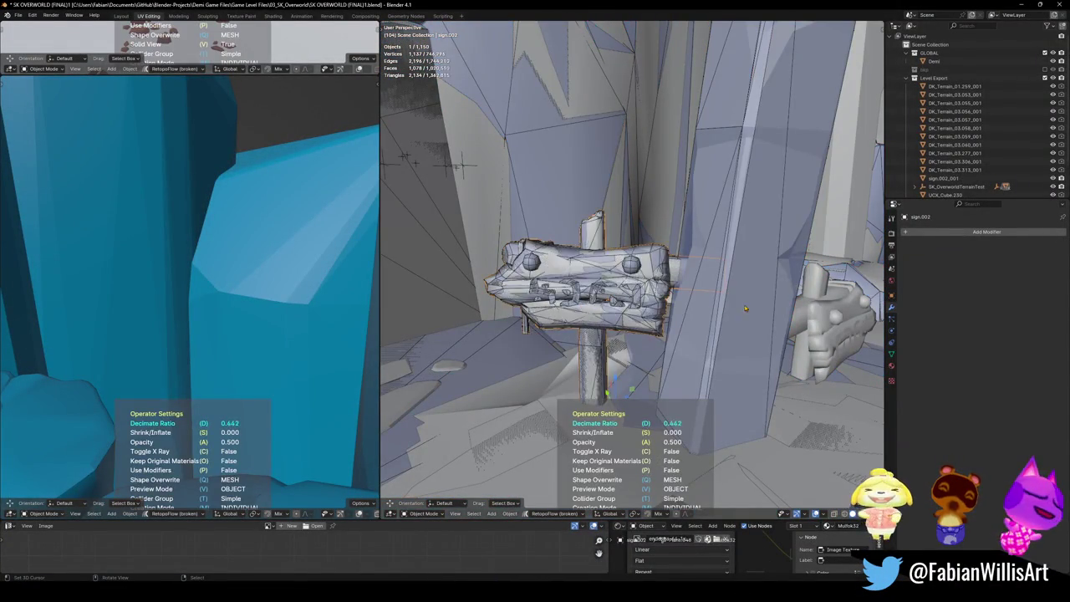
key(Return)
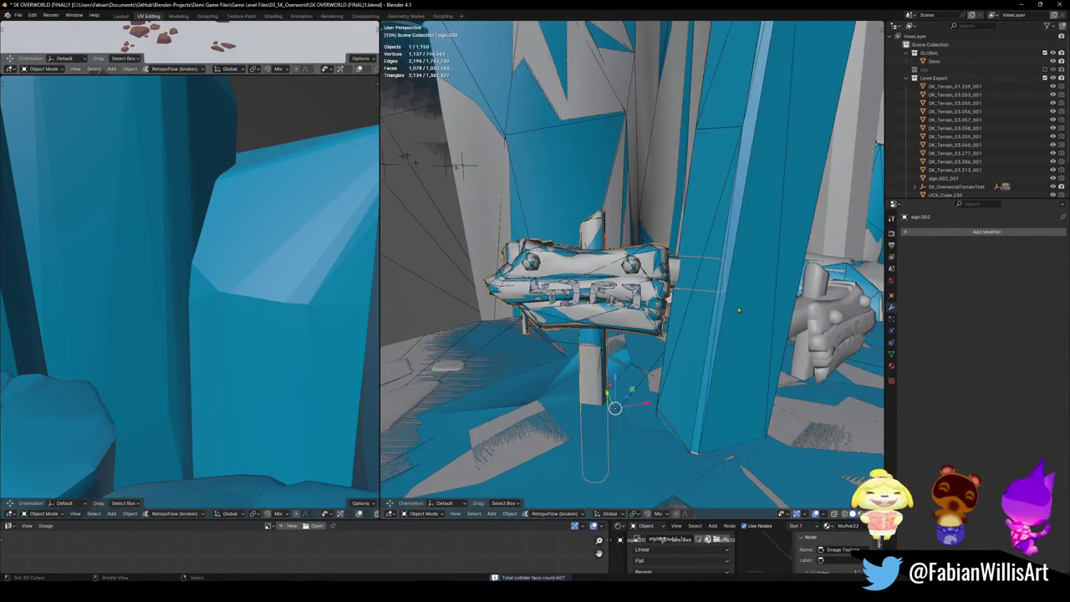
middle_drag(635, 334, 535, 351)
key(ctrl+s)
Step: Give sign sign.001 a mesh collider and save
click(459, 267)
key(KP_Decimal)
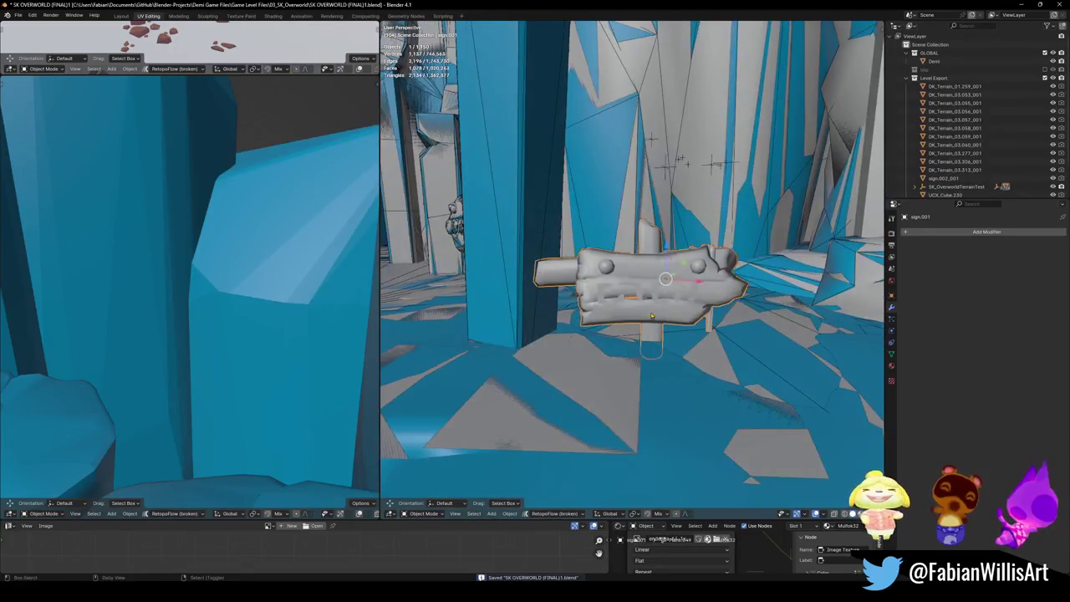
key(shift+alt+c)
click(616, 315)
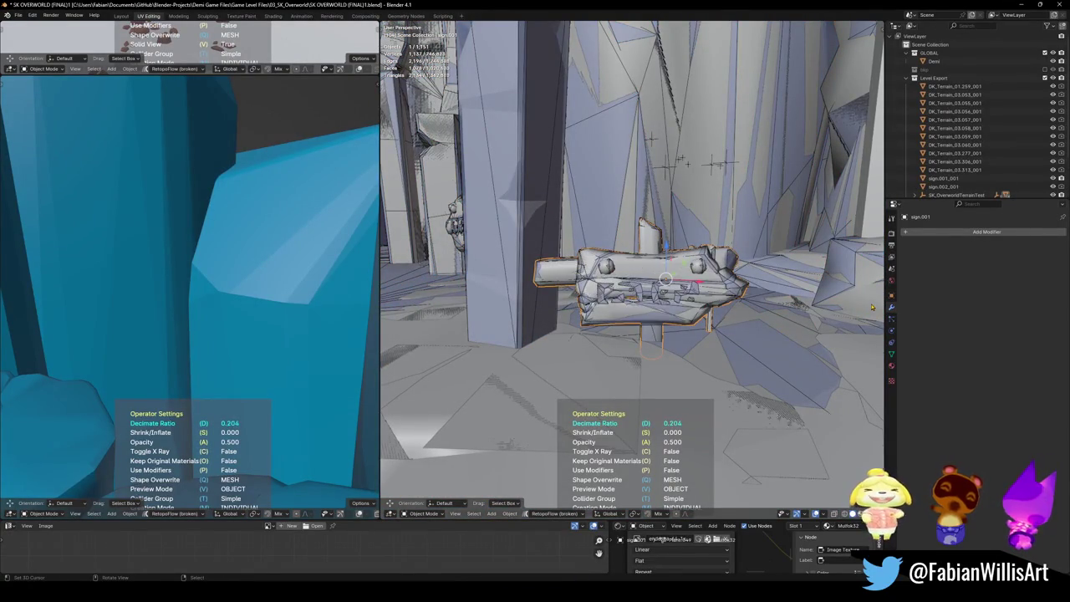
key(Return)
mouse_move(437, 306)
middle_down()
mouse_move(552, 324)
mouse_move(556, 358)
mouse_move(576, 339)
mouse_move(553, 355)
middle_up()
key(ctrl+s)
Step: Give arched building Circle.015 a mesh collider with decimate ratio 0.102 instead of convex hull, and save
click(576, 338)
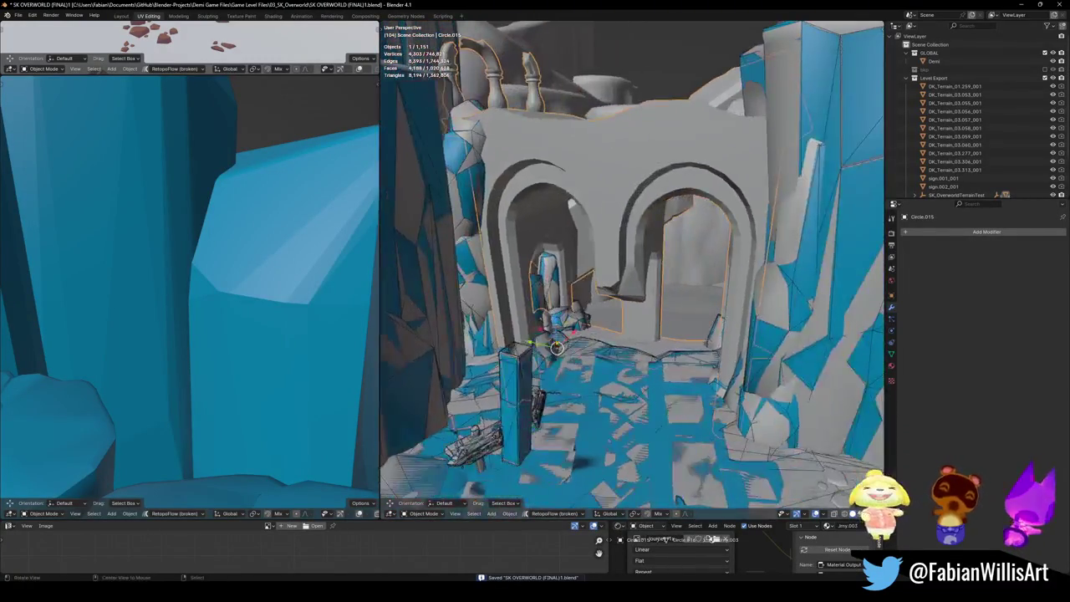
key(shift+alt+c)
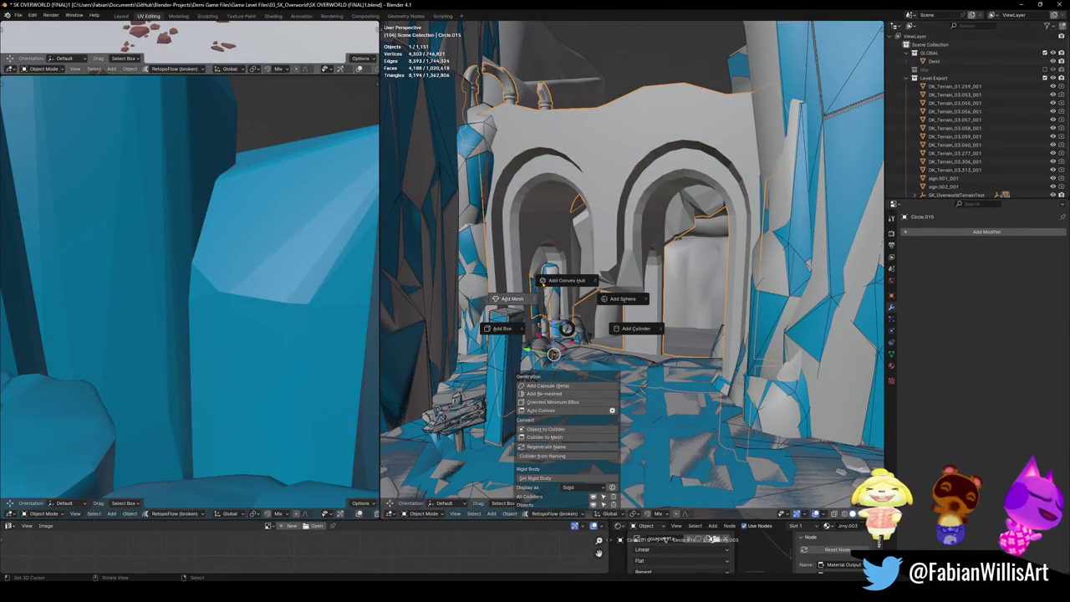
click(575, 288)
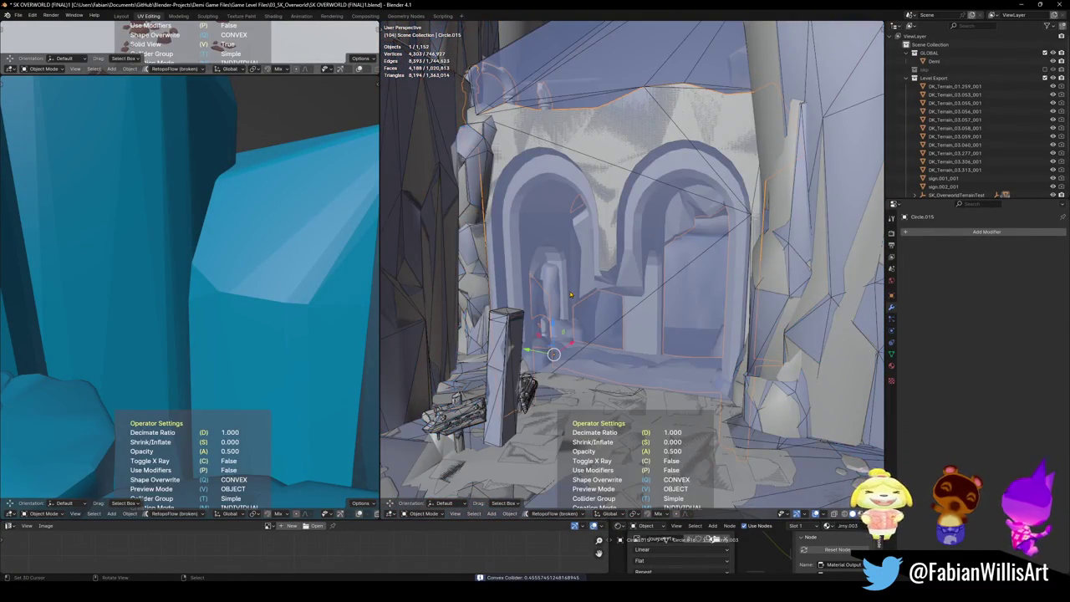
key(Escape)
key(shift+alt+c)
click(610, 270)
key(d)
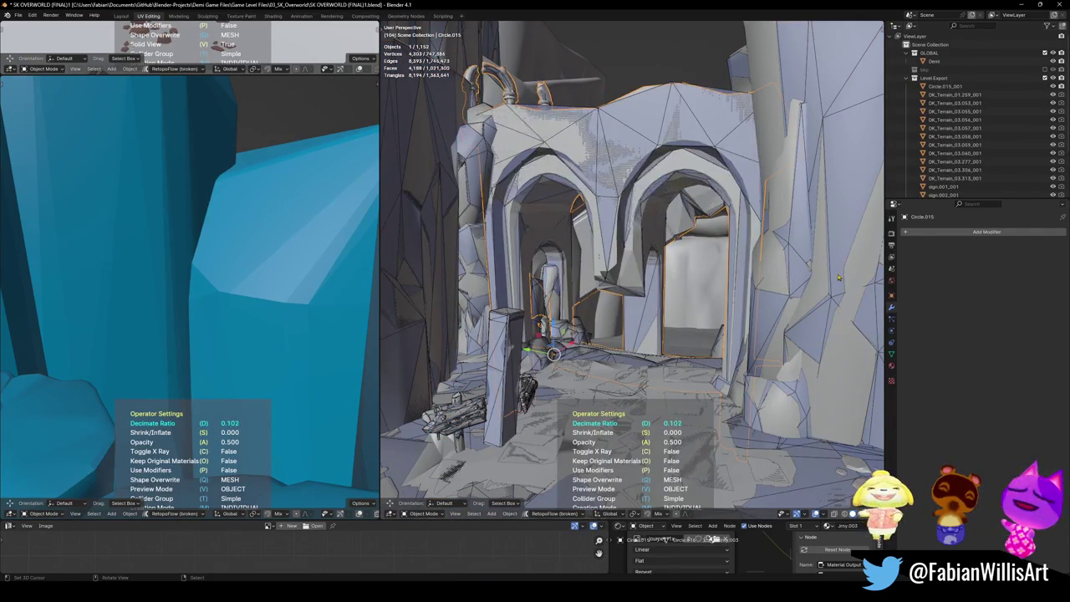
click(642, 305)
key(ctrl+s)
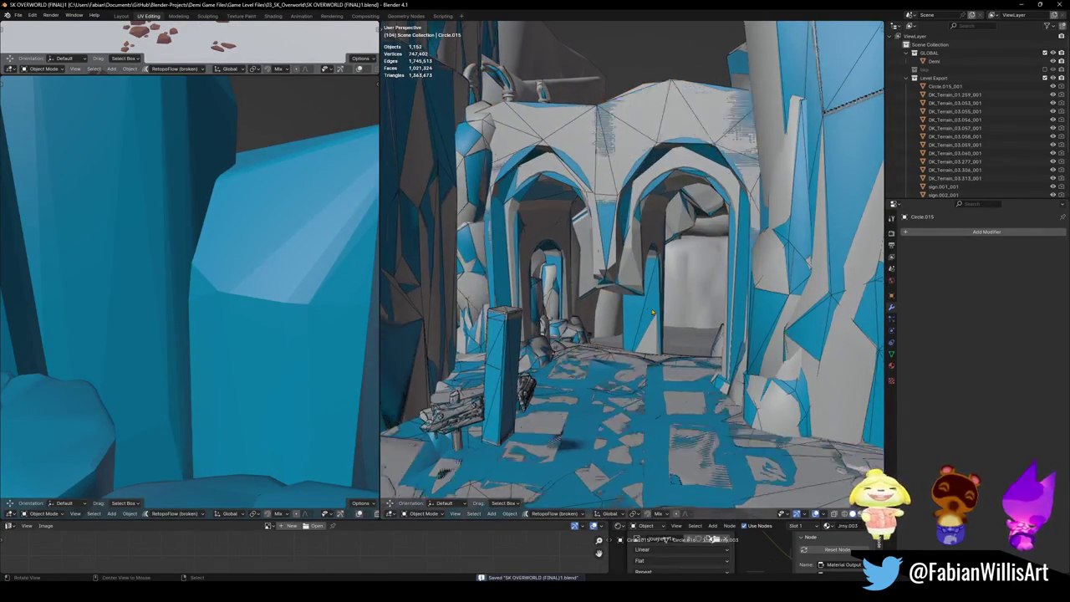
scroll(637, 299, up, 5)
mouse_move(637, 299)
middle_down()
mouse_move(635, 360)
mouse_move(584, 342)
mouse_move(645, 335)
mouse_move(661, 319)
middle_up()
Step: Add a mesh collider to terrain piece DK_Terrain_03.341
scroll(577, 340, up, 5)
scroll(577, 340, down, 5)
click(645, 335)
scroll(645, 335, up, 5)
key(shift+alt+c)
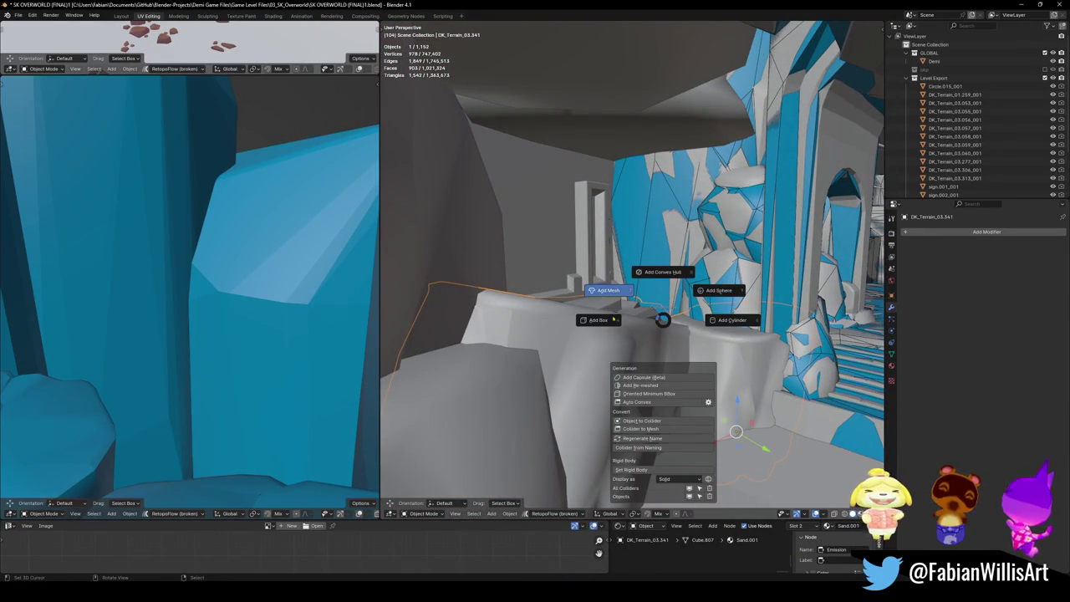
click(639, 303)
click(740, 309)
Step: Add a mesh collider to terrain piece DK_Terrain_01.225 and save
mouse_move(716, 328)
middle_down()
mouse_move(543, 343)
mouse_move(635, 342)
mouse_move(673, 326)
mouse_move(687, 336)
middle_up()
key(ctrl+s)
key(shift+alt+c)
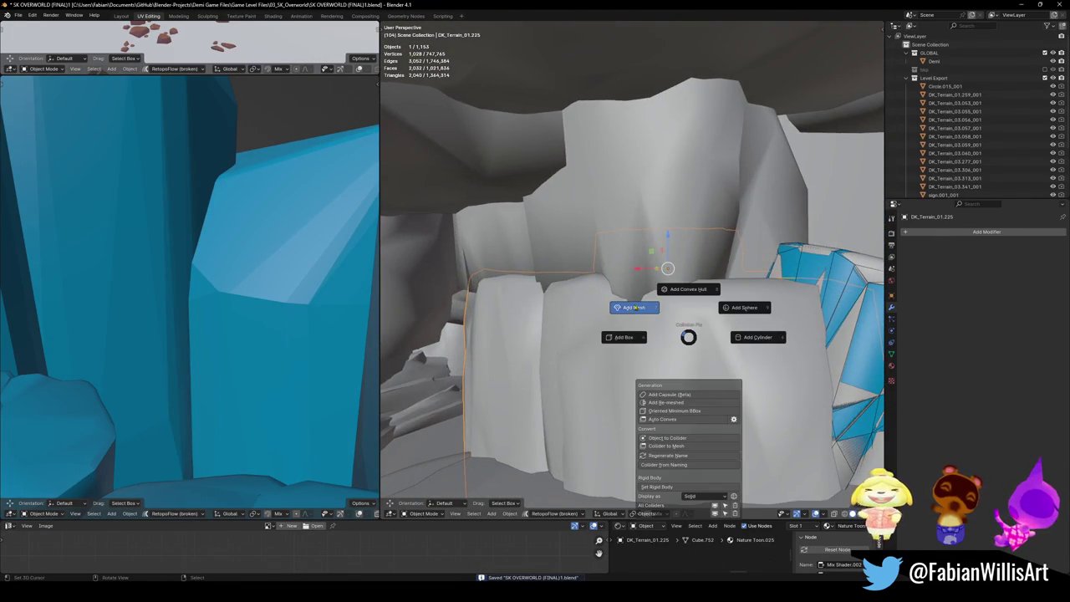
click(637, 308)
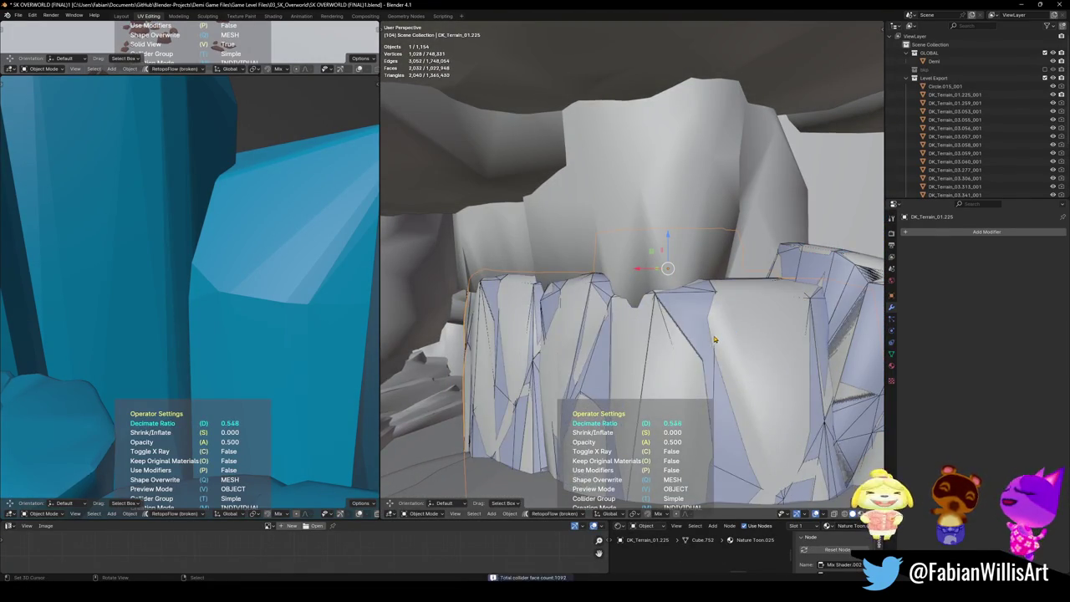
click(714, 338)
key(ctrl+s)
Step: Add a mesh collider decimated to 0.590 to DK_Terrain_01.184 and save
mouse_move(590, 280)
middle_down()
mouse_move(597, 267)
mouse_move(588, 303)
middle_up()
key(shift+alt+c)
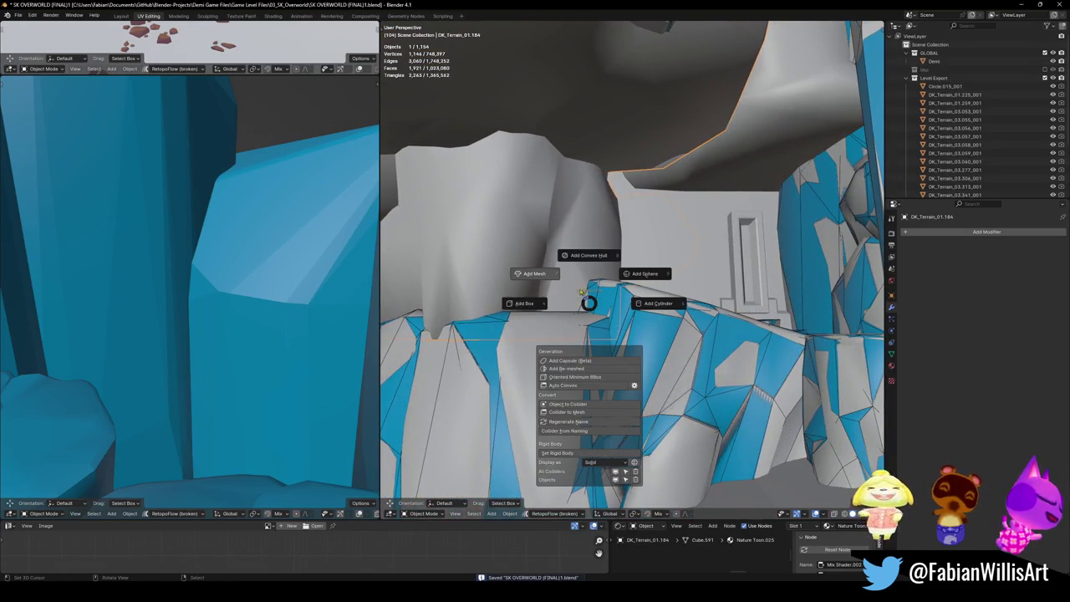
click(545, 276)
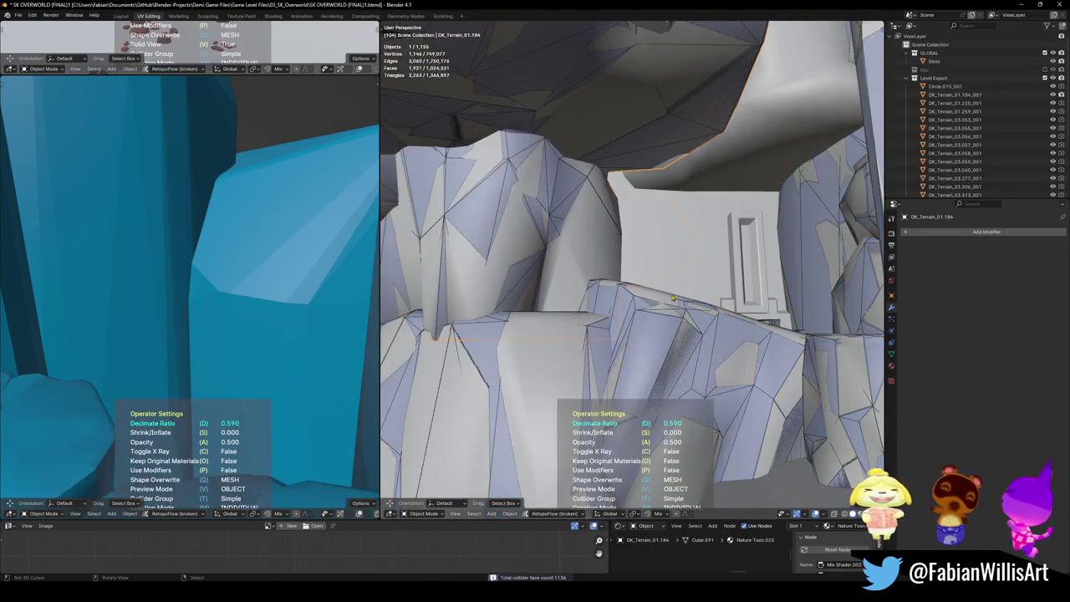
click(671, 298)
key(ctrl+s)
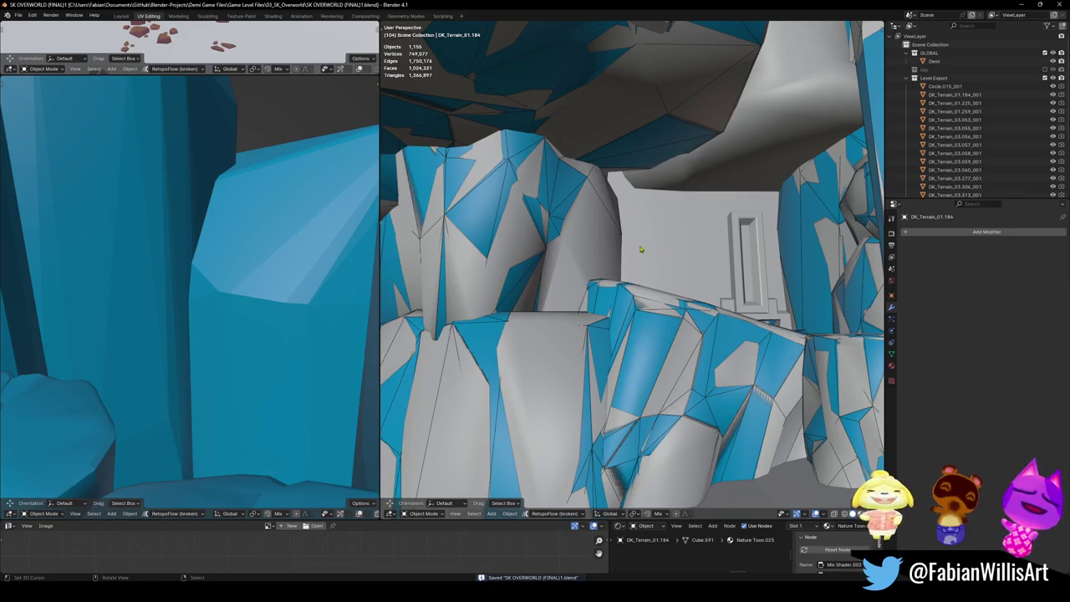
Step: Select building object Cube.097, frame it and isolate it in the view
middle_drag(724, 287, 724, 270)
click(639, 279)
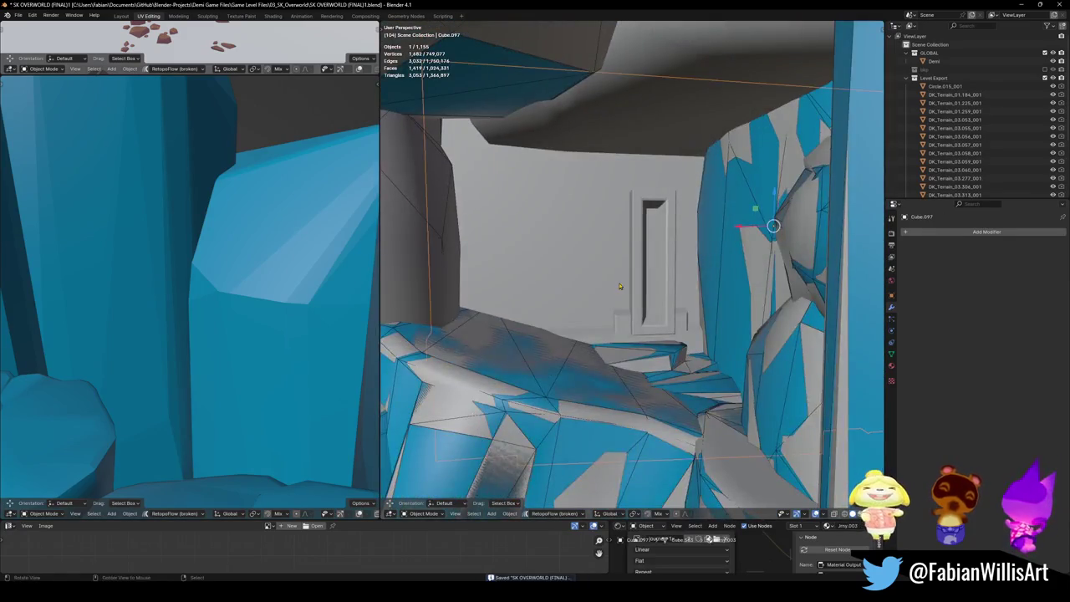
middle_drag(639, 279, 705, 316)
key(KP_Decimal)
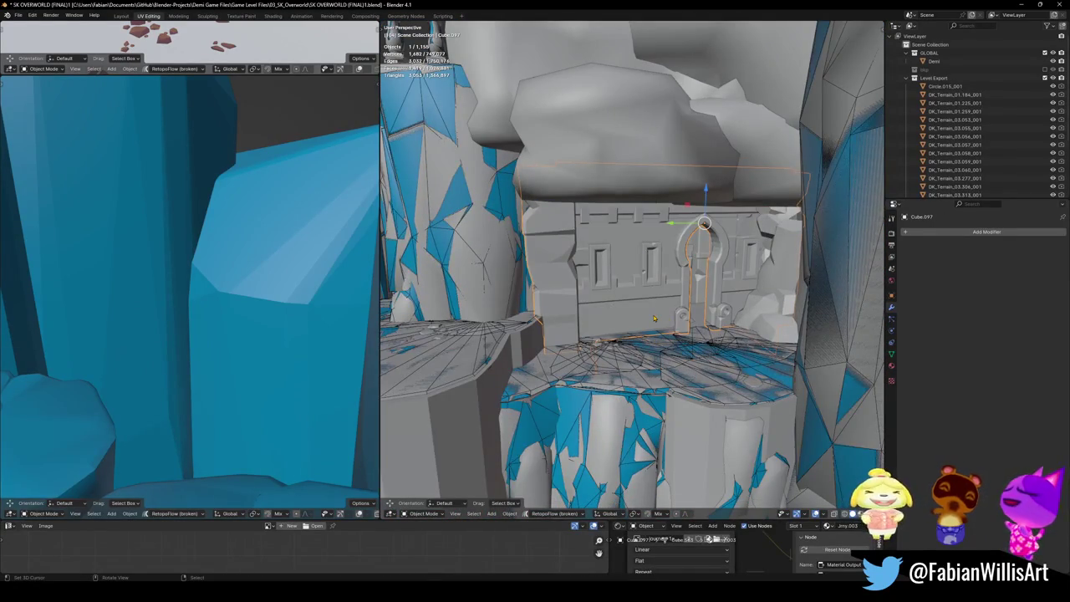
key(KP_Divide)
Step: Give the flat wall with windows its own mesh collider and save the file
key(Tab)
middle_drag(654, 318, 635, 334)
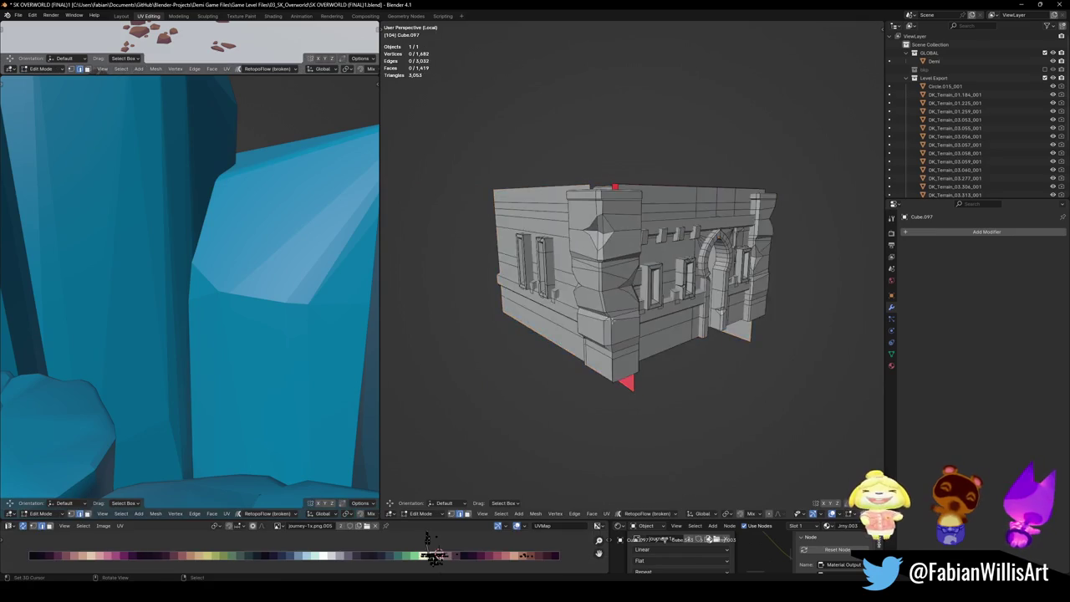
middle_drag(631, 464, 673, 441)
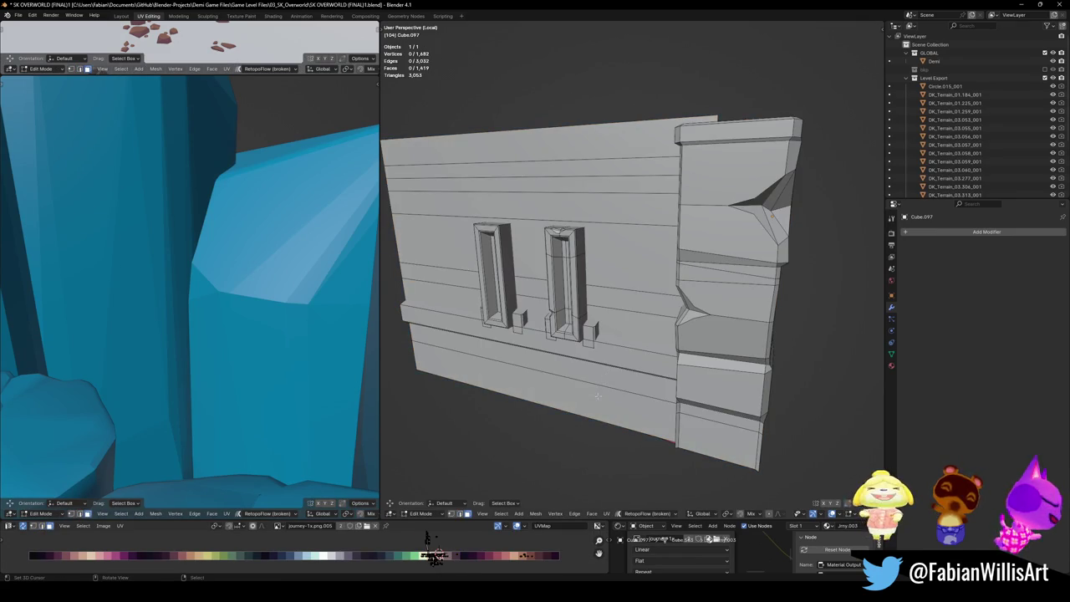
key(l)
key(l)
key(l)
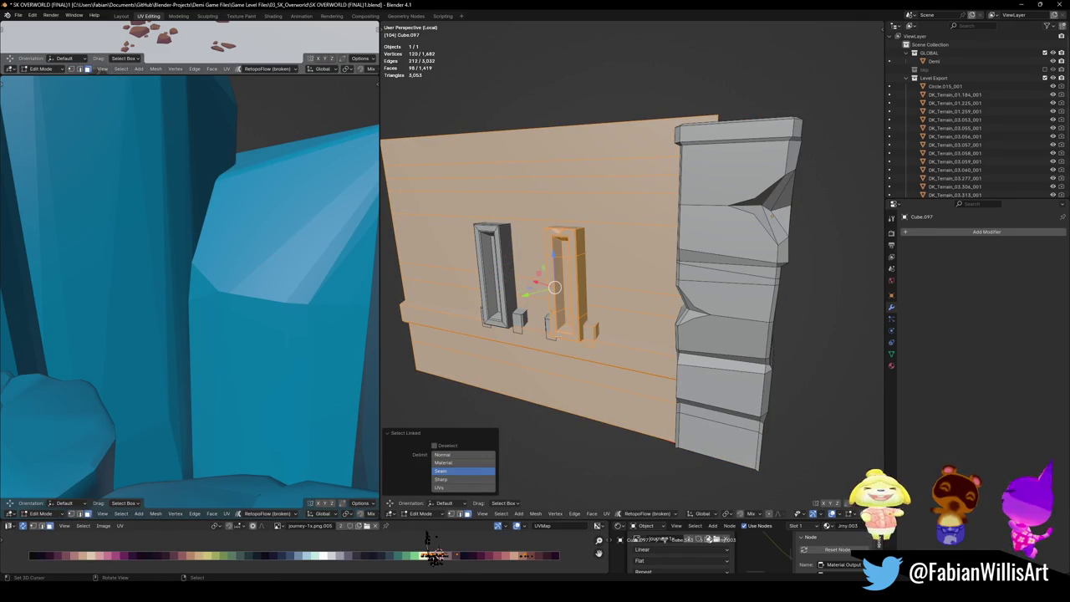
key(l)
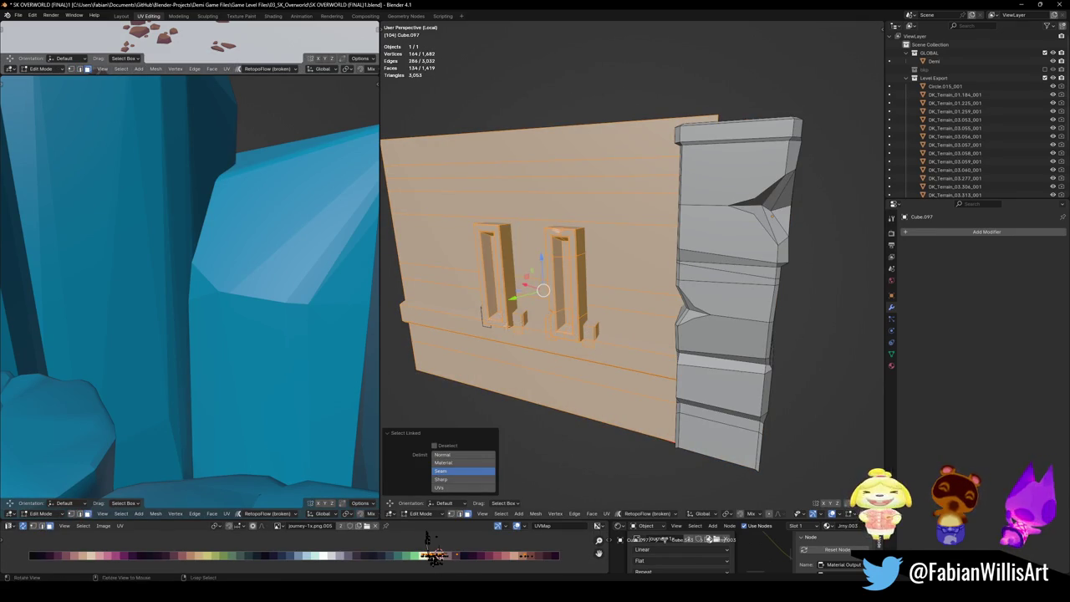
middle_drag(518, 321, 543, 321)
key(shift+alt+c)
click(494, 296)
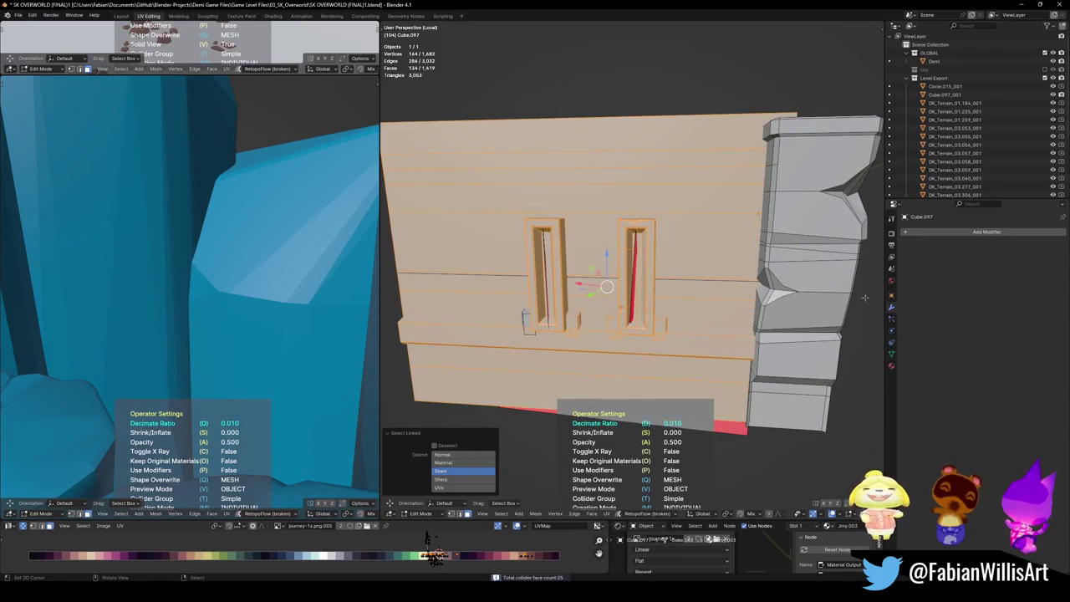
key(Return)
mouse_move(736, 300)
middle_down()
mouse_move(787, 300)
mouse_move(585, 301)
middle_up()
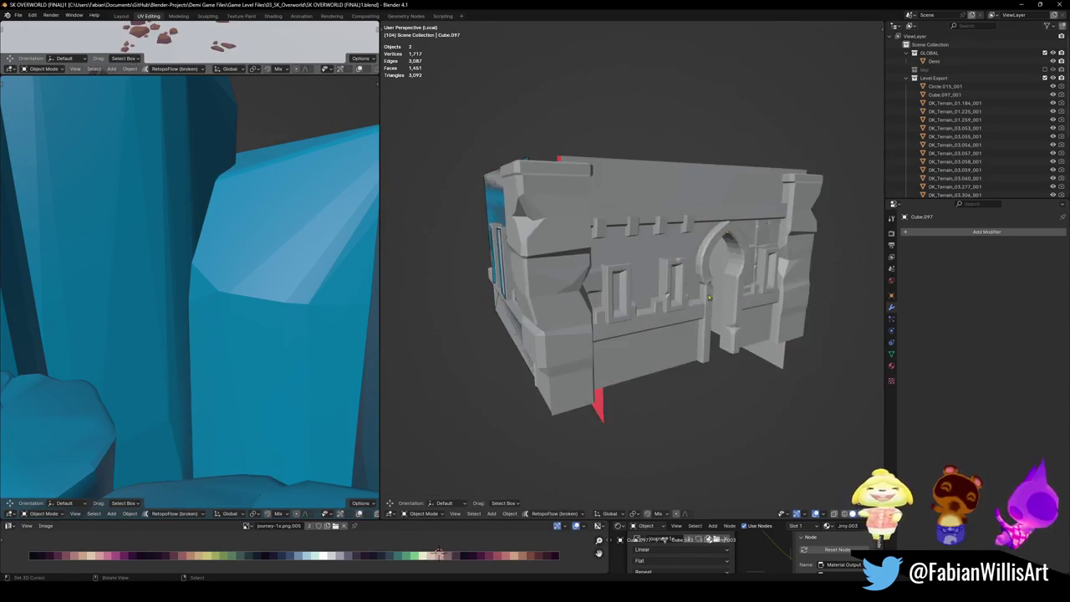
key(Tab)
key(ctrl+s)
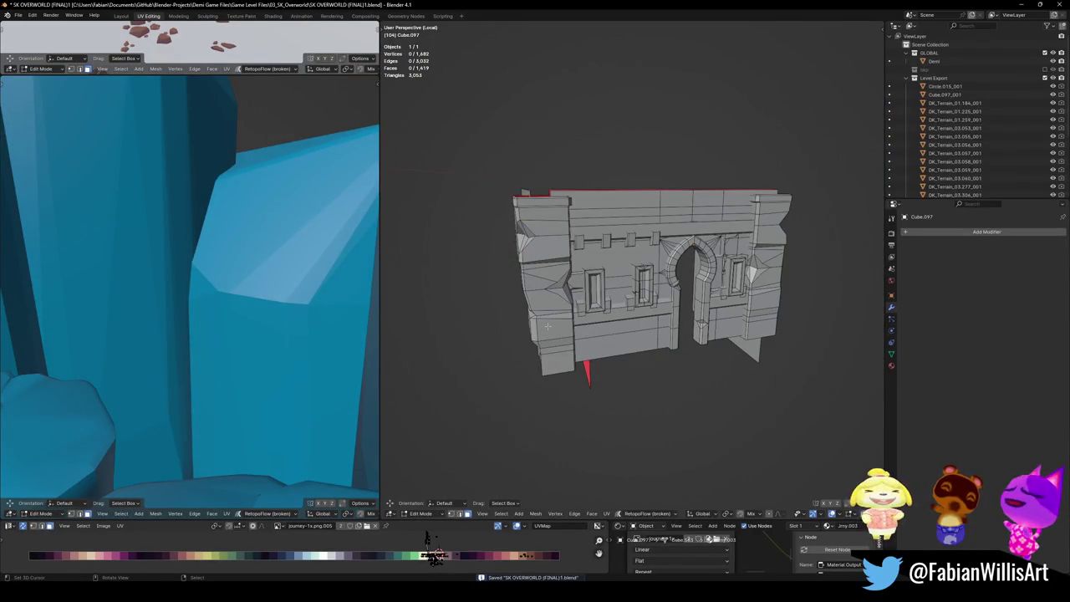
Step: Add a convex hull collider to the left wall section
key(l)
key(shift+alt+c)
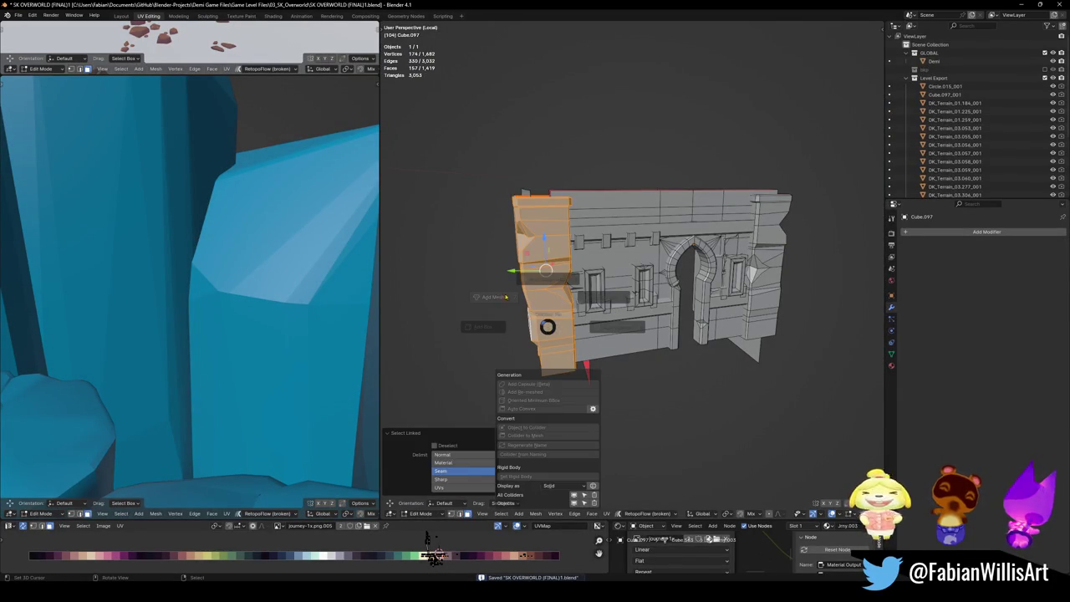
key(Tab)
middle_drag(501, 303, 552, 305)
key(a)
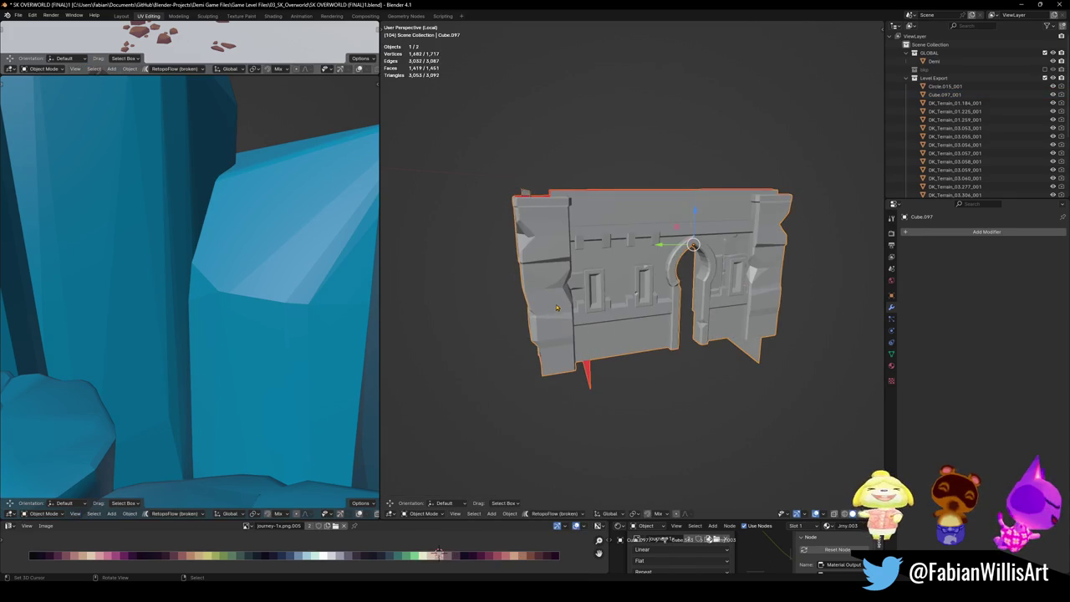
key(Tab)
key(shift+alt+c)
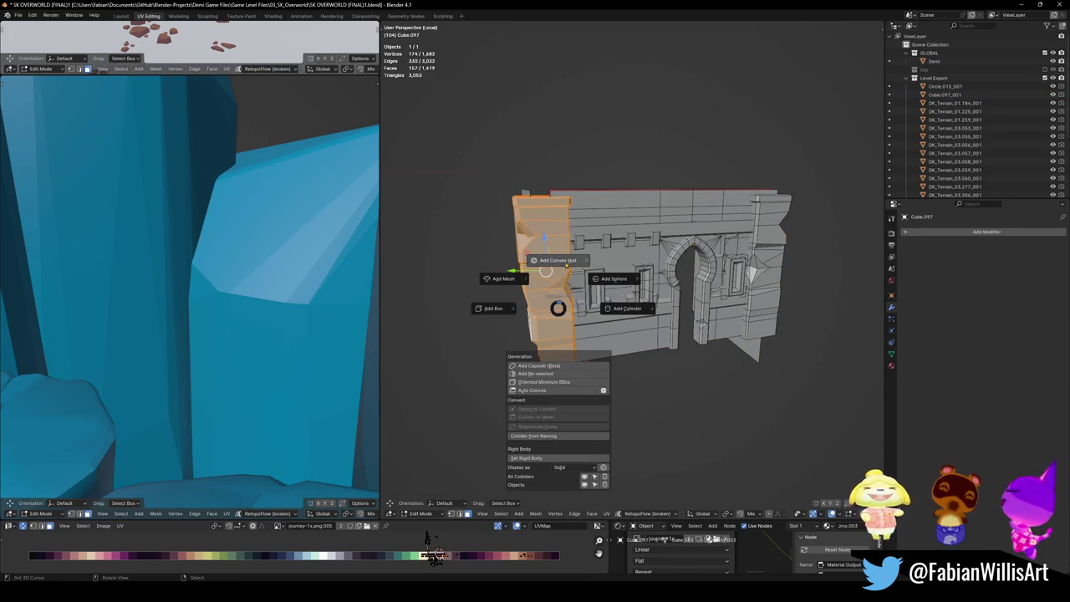
click(552, 274)
key(Tab)
Step: Cover the arch, main wall, right tower and middle window frame with a triangle mesh collider, then save
scroll(612, 263, up, 3)
middle_drag(612, 263, 427, 539)
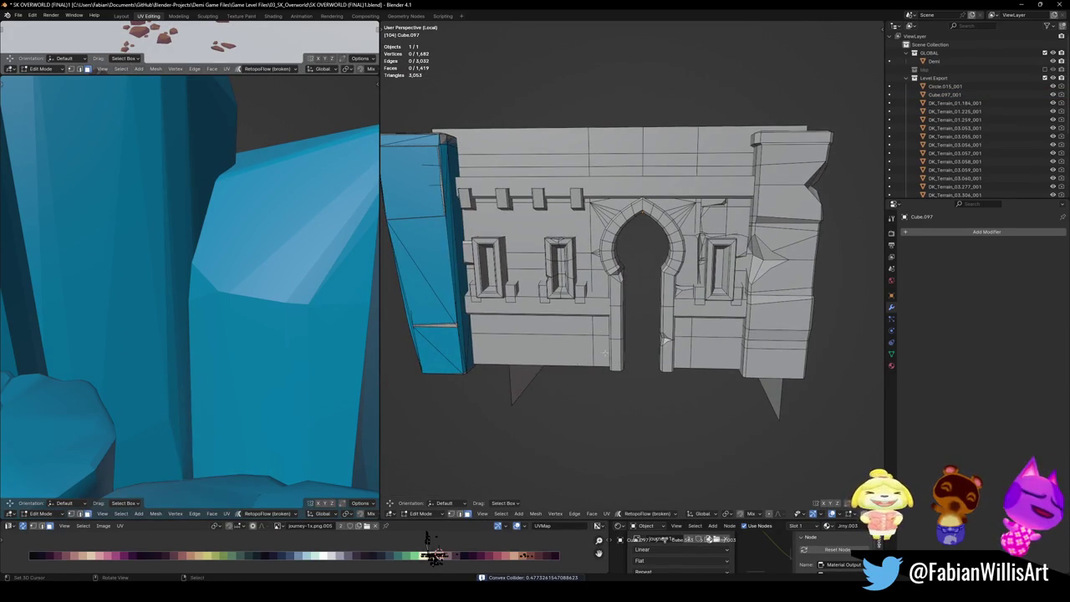
key(l)
key(l)
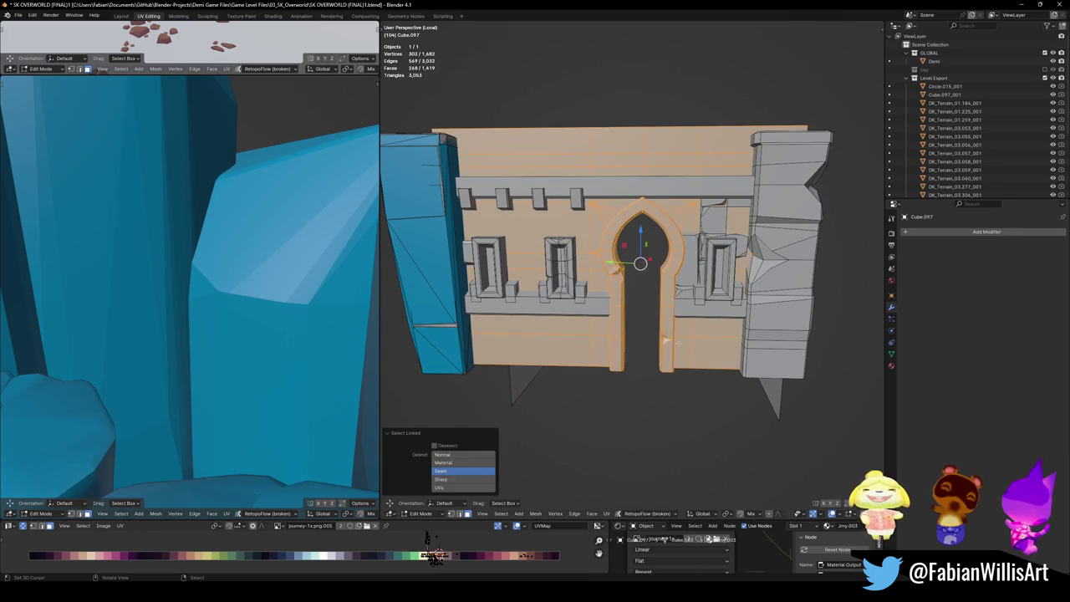
key(l)
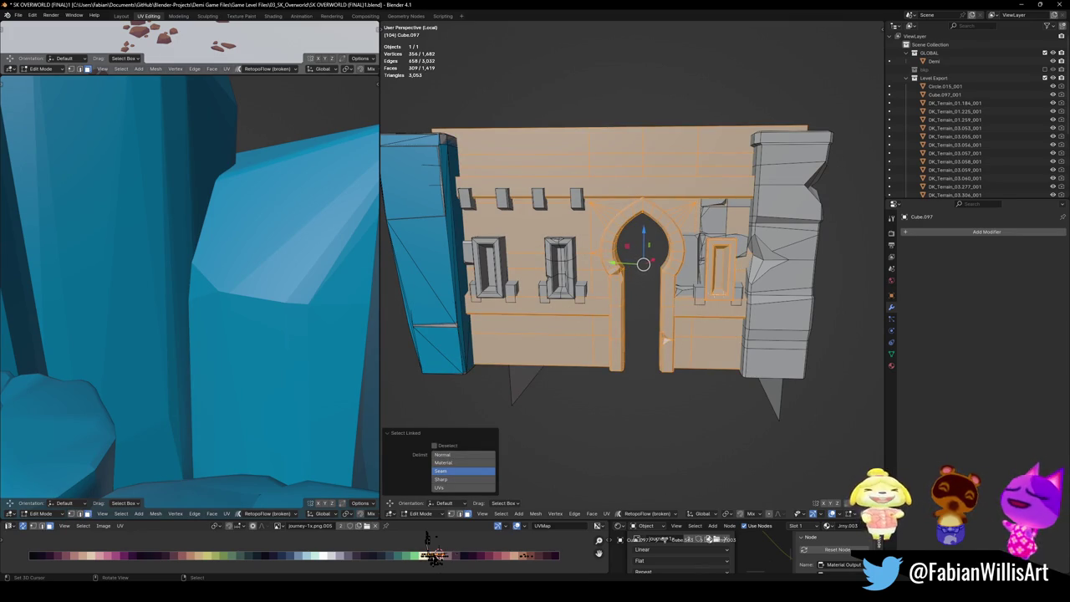
key(l)
key(ctrl+Tab)
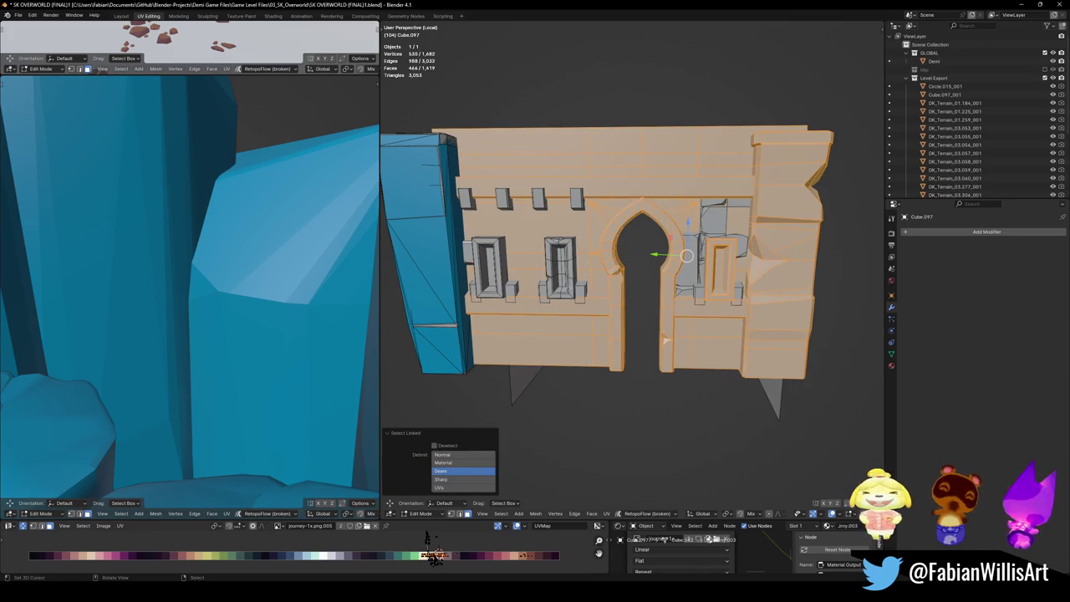
key(l)
key(l)
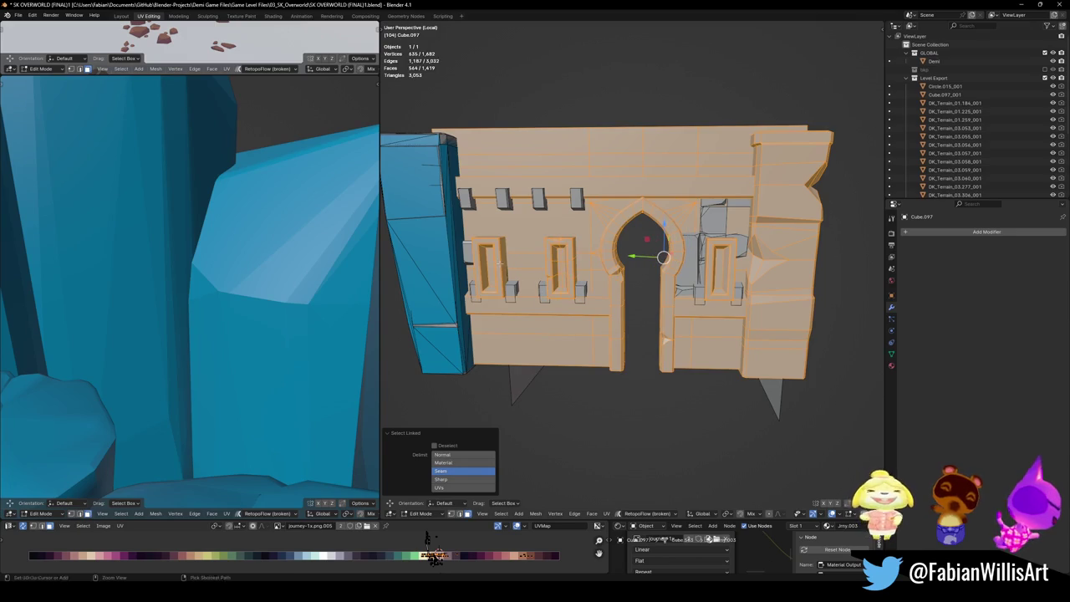
key(shift+alt+c)
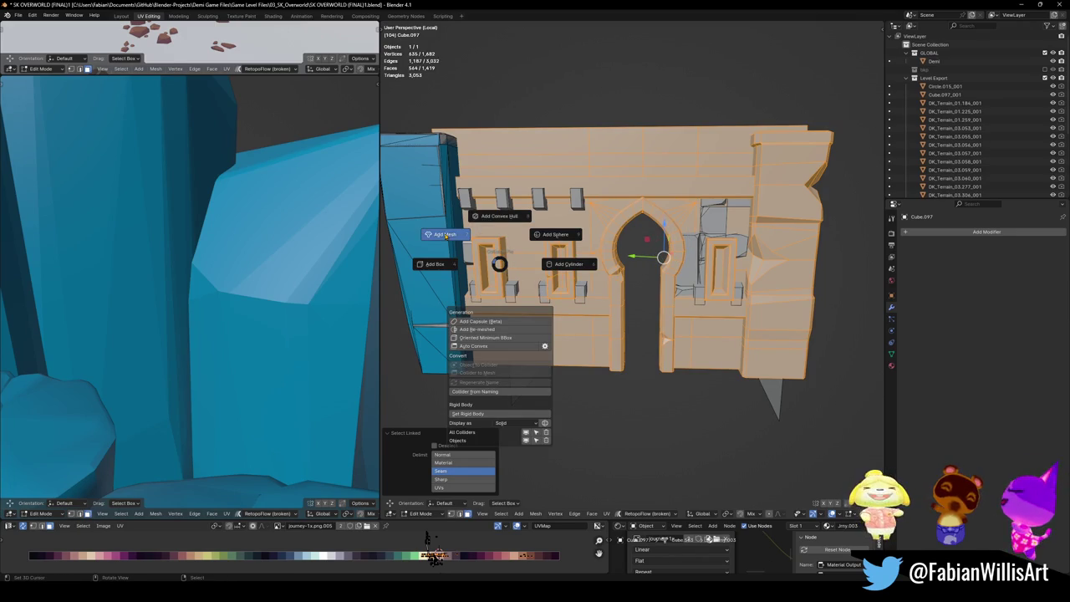
click(444, 234)
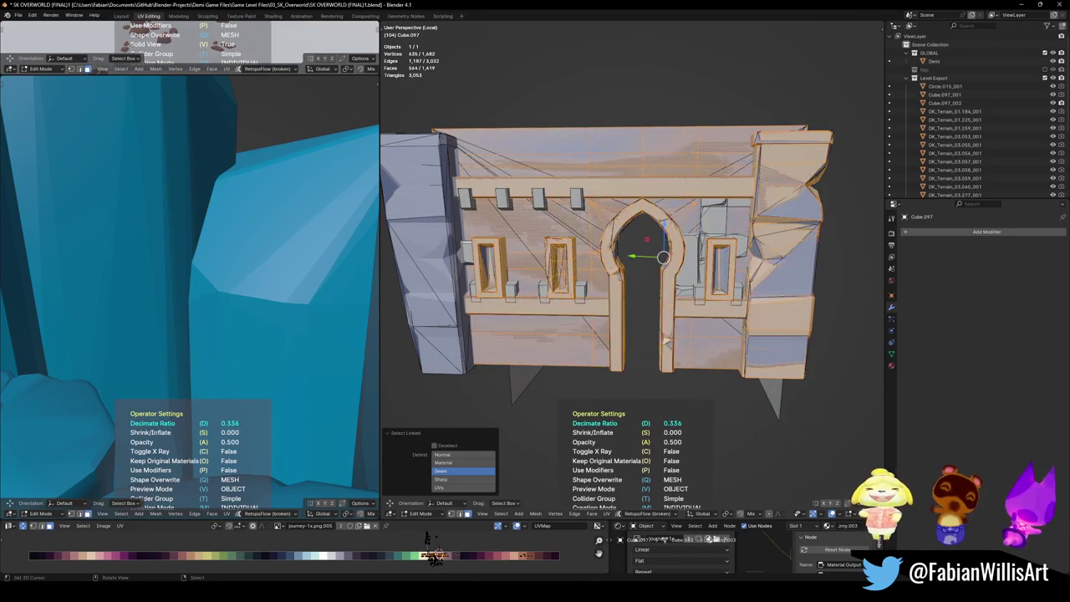
key(Tab)
middle_drag(669, 267, 716, 281)
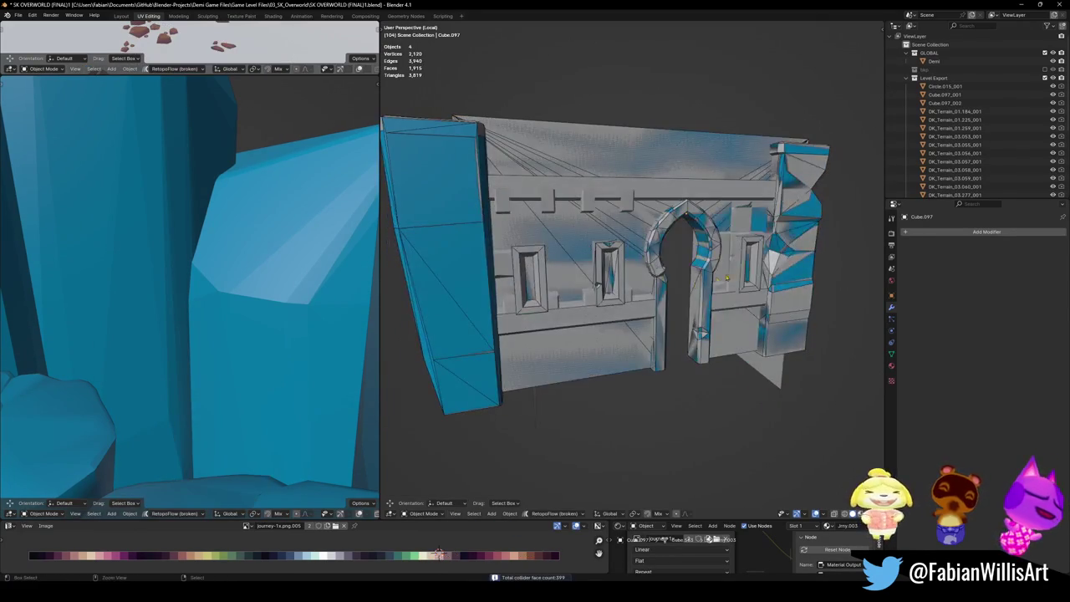
key(ctrl+s)
Step: Exit Local view, add a convex hull collider to Cube.104 and save
mouse_move(631, 272)
middle_down()
mouse_move(686, 291)
mouse_move(677, 304)
mouse_move(687, 302)
mouse_move(651, 294)
middle_up()
key(KP_Divide)
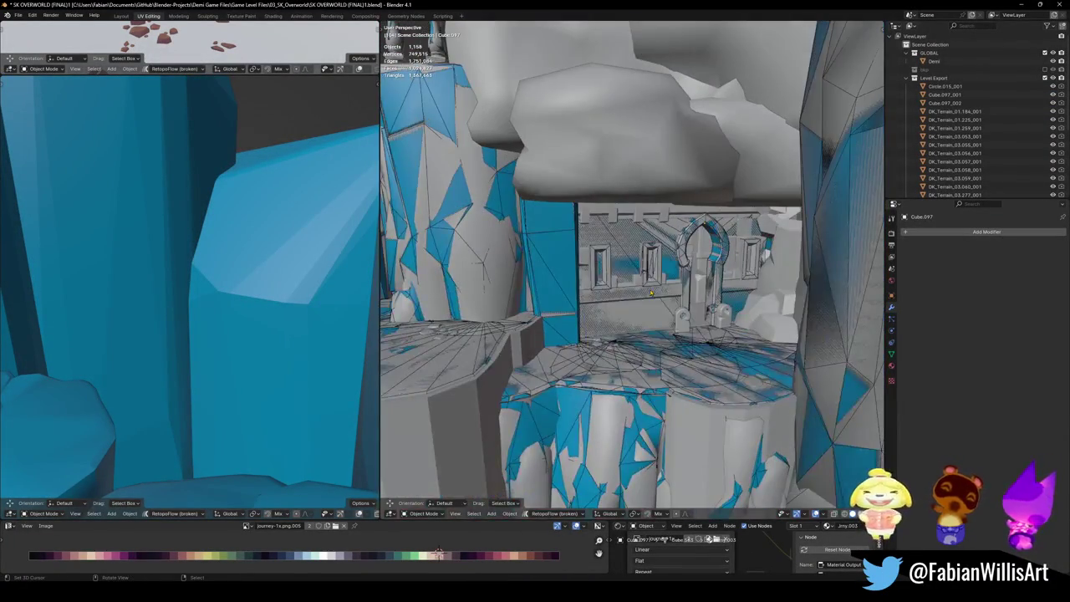
scroll(622, 272, up, 2)
click(627, 271)
key(KP_Decimal)
key(shift+alt+c)
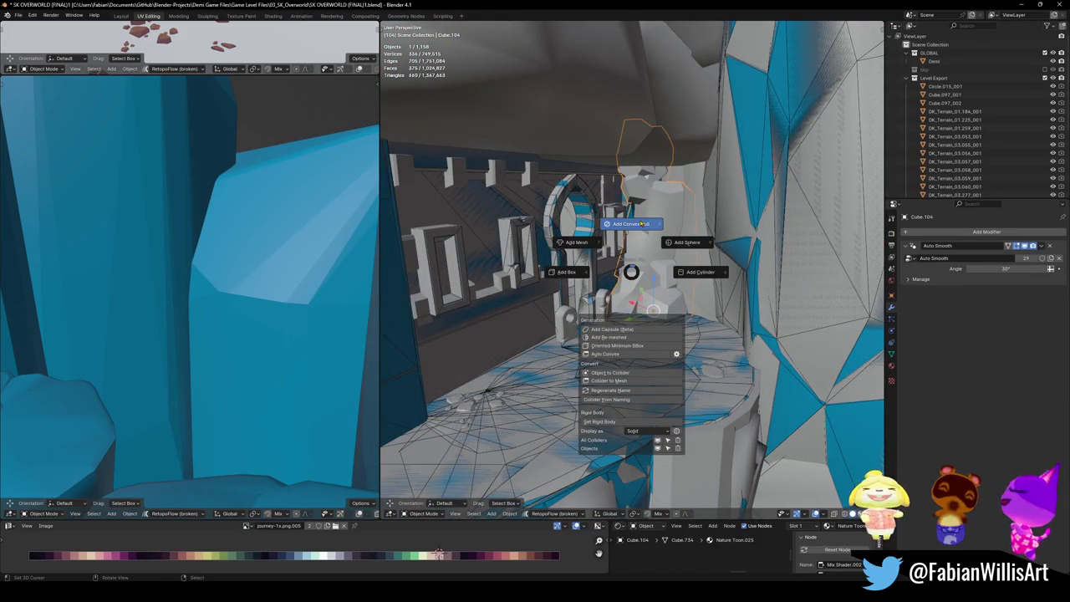
click(638, 236)
mouse_move(637, 235)
middle_down()
mouse_move(666, 290)
mouse_move(691, 290)
mouse_move(631, 289)
mouse_move(616, 307)
middle_up()
key(ctrl+s)
Step: Wrap the connected faces of rock DK_Terrain_01.204 in a convex hull collider and save
click(667, 289)
key(shift+alt+c)
key(Escape)
key(Tab)
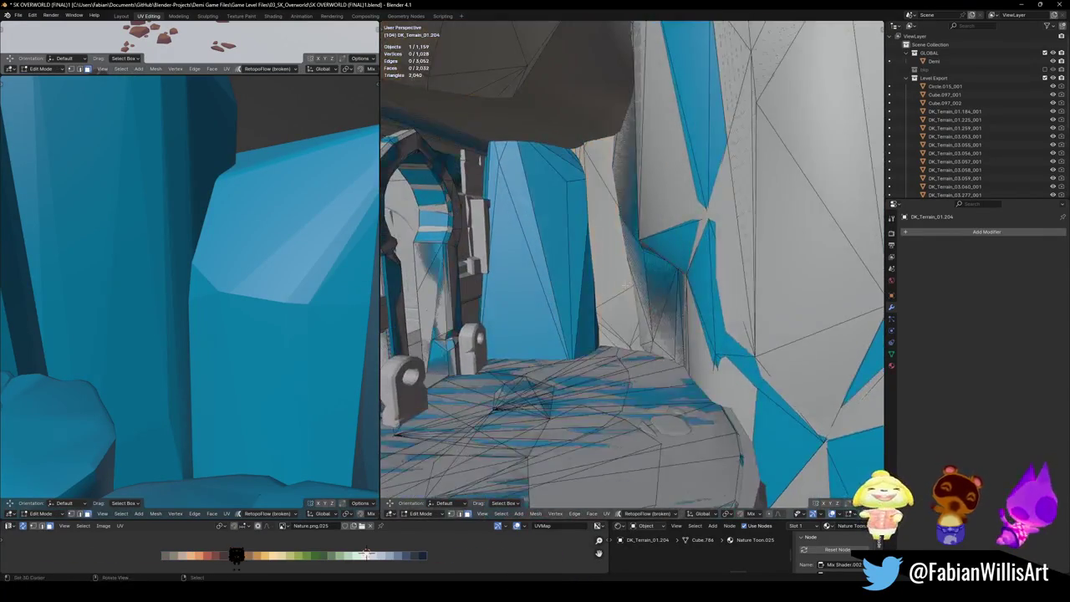
key(l)
key(shift+alt+c)
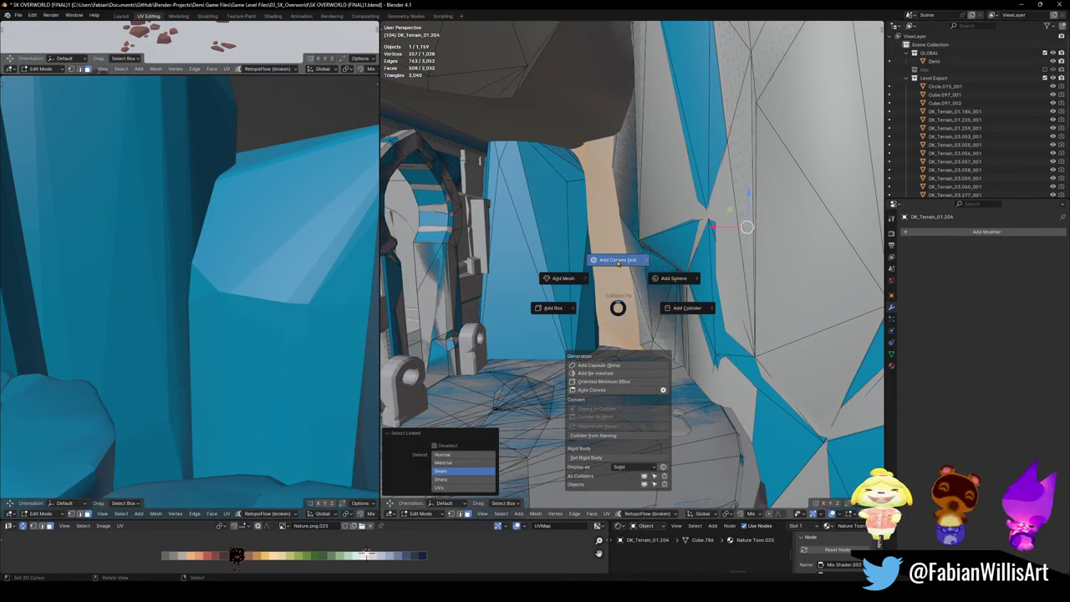
click(576, 277)
mouse_move(587, 257)
middle_down()
mouse_move(650, 314)
mouse_move(634, 285)
middle_up()
key(ctrl+s)
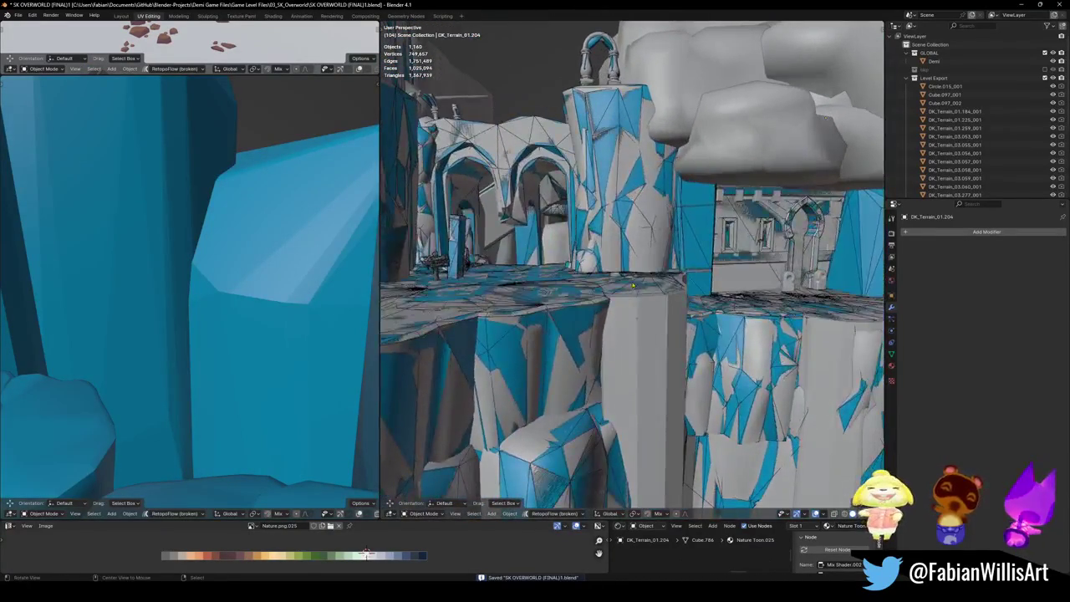
click(702, 243)
Step: Move all objects sharing the collider material into the Collisions collection and save
key(q)
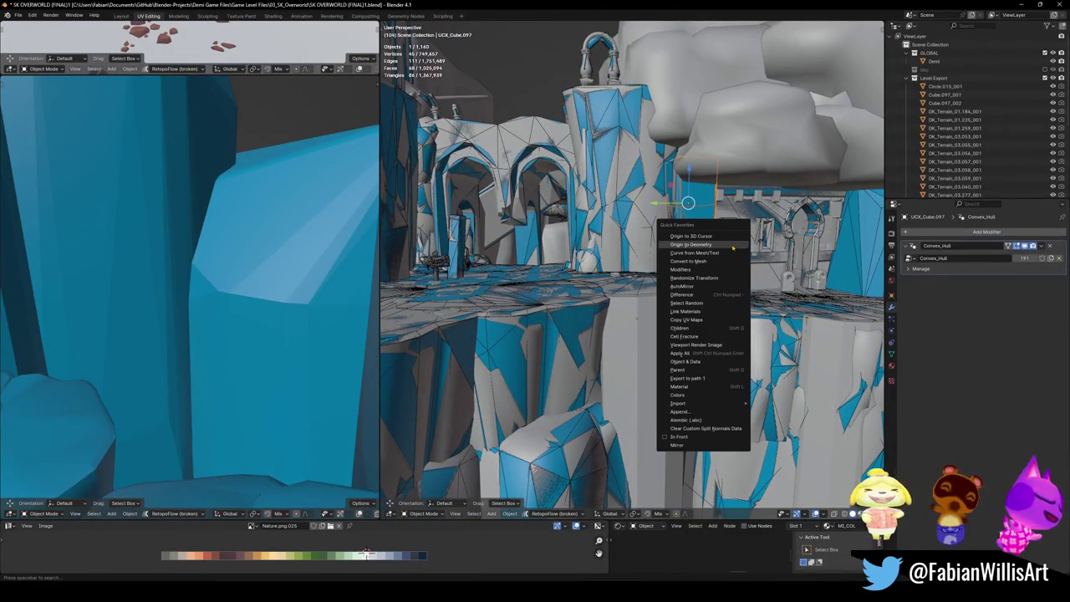
click(691, 389)
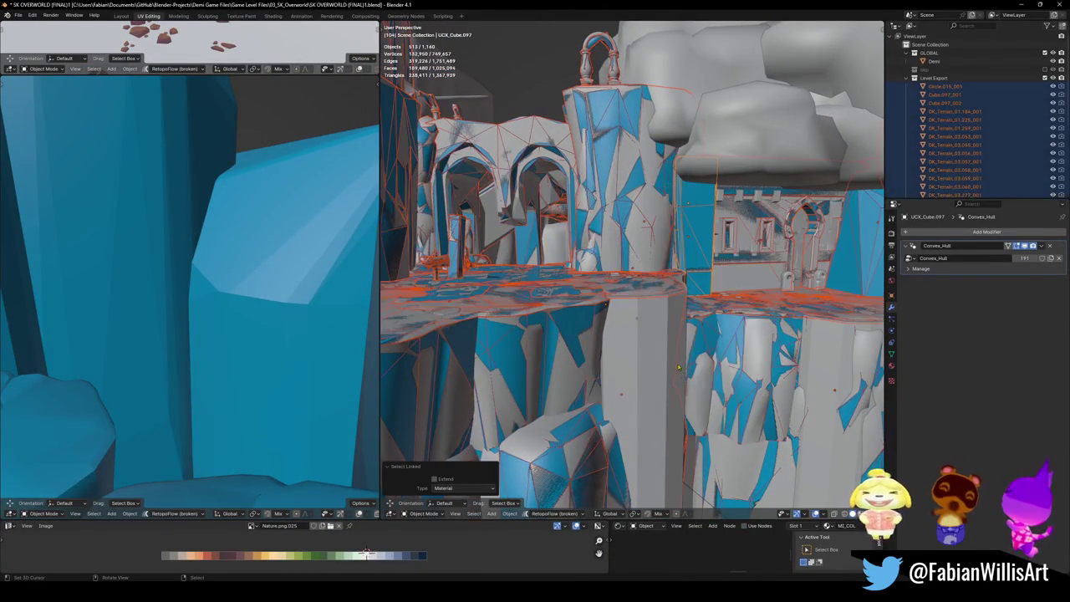
key(m)
click(632, 288)
key(ctrl+s)
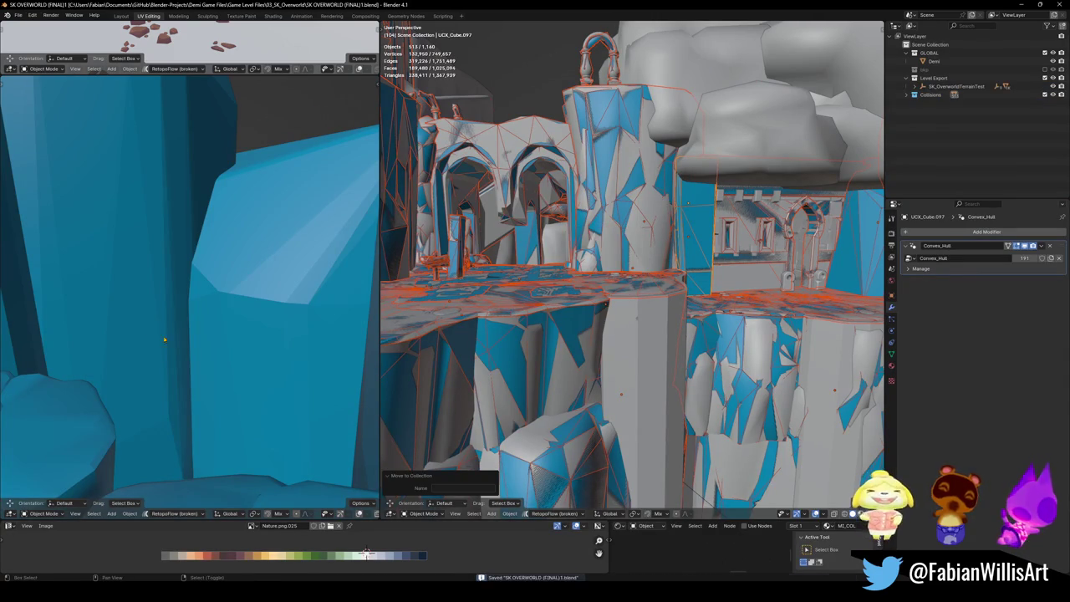
Step: Parent both pillar-top caps to Grass Floor, keeping their transforms
key(shift+grave)
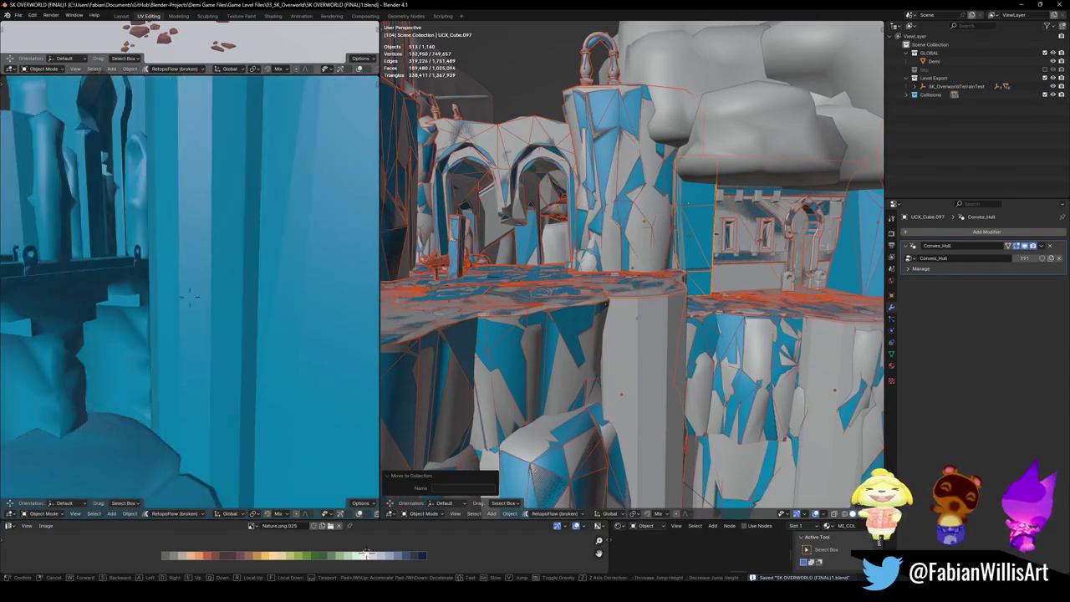
click(161, 337)
key(shift+grave)
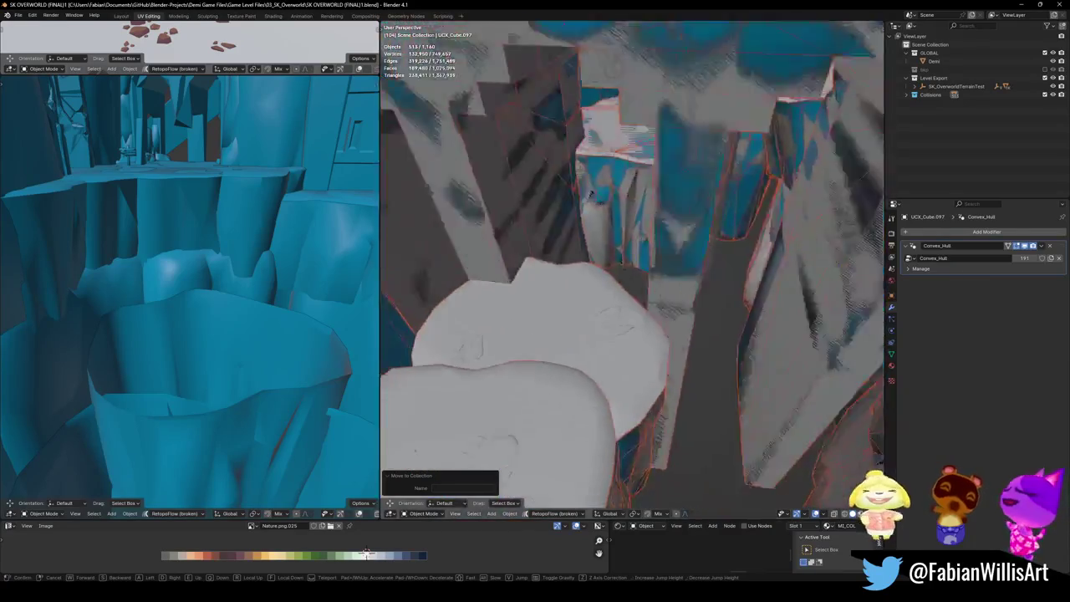
click(594, 318)
click(637, 276)
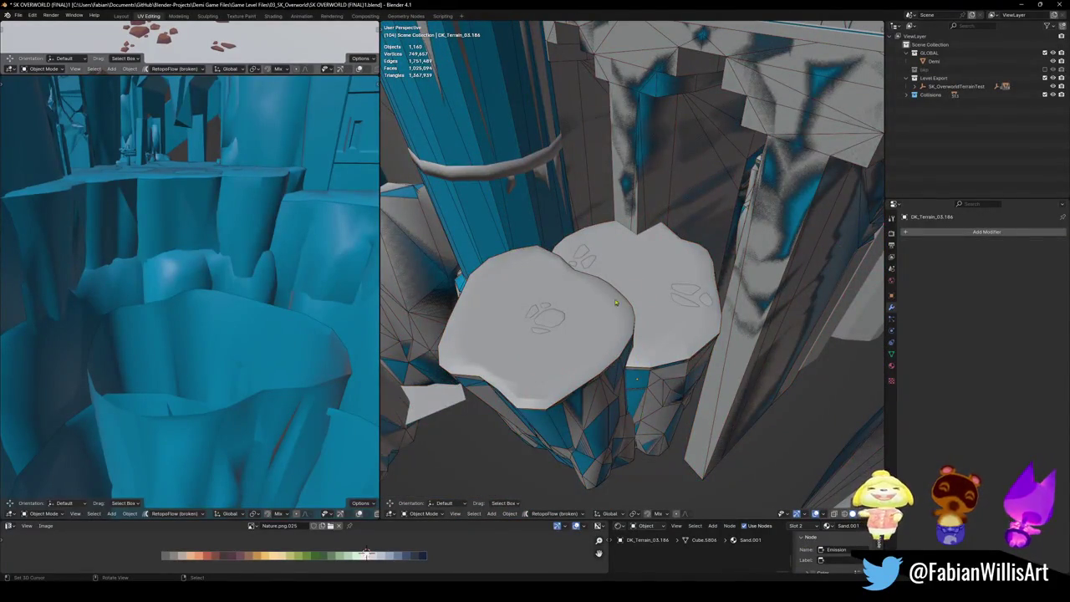
click(590, 258)
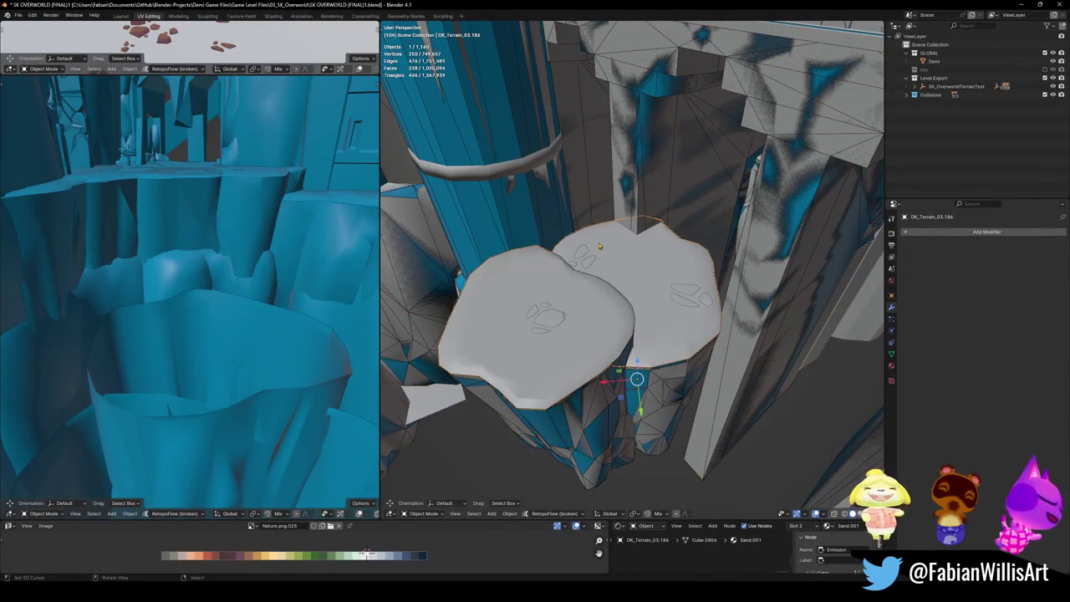
click(922, 86)
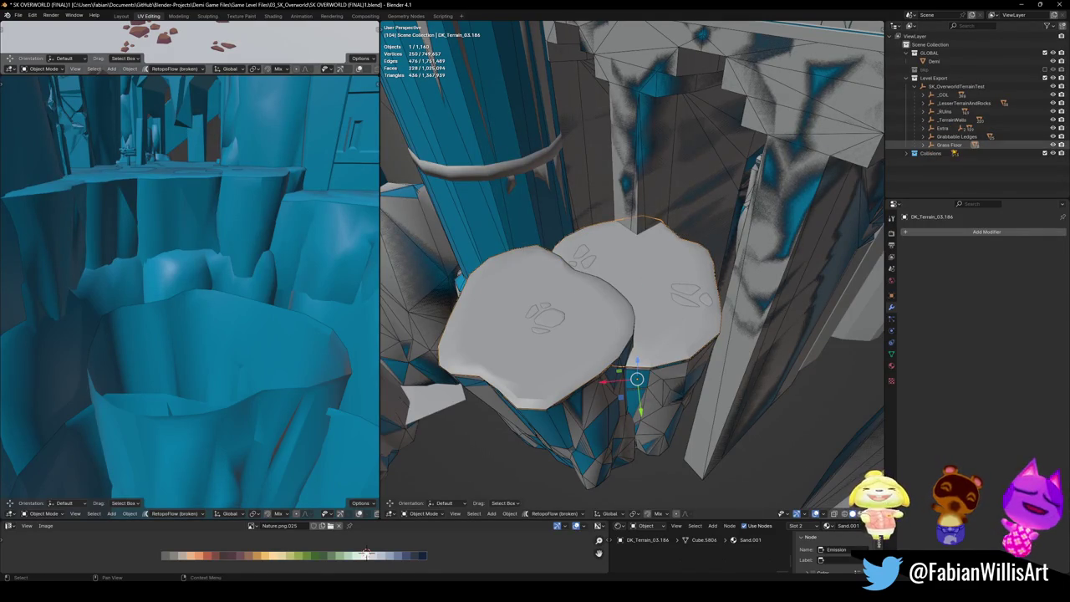
click(949, 145)
key(ctrl+p)
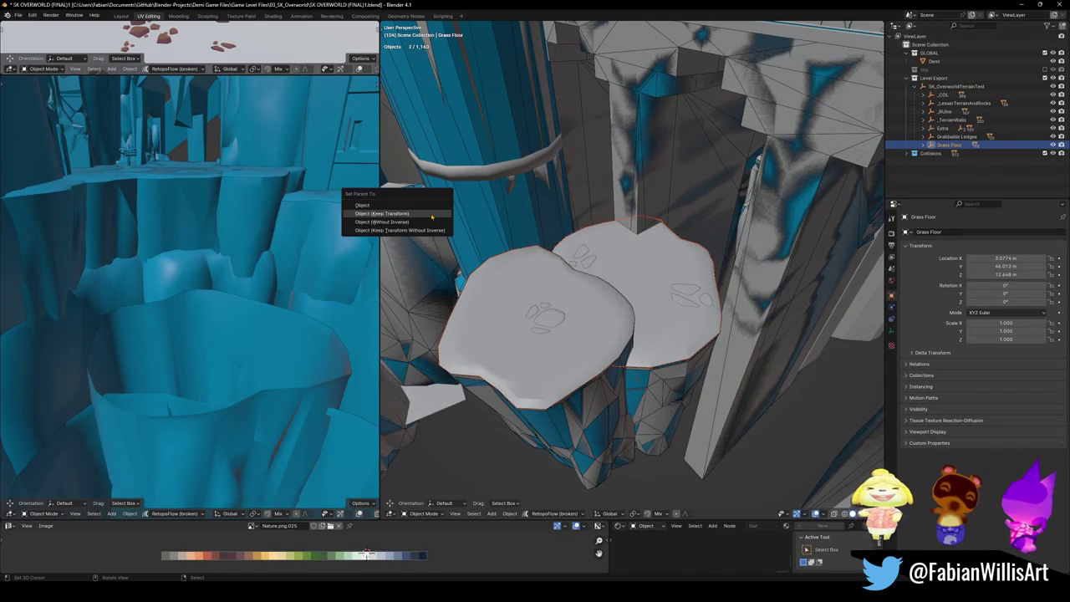
click(431, 217)
Step: Select the back platform DK_Terrain_03.186 and bring up the collider choices
click(493, 233)
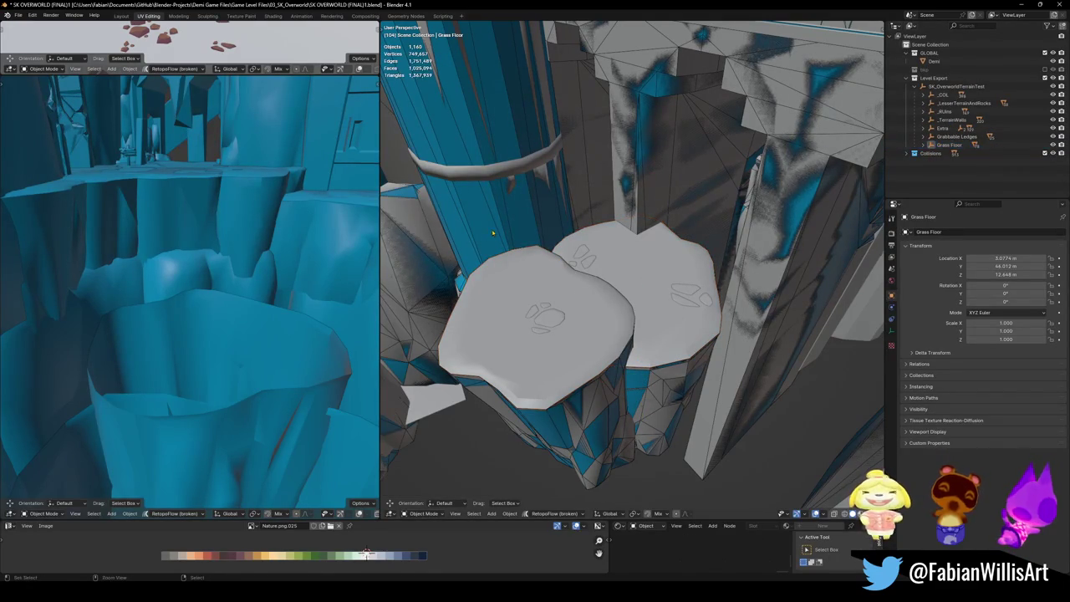
click(600, 278)
key(shift+alt+c)
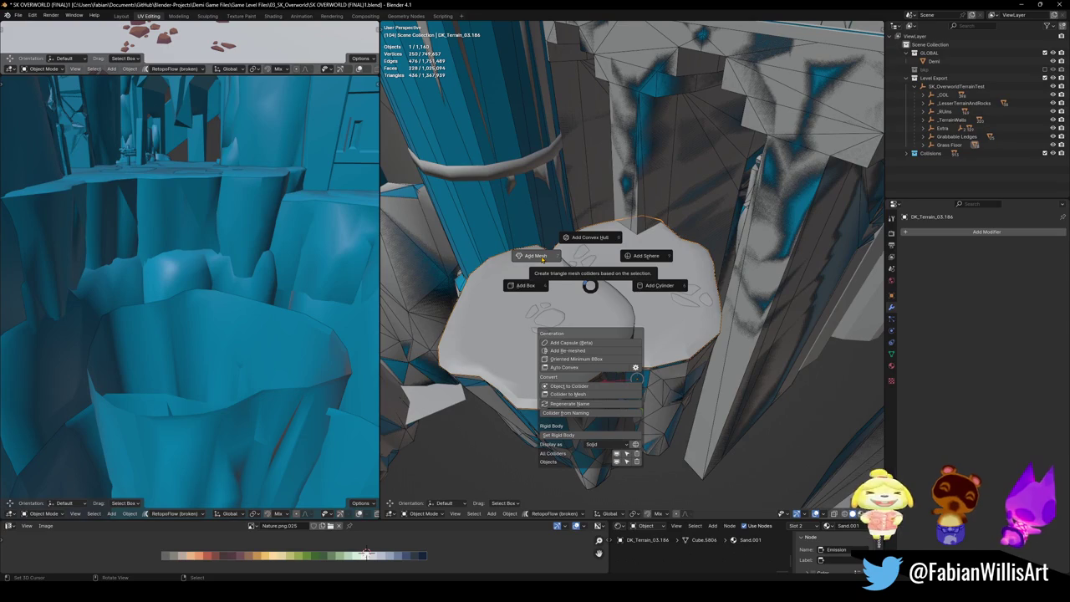
Step: Add a triangle mesh collider to the rock platform, select Plane.072, and save
click(542, 258)
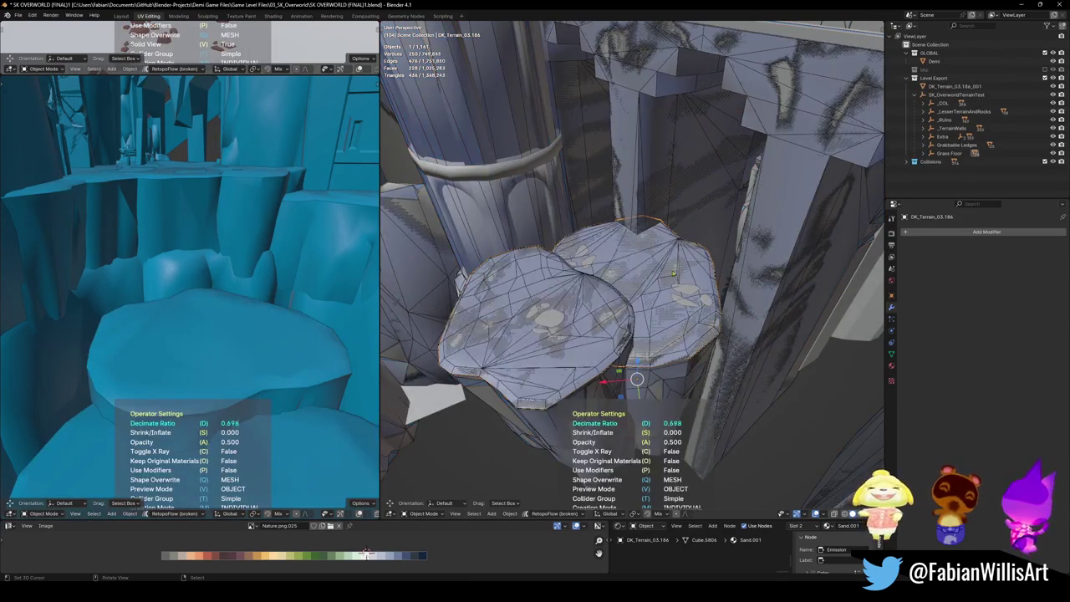
mouse_move(733, 272)
middle_down()
mouse_move(557, 292)
mouse_move(639, 362)
middle_up()
key(ctrl+s)
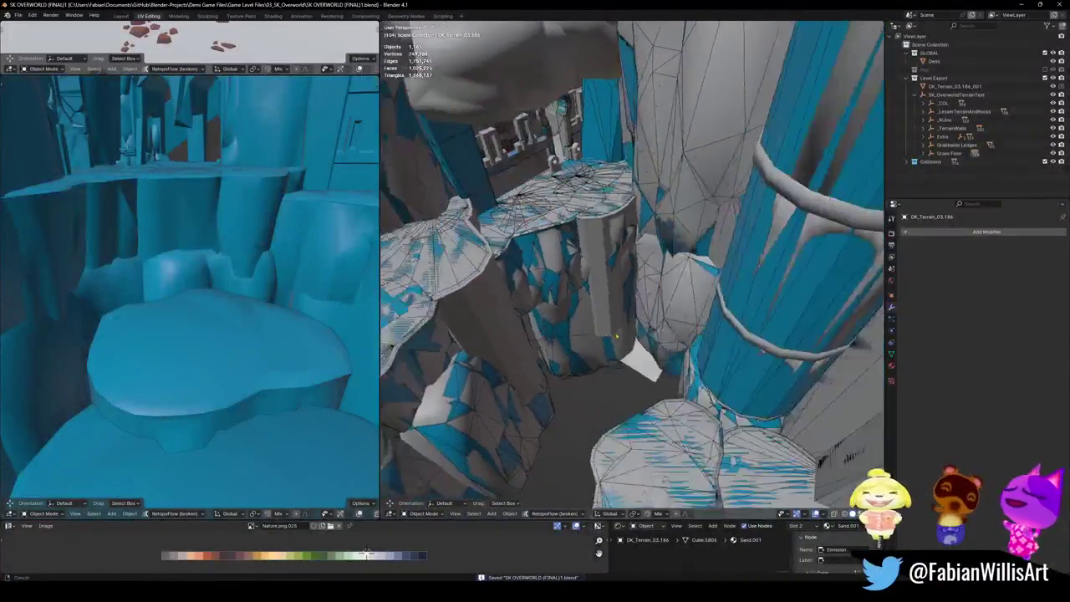
click(673, 354)
mouse_move(666, 352)
middle_down()
mouse_move(556, 312)
mouse_move(569, 318)
middle_up()
key(ctrl+s)
Step: Move every object sharing the under-arch rock's material into Collisions and save
key(shift+grave)
key(s)
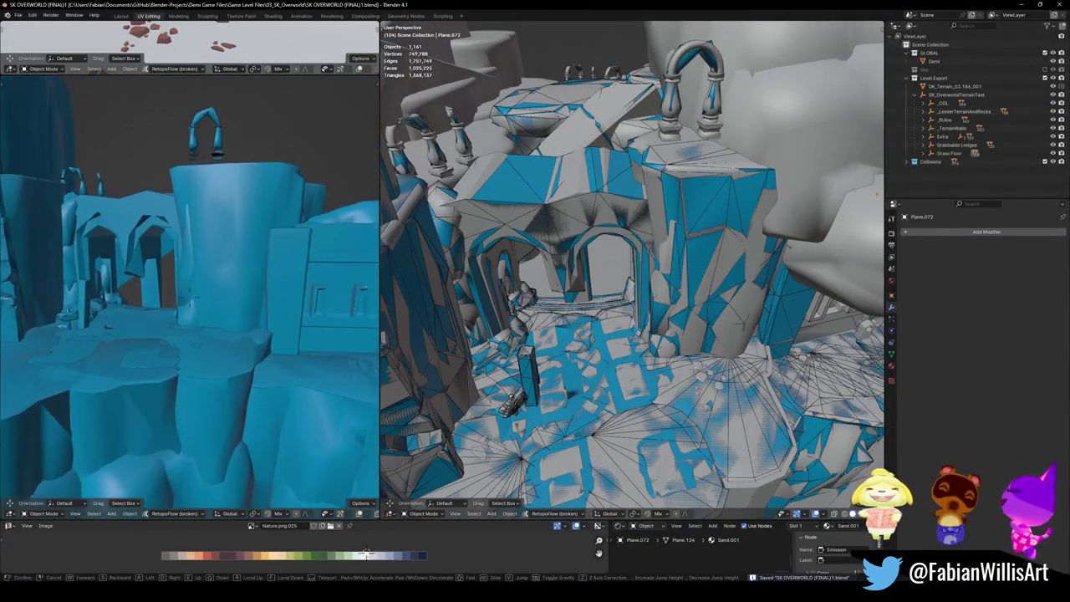
key(s)
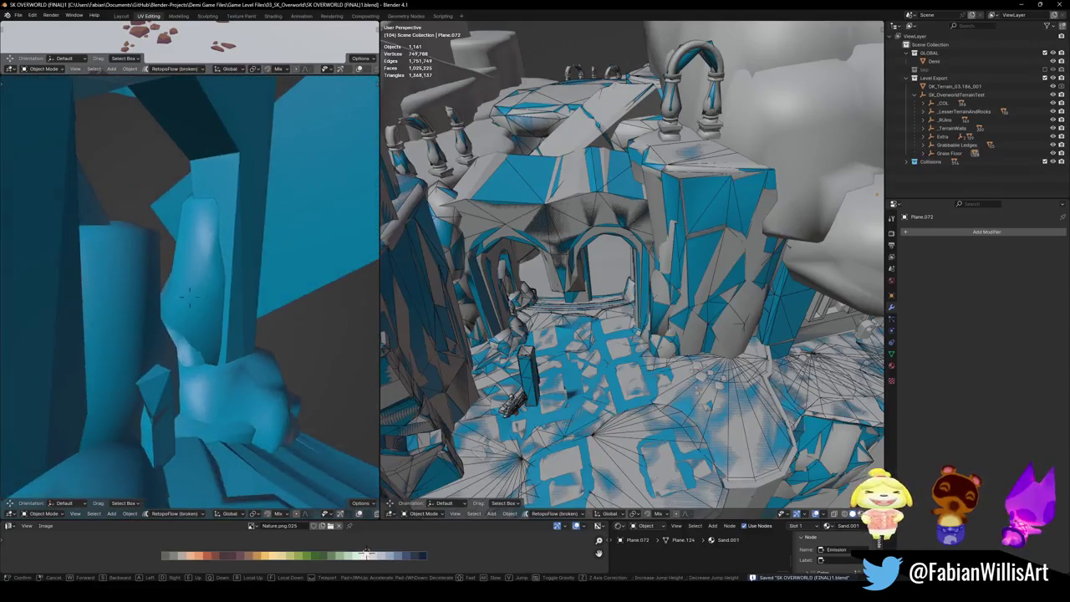
key(w)
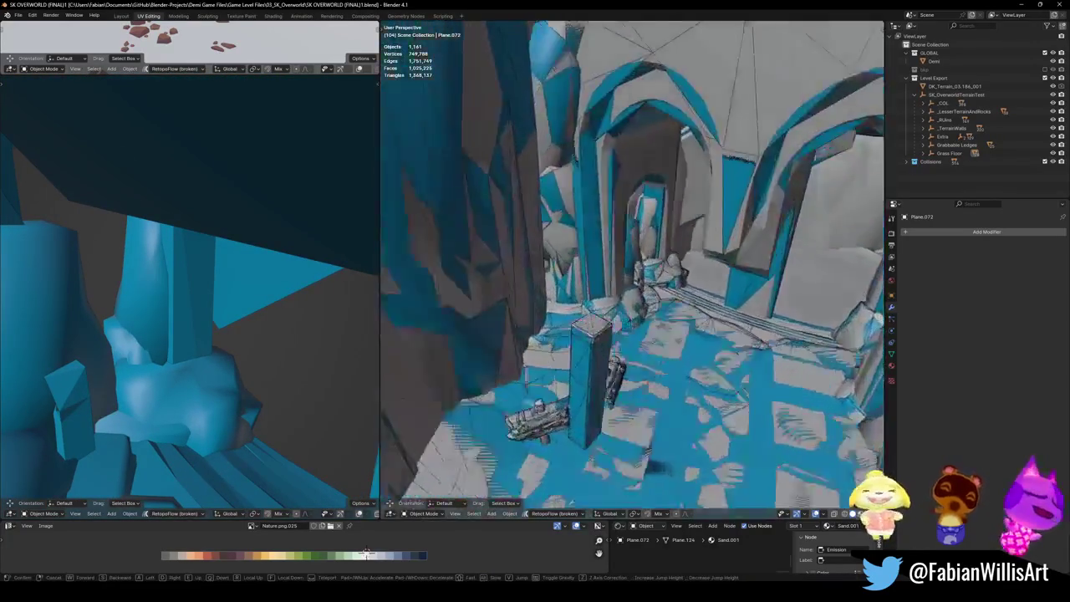
key(w)
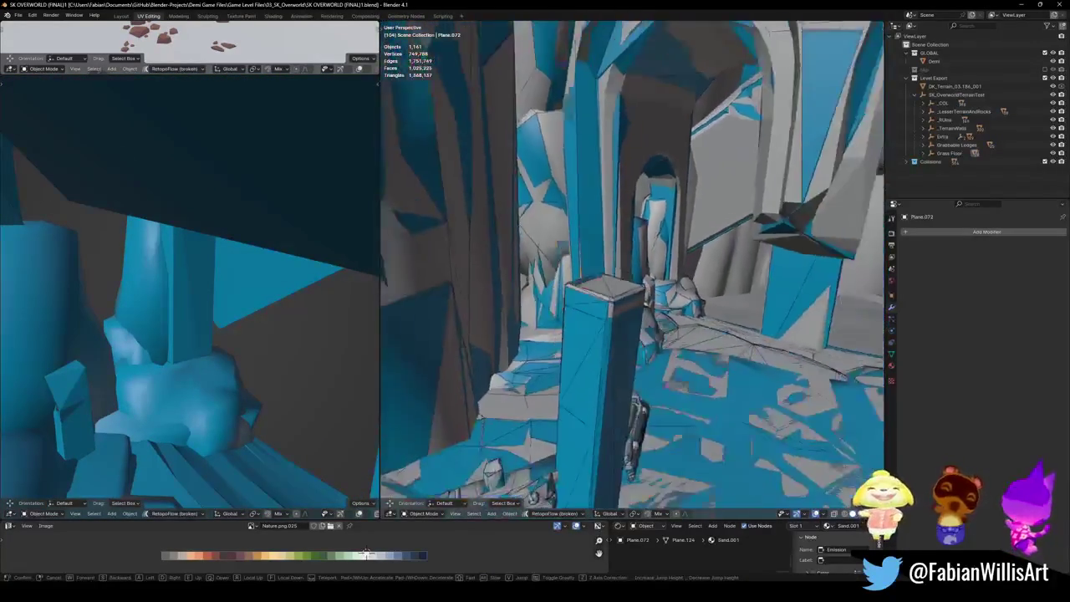
key(Escape)
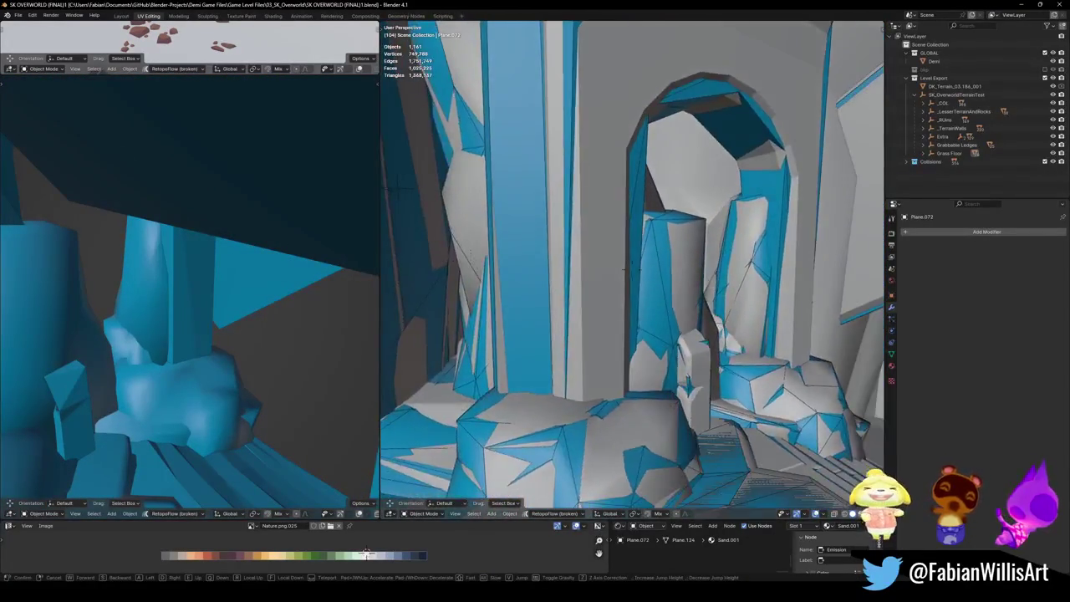
click(656, 407)
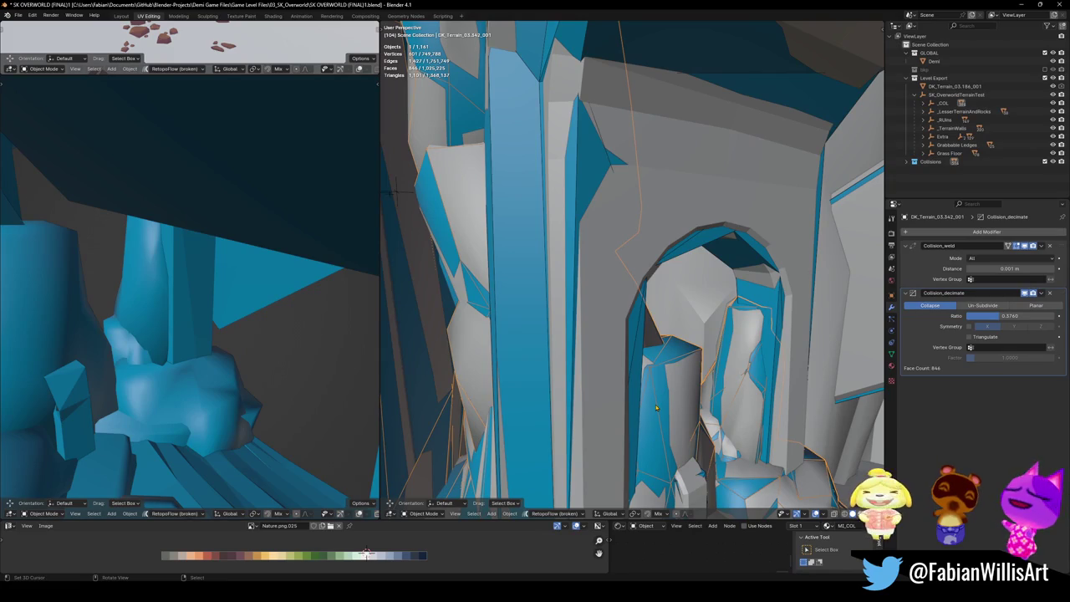
key(q)
click(656, 405)
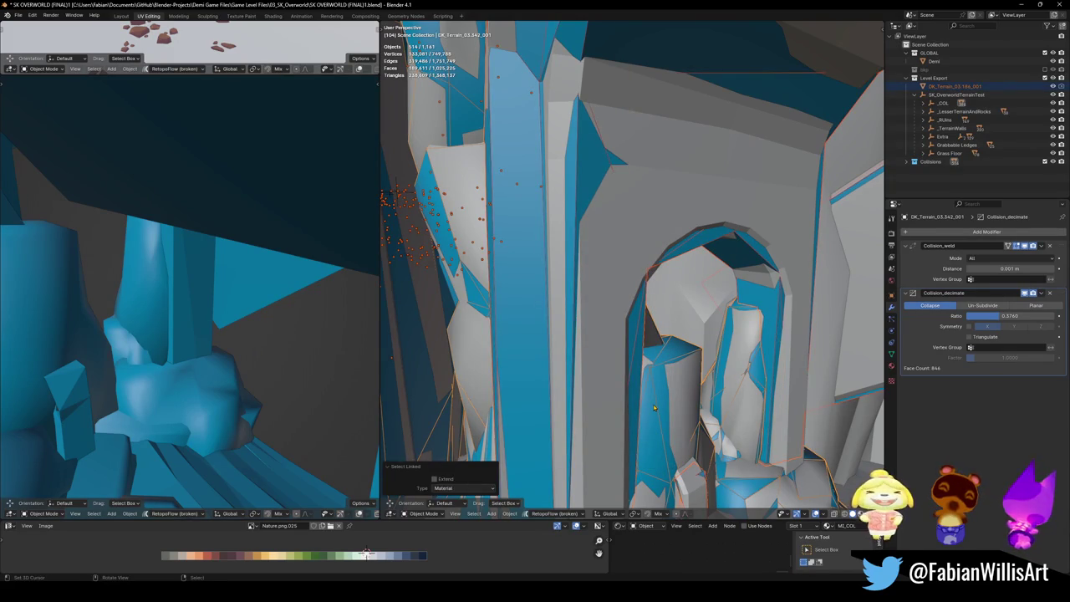
key(m)
click(646, 405)
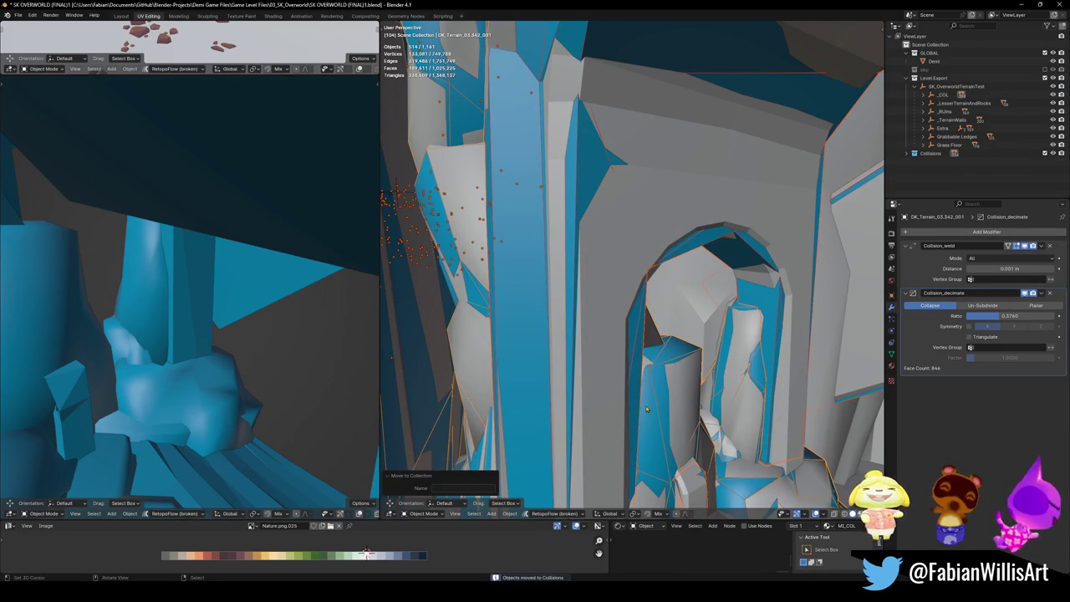
key(ctrl+s)
Step: Give DK_Terrain_03.323 a mesh collider, undoing a trial box collider, and save
click(689, 310)
key(shift+grave)
key(w)
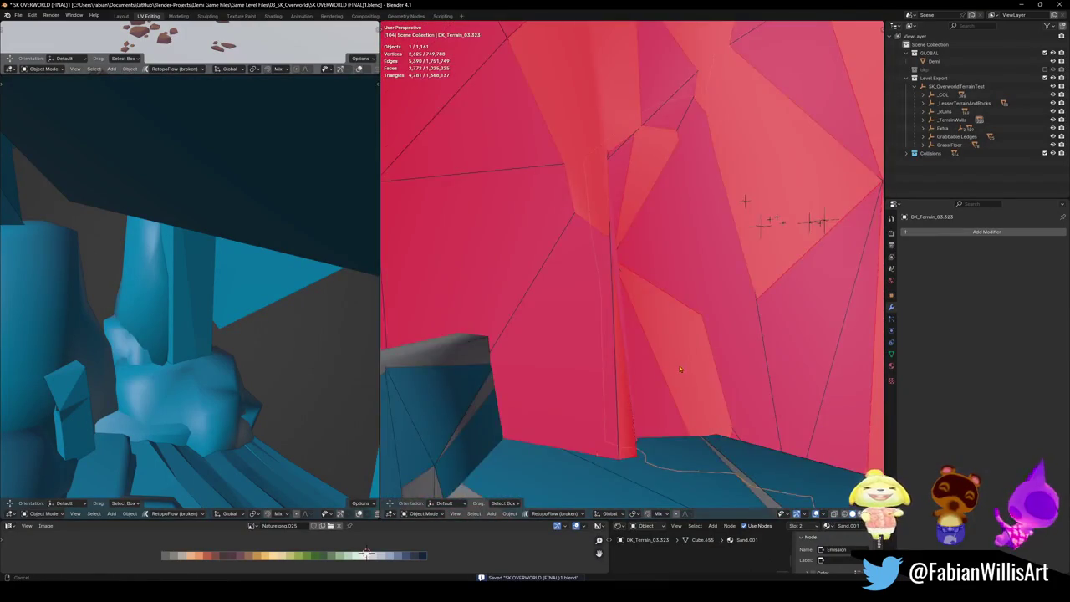
click(682, 344)
middle_drag(681, 343, 715, 352)
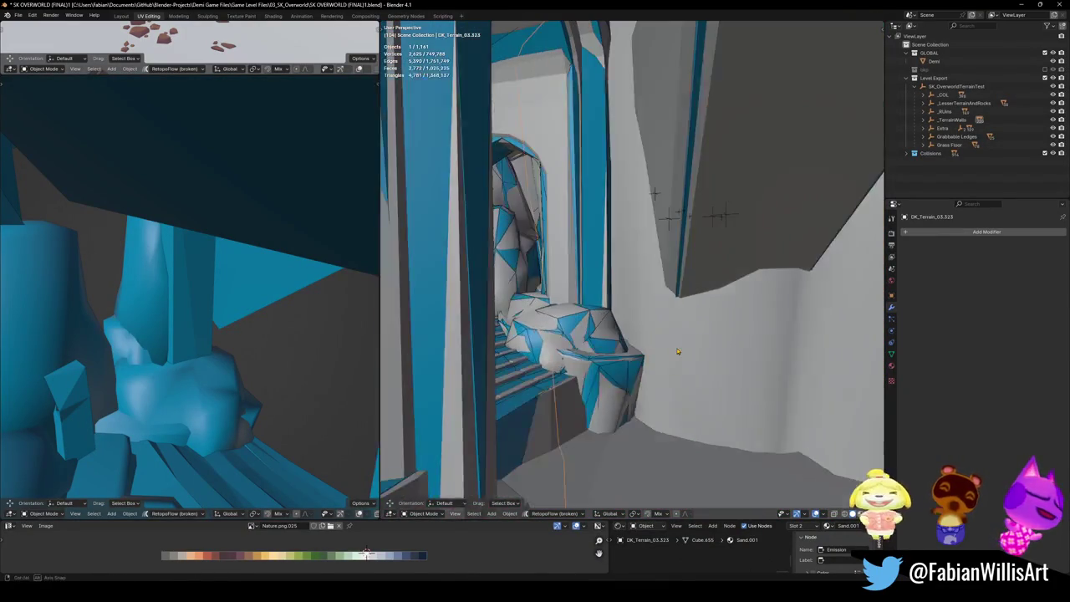
key(shift+alt+c)
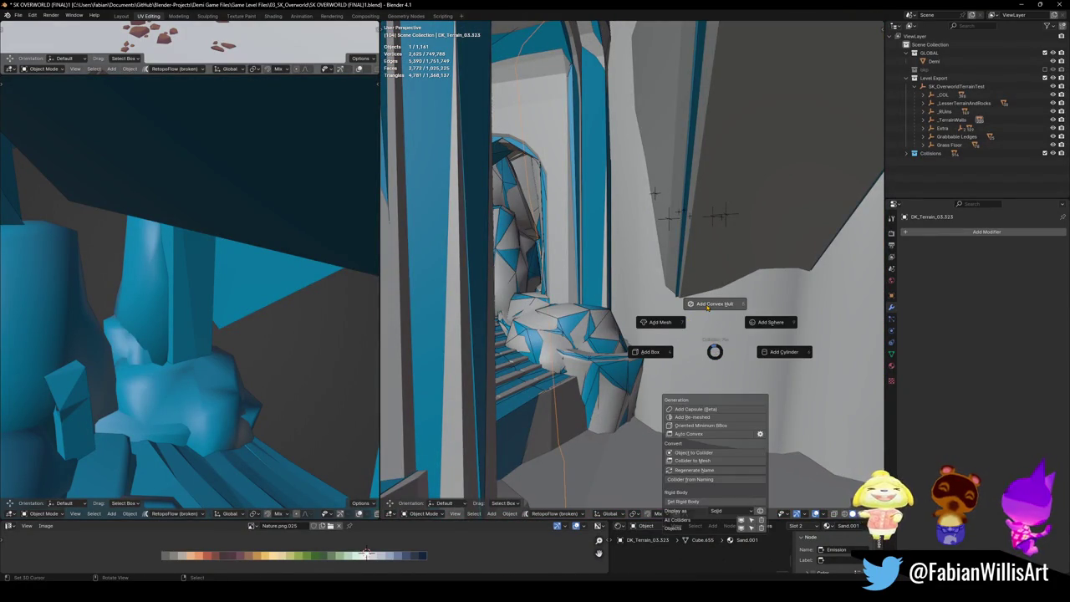
click(707, 305)
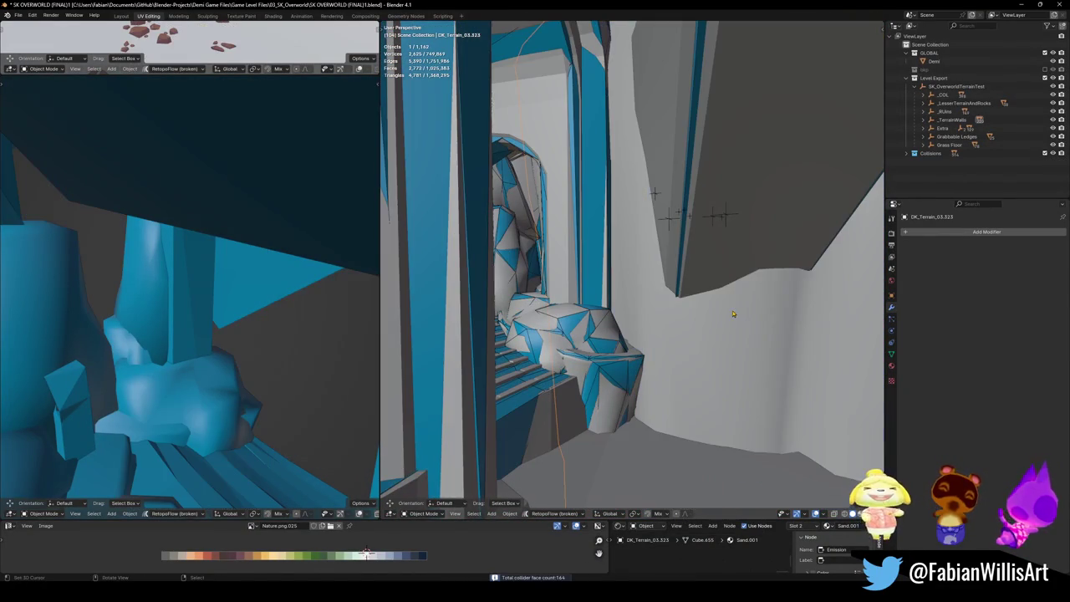
key(shift+alt+c)
click(656, 305)
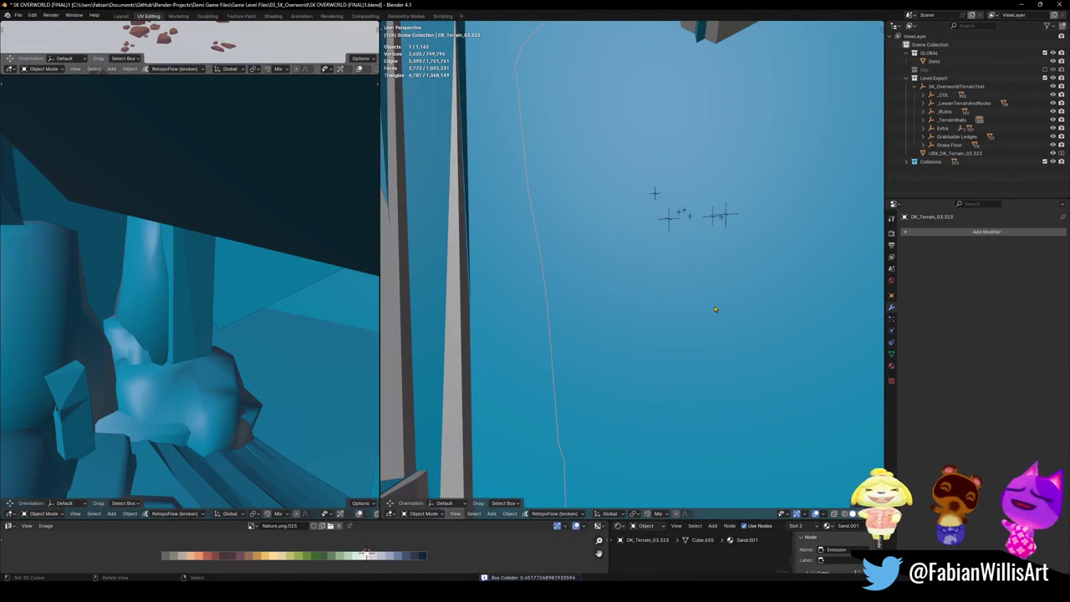
key(ctrl+z)
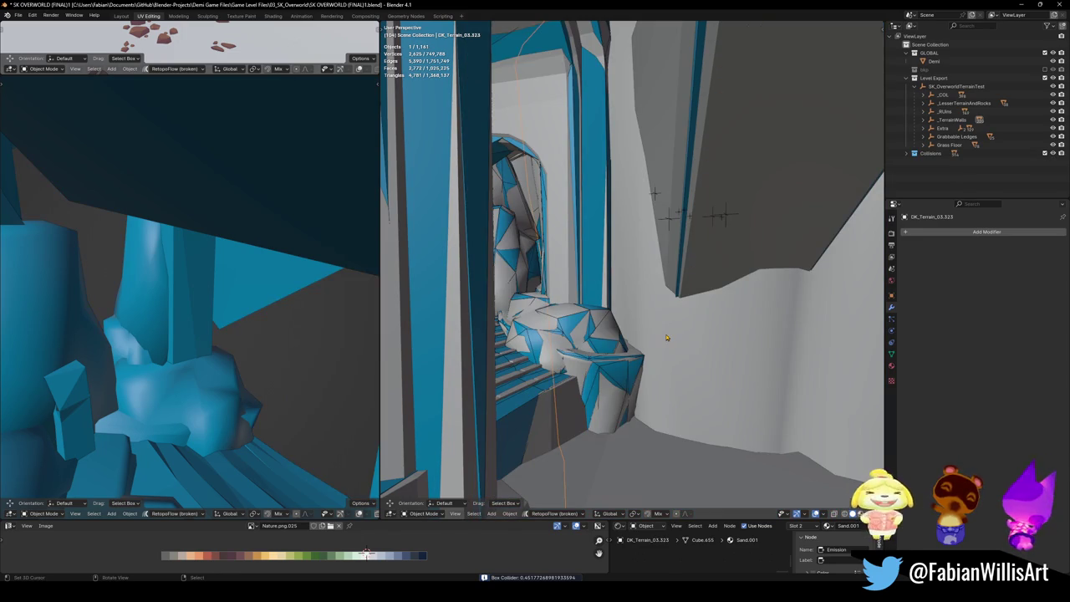
key(shift+alt+c)
click(614, 324)
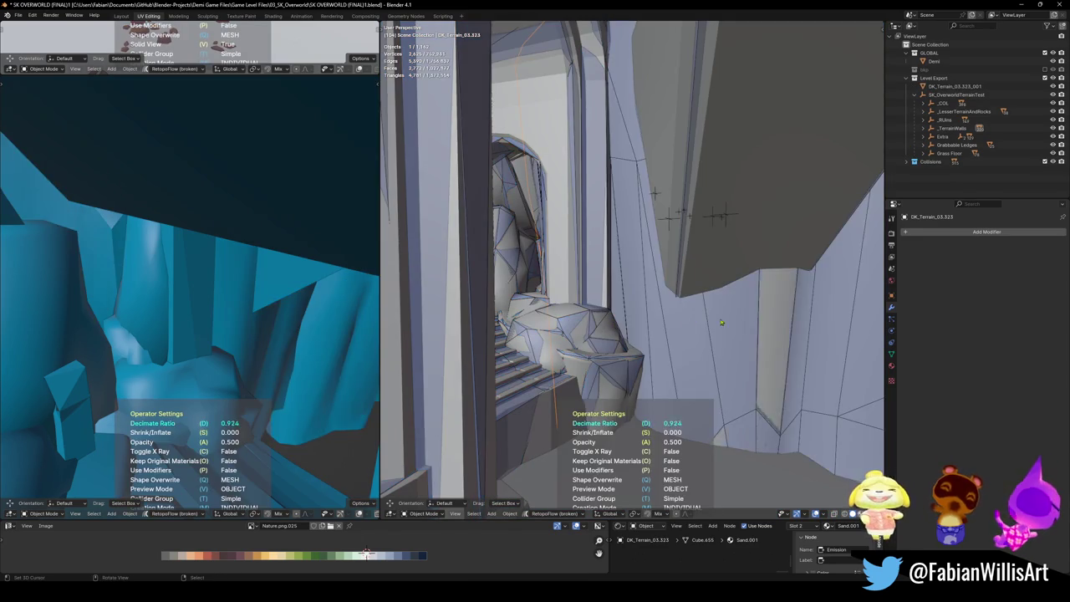
key(ctrl+s)
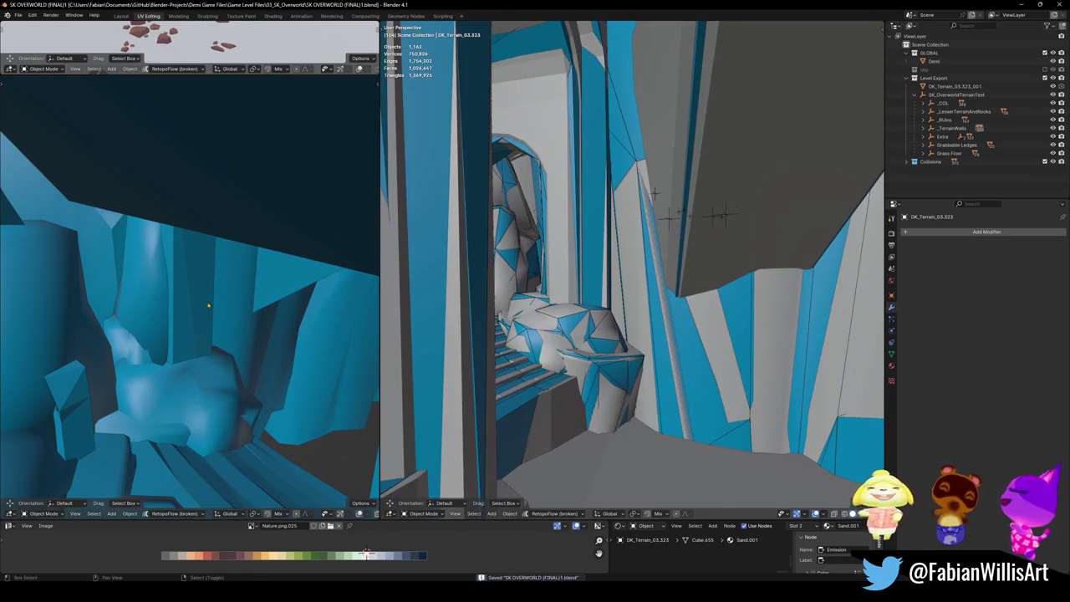
Step: Walk into the grey cave passage, select the Surf_Plane floor and bring up collider tools
key(shift+grave)
key(w)
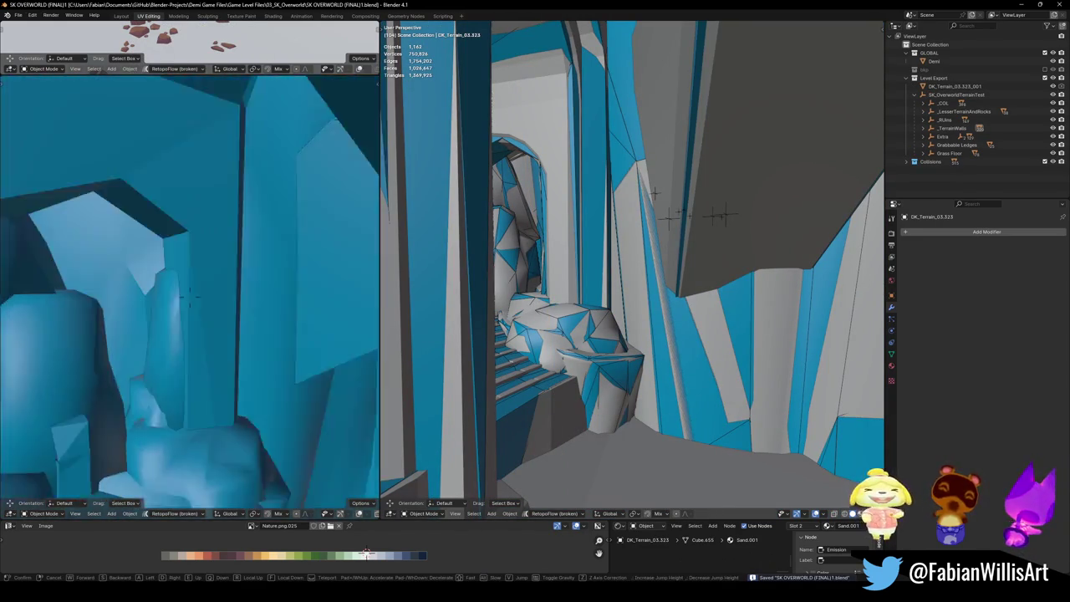
key(w)
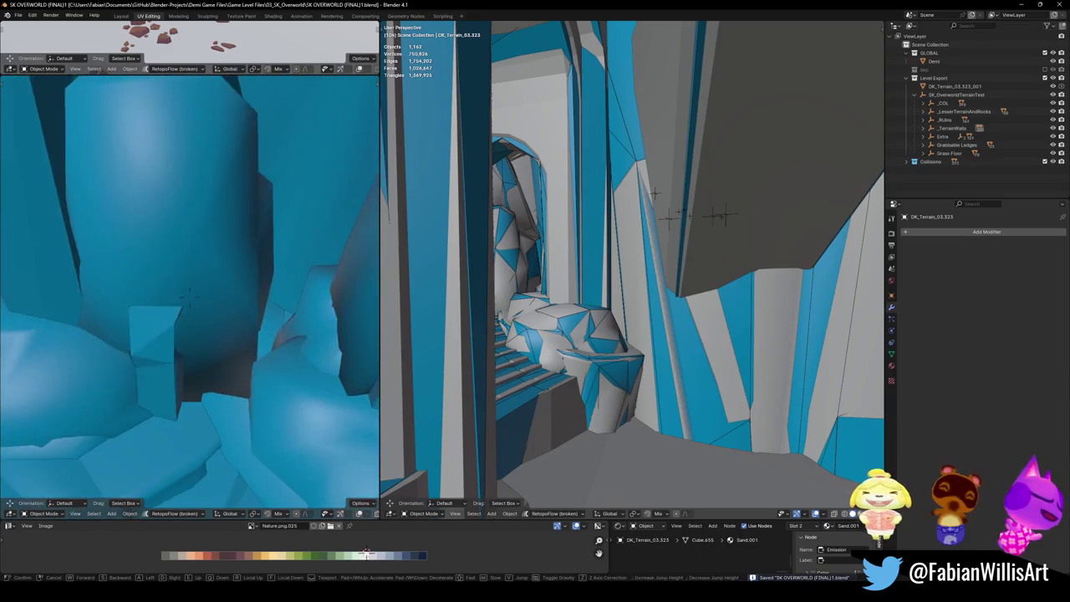
key(w)
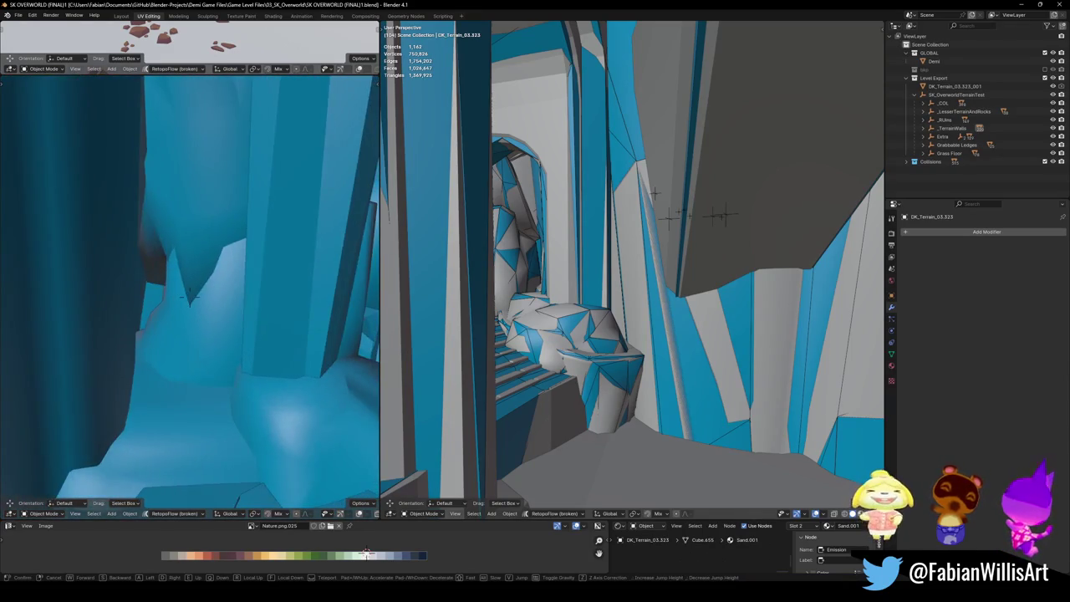
key(w)
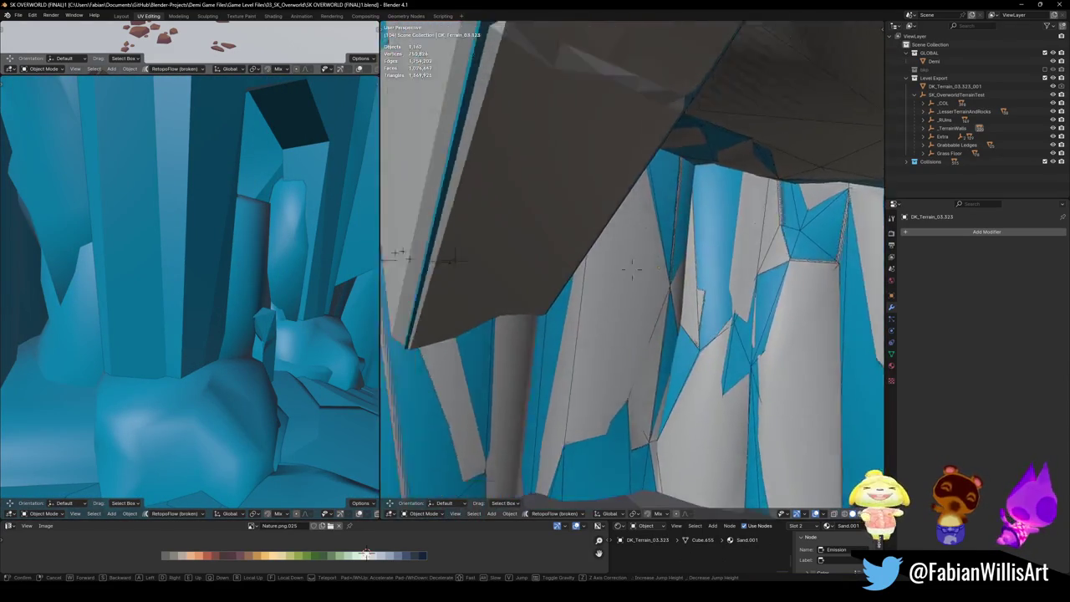
key(w)
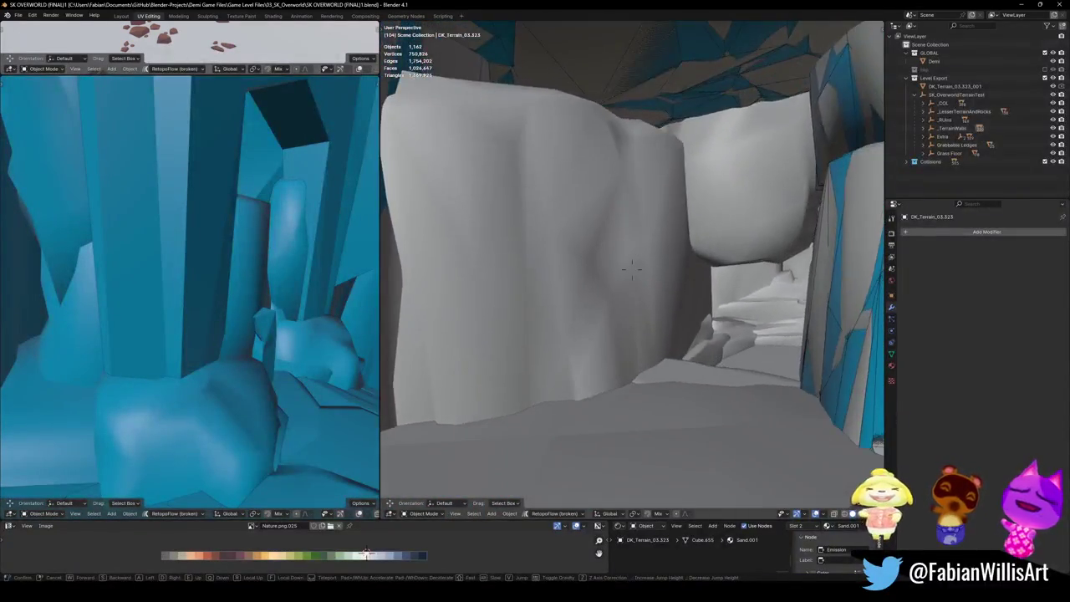
click(661, 340)
click(642, 351)
middle_drag(600, 351, 644, 333)
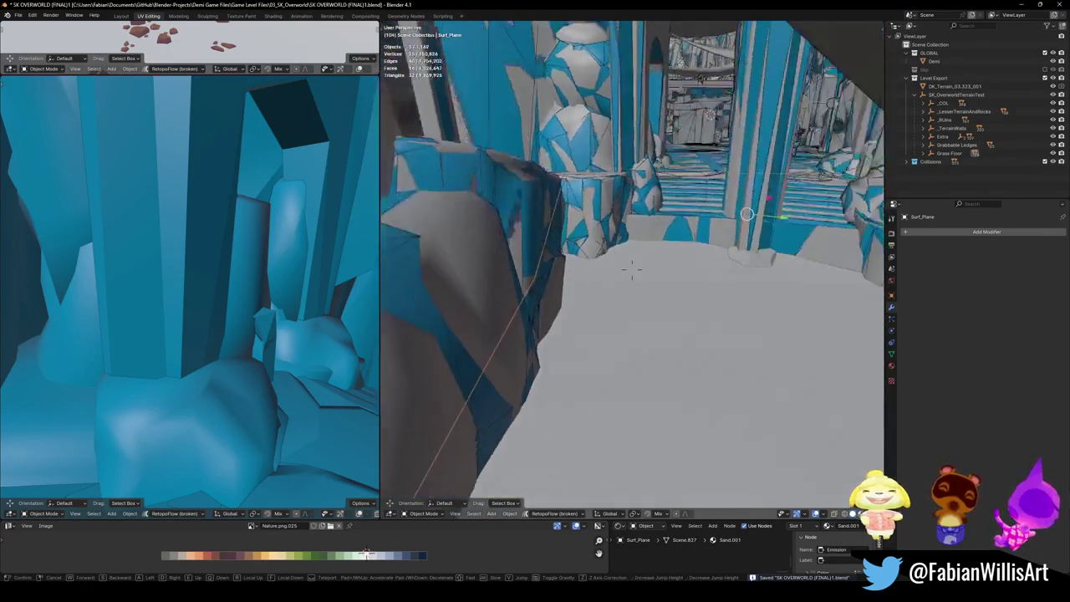
key(shift+c)
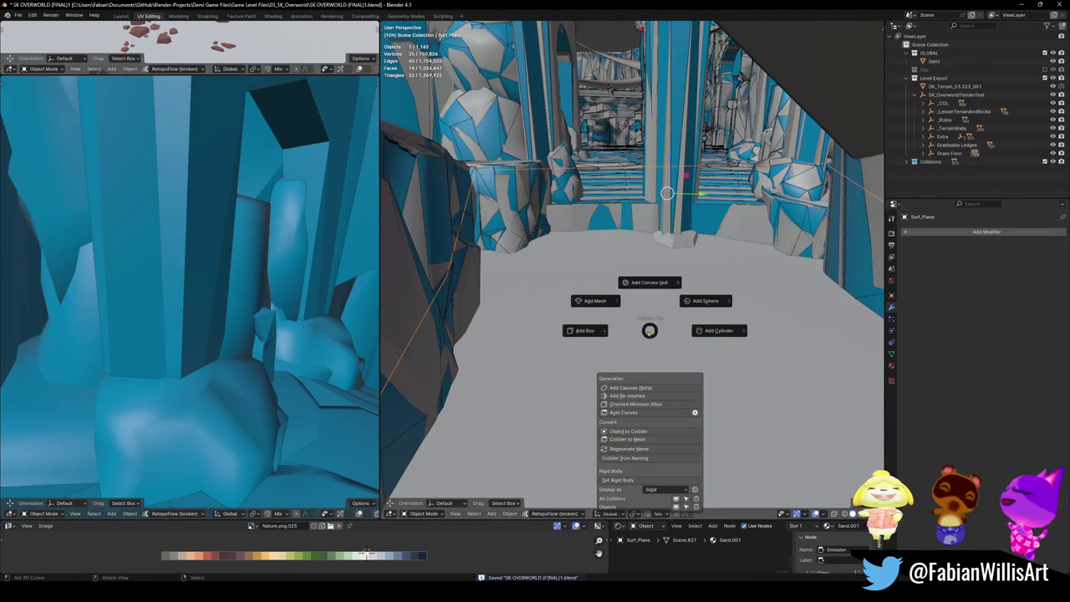
Step: Replace Surf_Plane's convex hull attempt with a mesh collider, then save
click(651, 285)
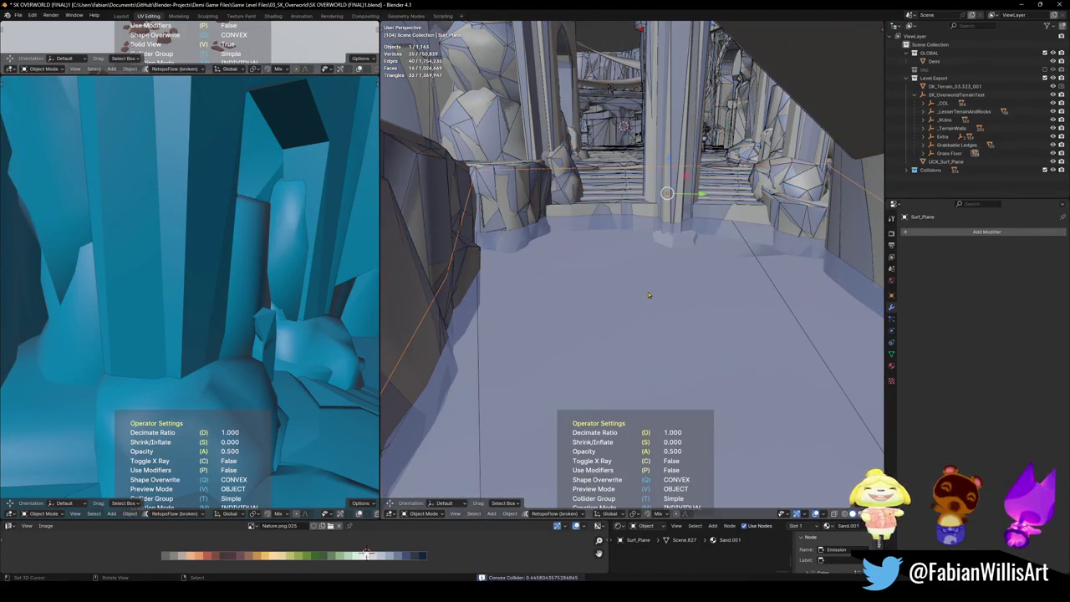
key(ctrl+z)
key(shift+c)
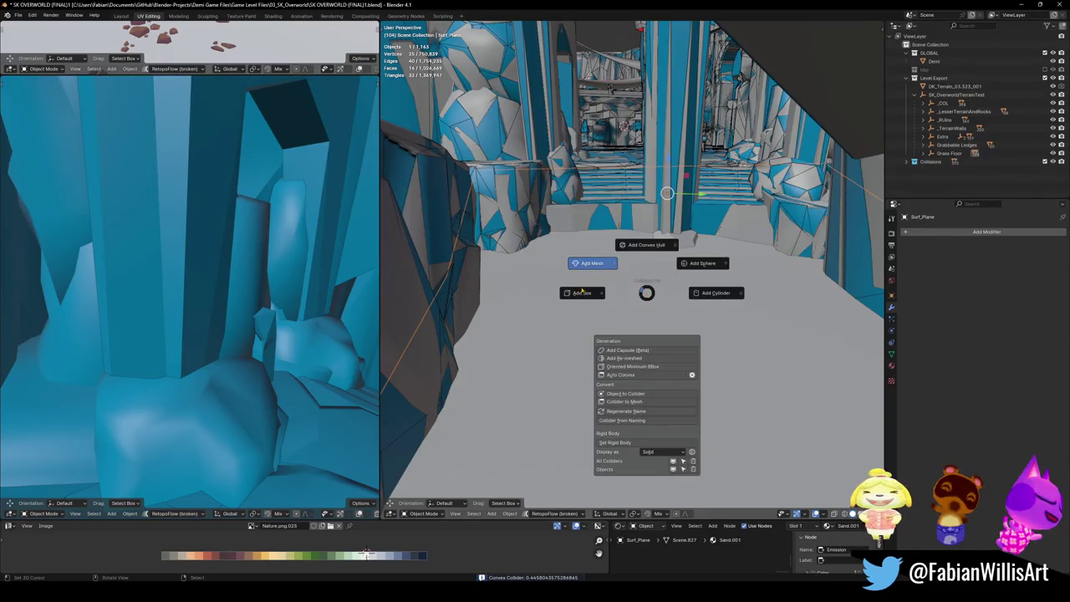
click(583, 290)
key(shift+grave)
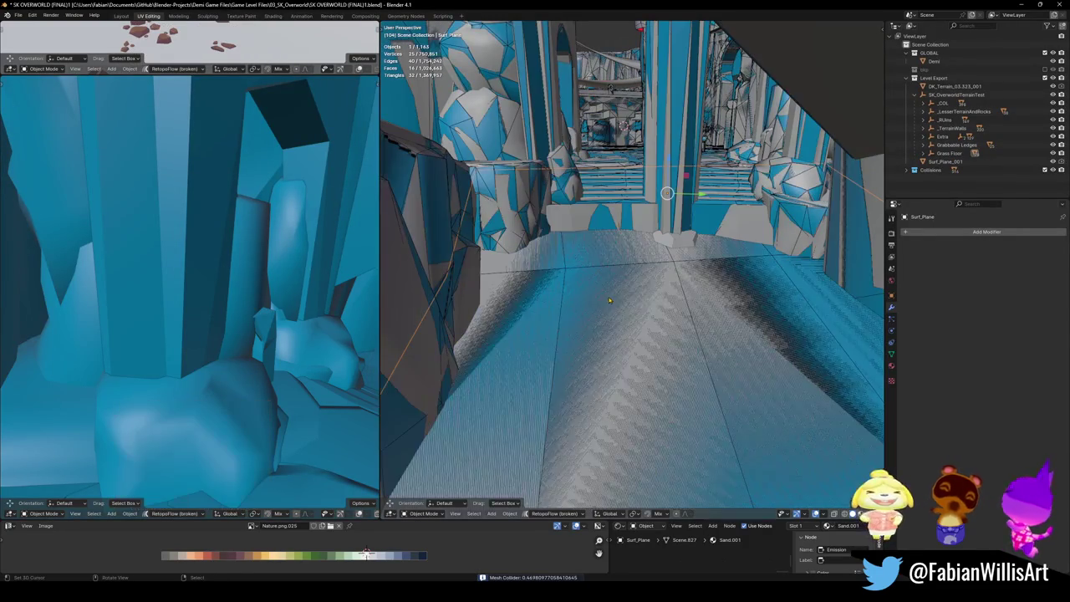
key(w)
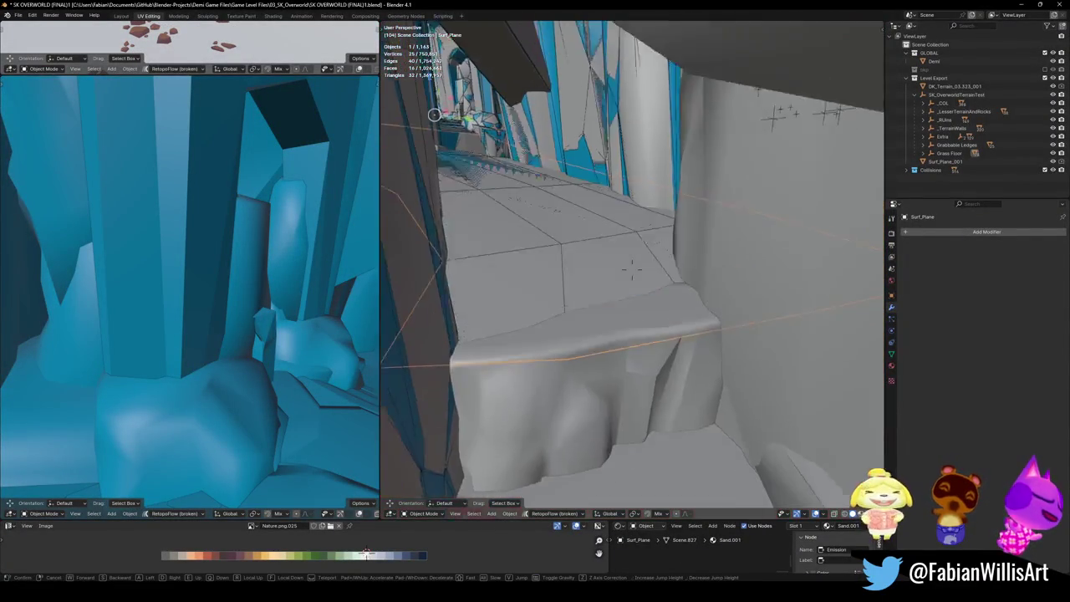
click(668, 314)
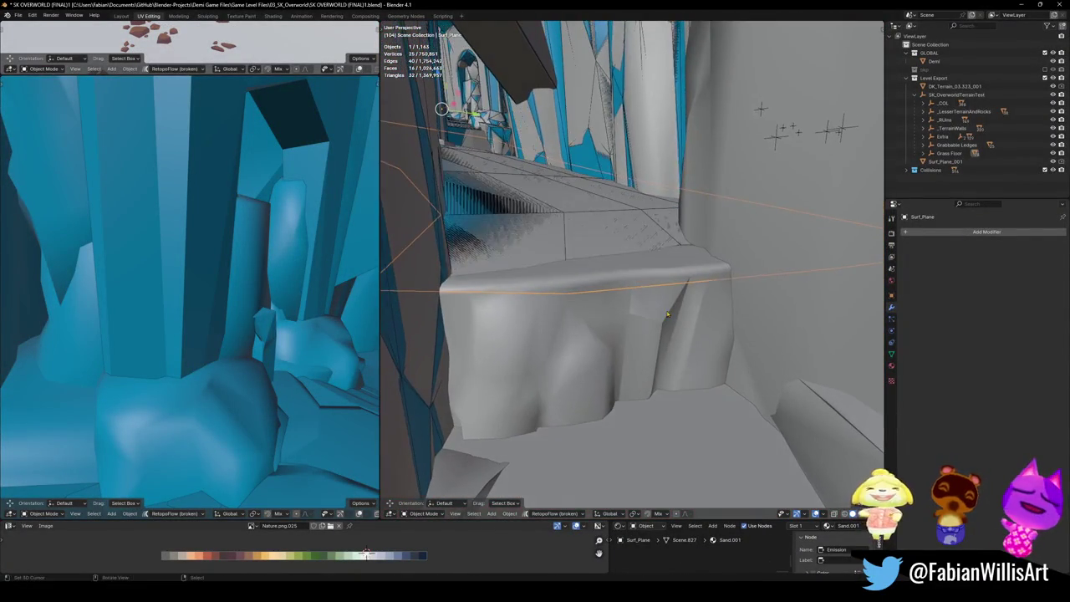
key(ctrl+s)
Step: Separate the top ledge faces of DK_Terrain_03.002 into their own object
click(594, 291)
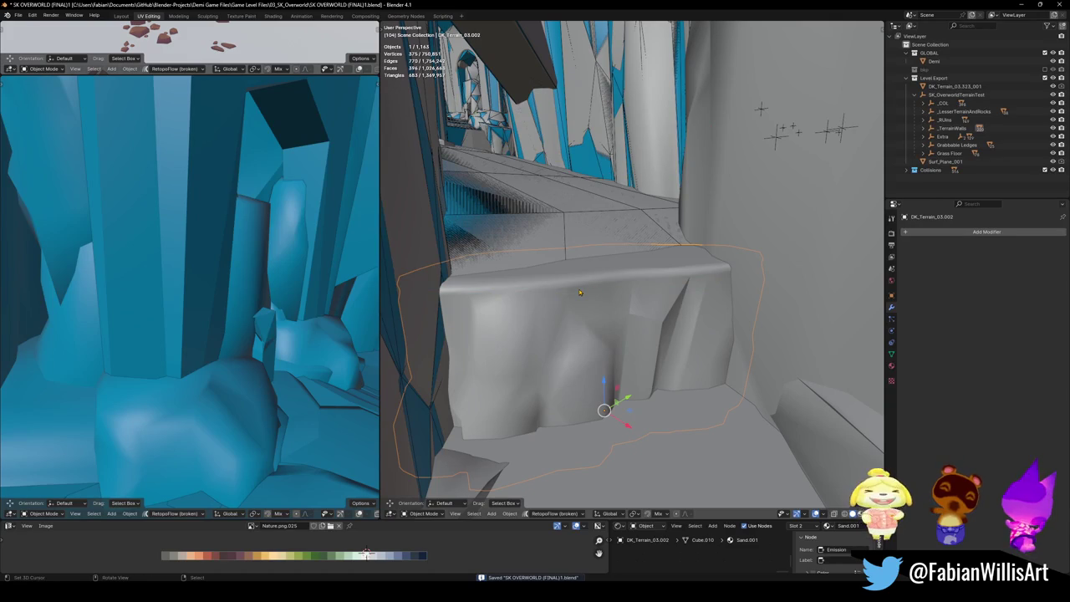
key(Tab)
key(a)
key(alt+a)
key(l)
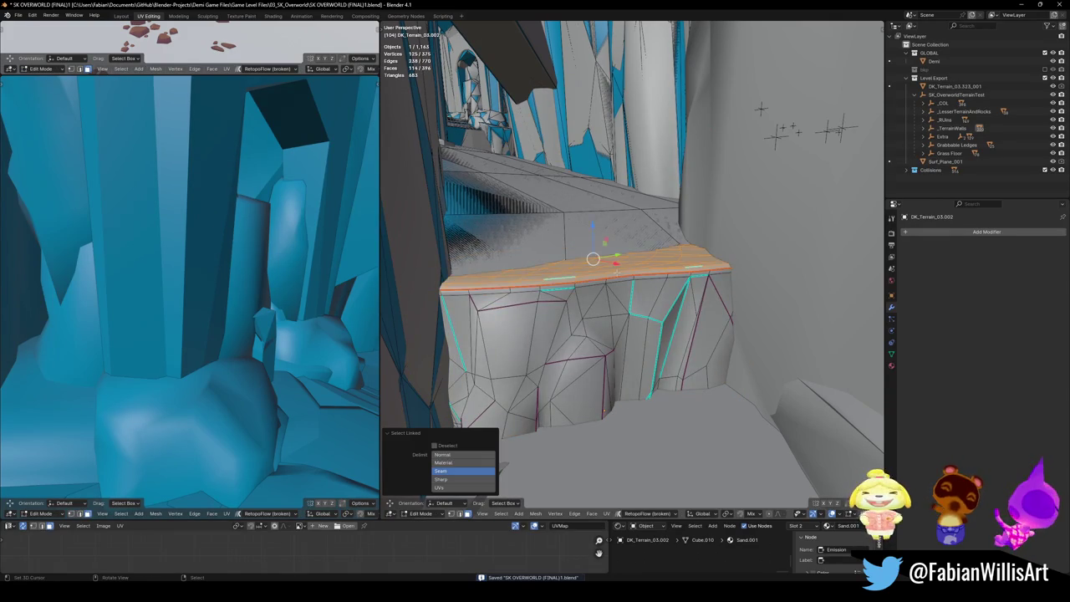
key(p)
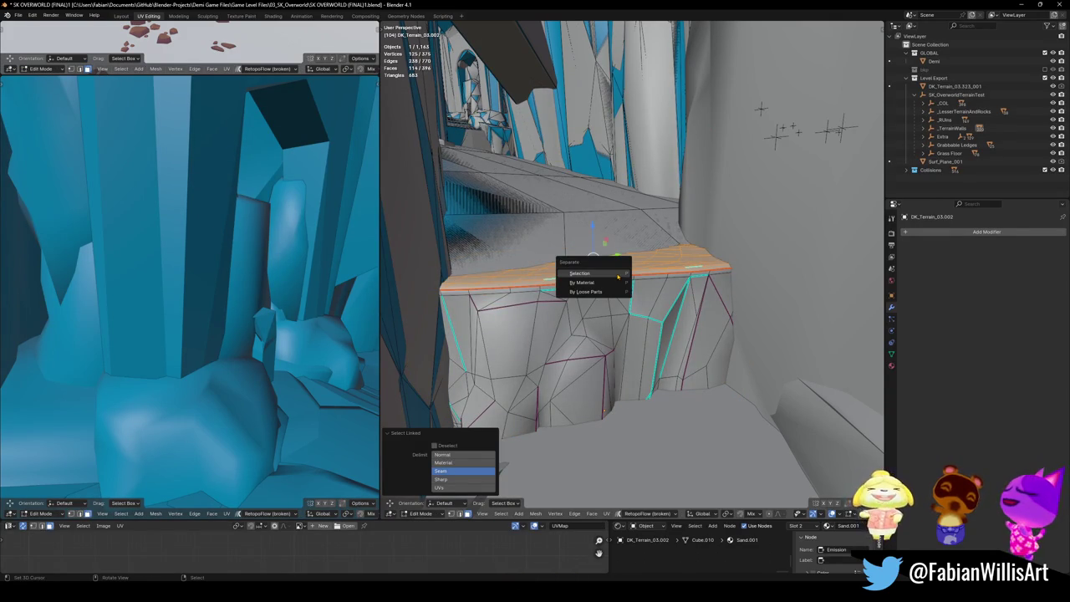
click(619, 276)
Step: Generate a mesh collider for the rock wall DK_Terrain_03.002 and save
key(Tab)
key(shift+c)
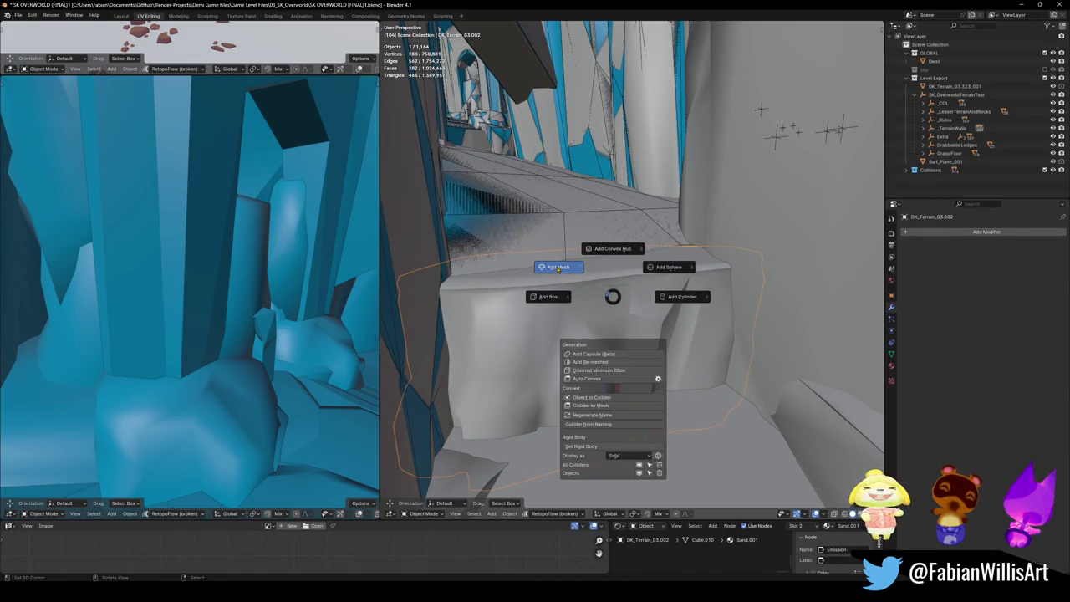
click(558, 267)
key(ctrl+s)
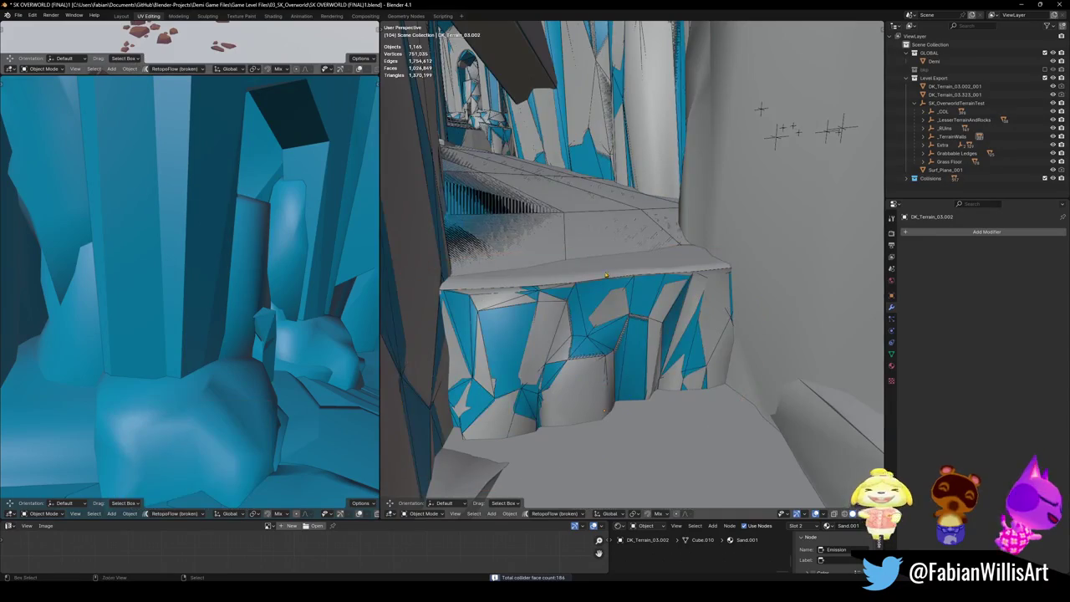
key(shift+c)
key(Escape)
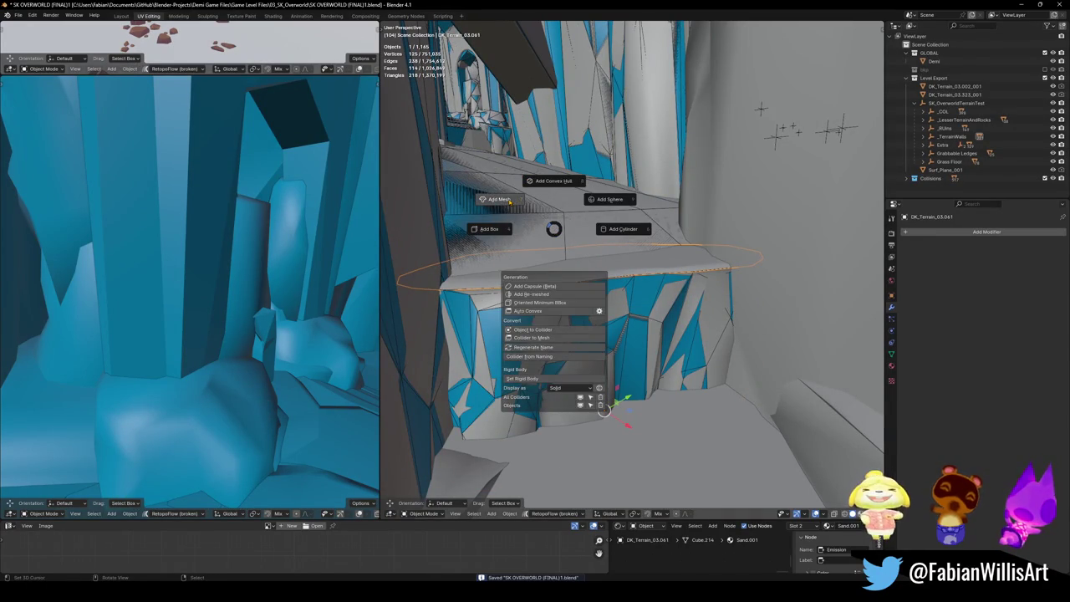
Step: Add mesh colliders to the ledge piece and the terrain wall behind it, then save
click(499, 200)
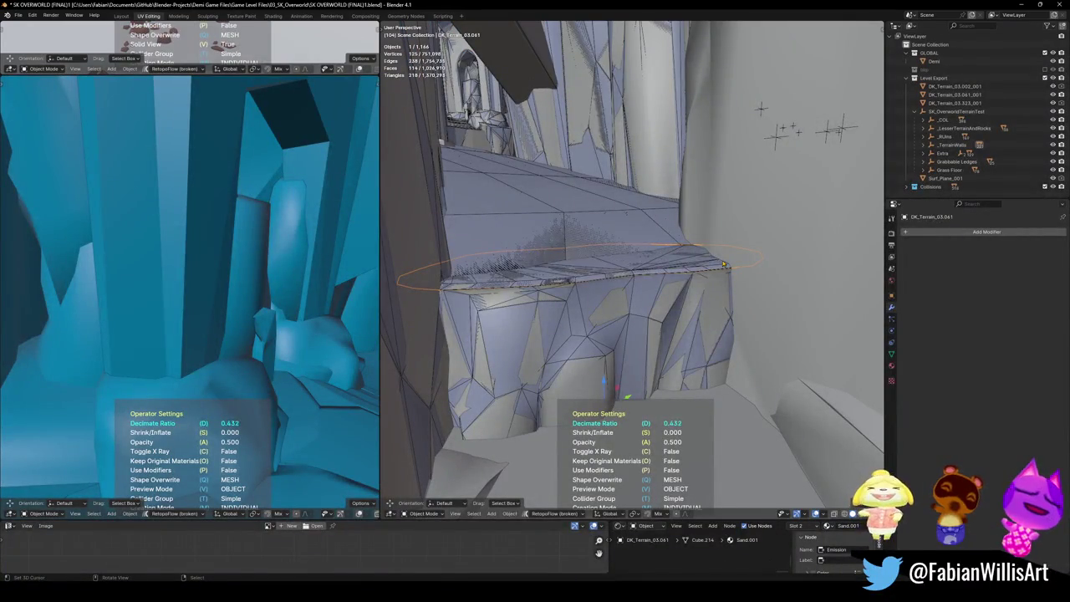
key(Return)
click(746, 242)
key(q)
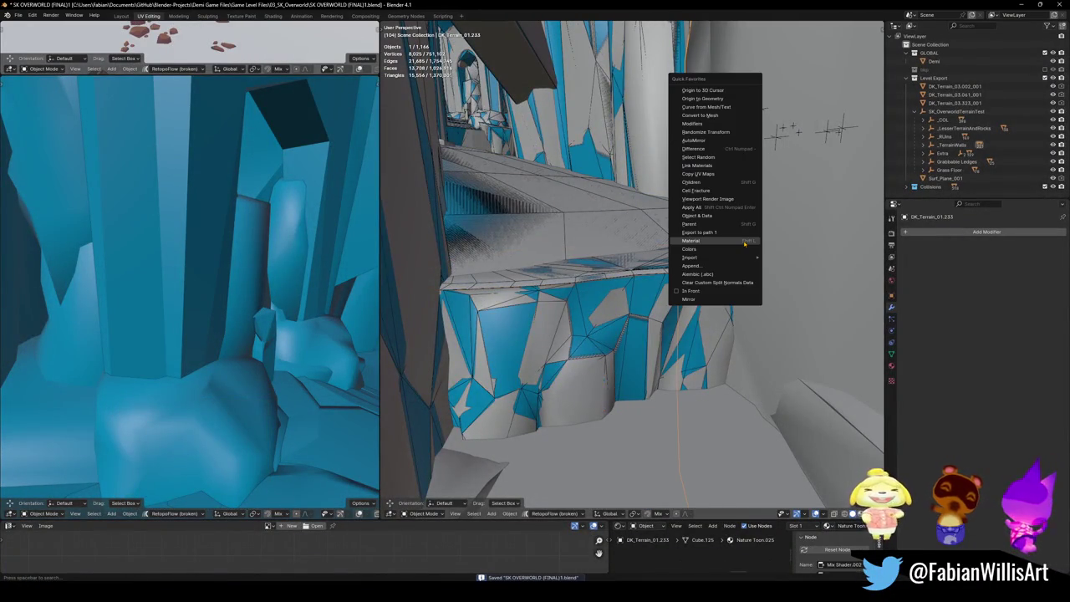
click(744, 244)
key(shift+c)
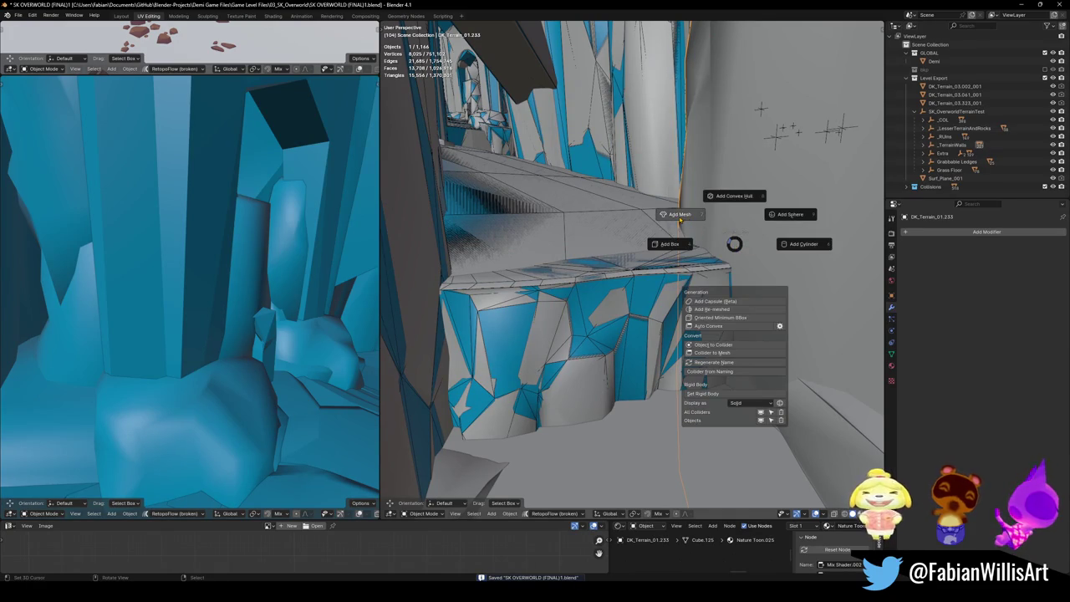
click(633, 233)
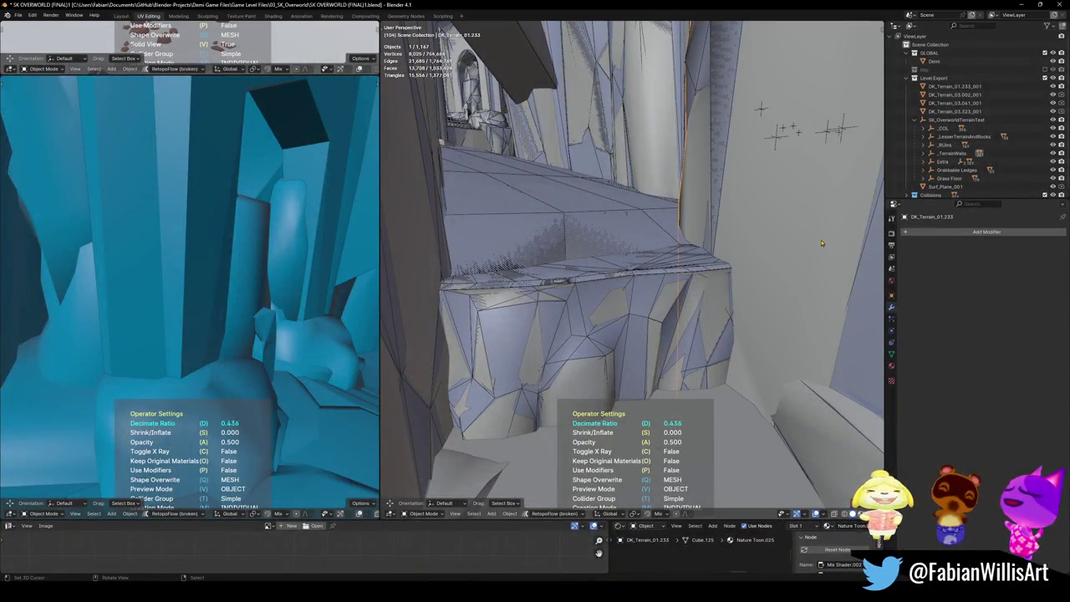
key(ctrl+s)
Step: Fly to the rock at the wall's base, give it a mesh collider, and save
key(shift+grave)
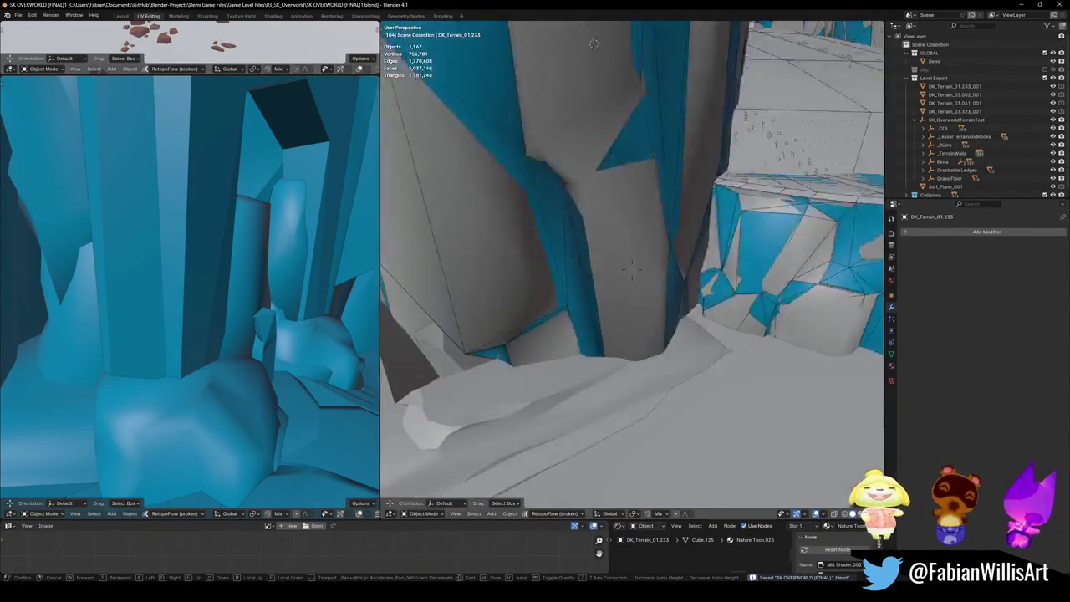
click(632, 268)
click(628, 304)
key(shift+c)
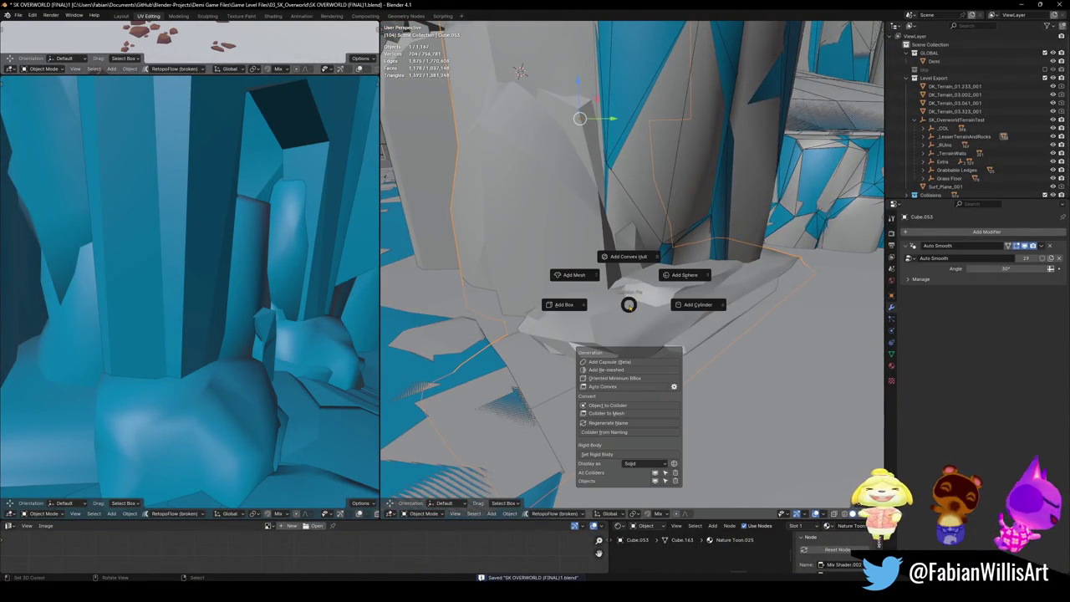
click(579, 289)
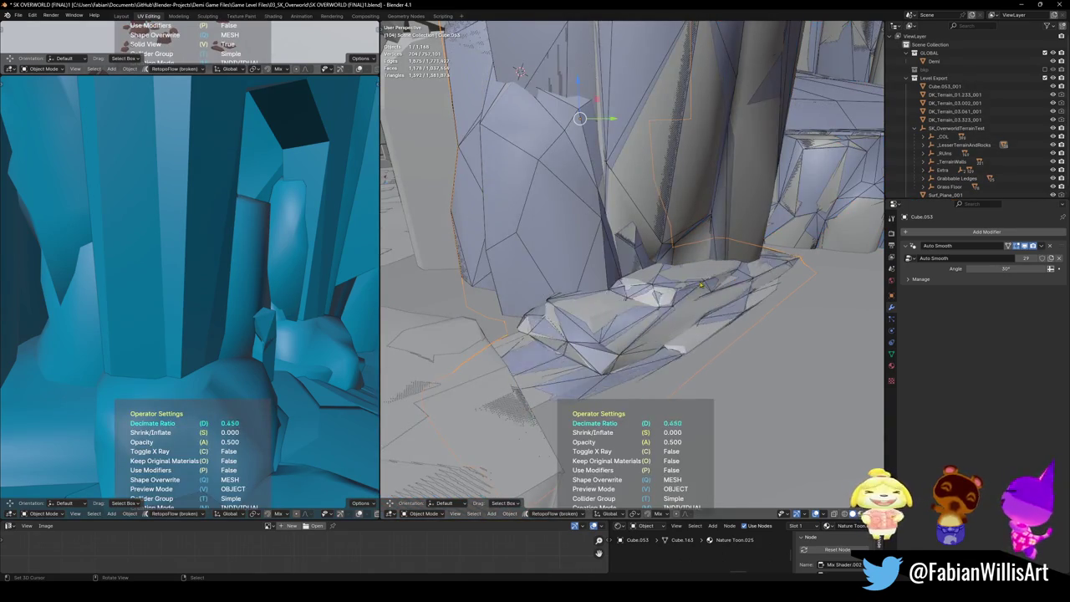
key(ctrl+s)
Step: Add a mesh collider to the corridor floor piece, save, and fly over beside the stone wall
key(shift+grave)
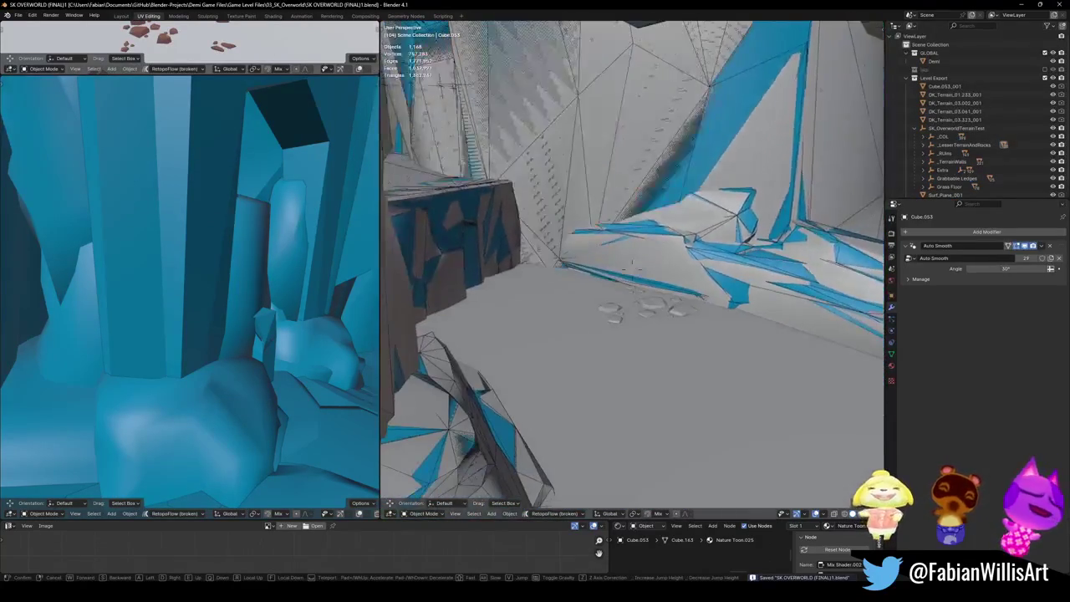
click(582, 224)
click(536, 296)
key(shift+grave)
click(543, 295)
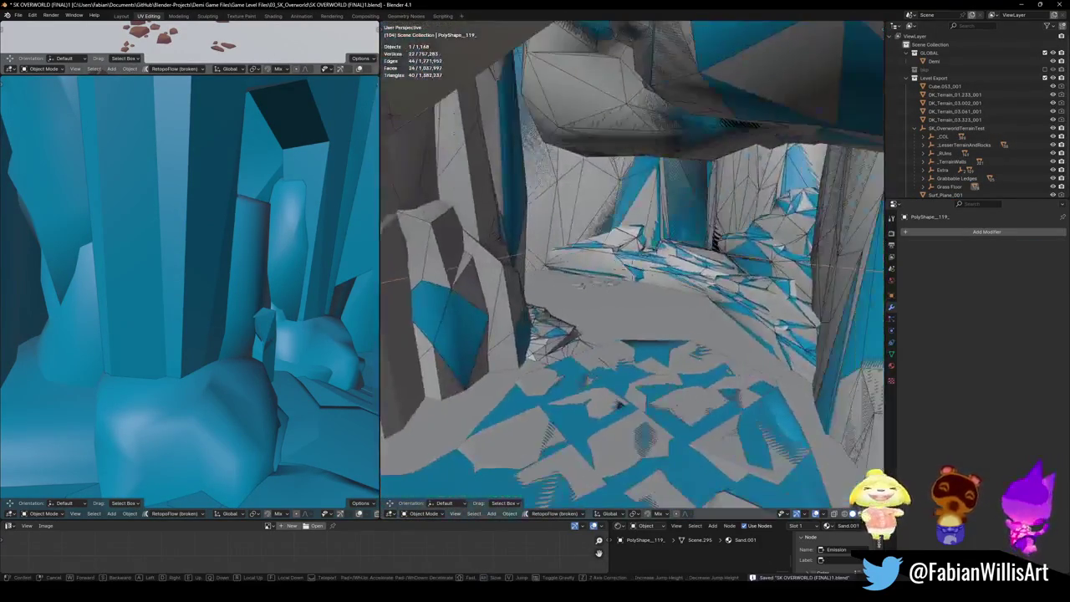
key(shift+alt+c)
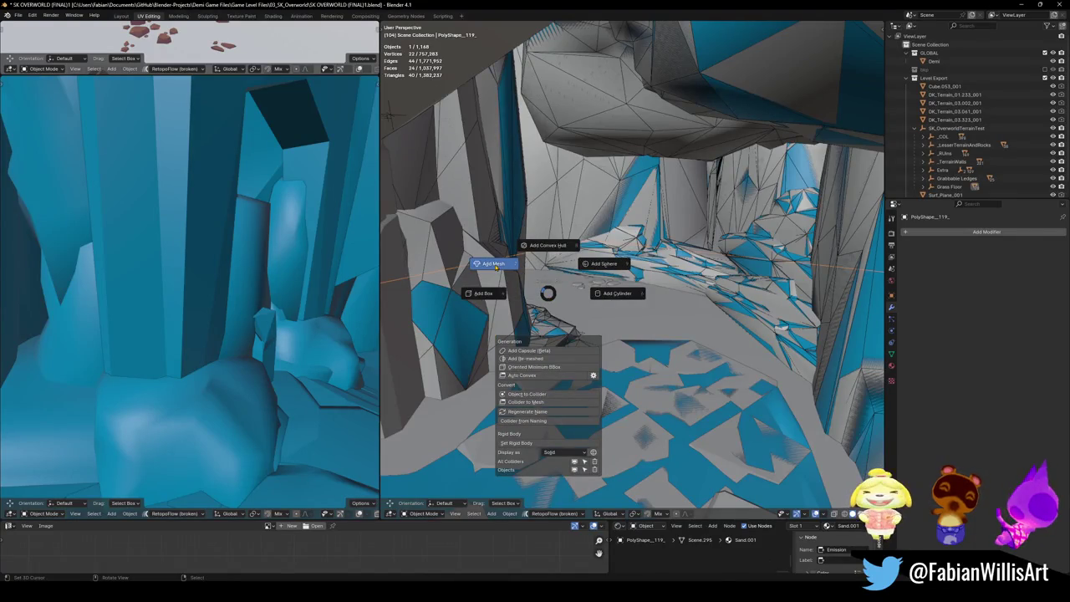
click(495, 264)
key(ctrl+s)
key(shift+grave)
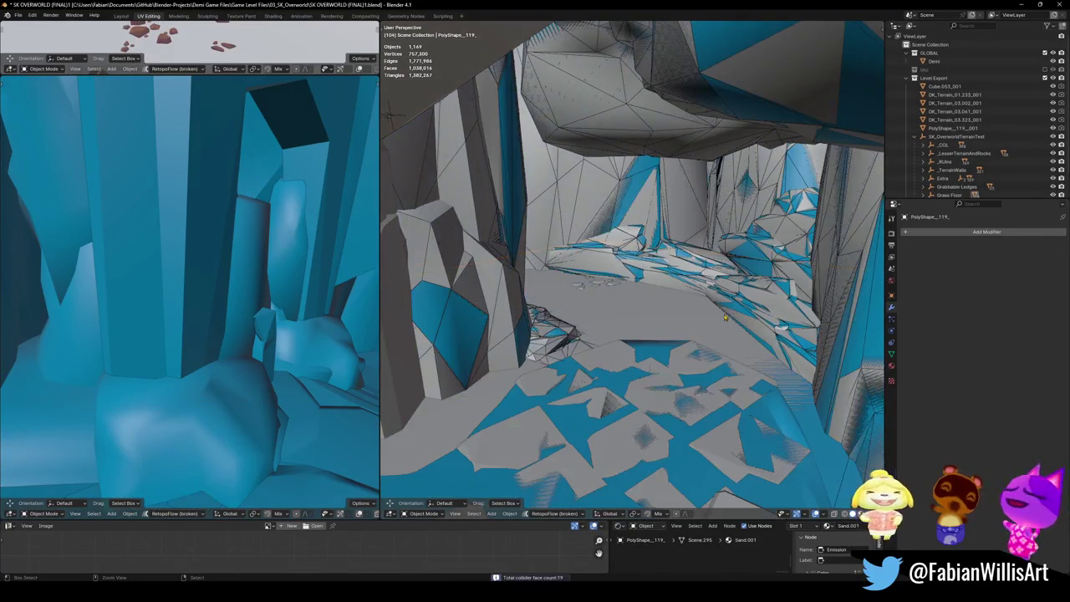
click(692, 309)
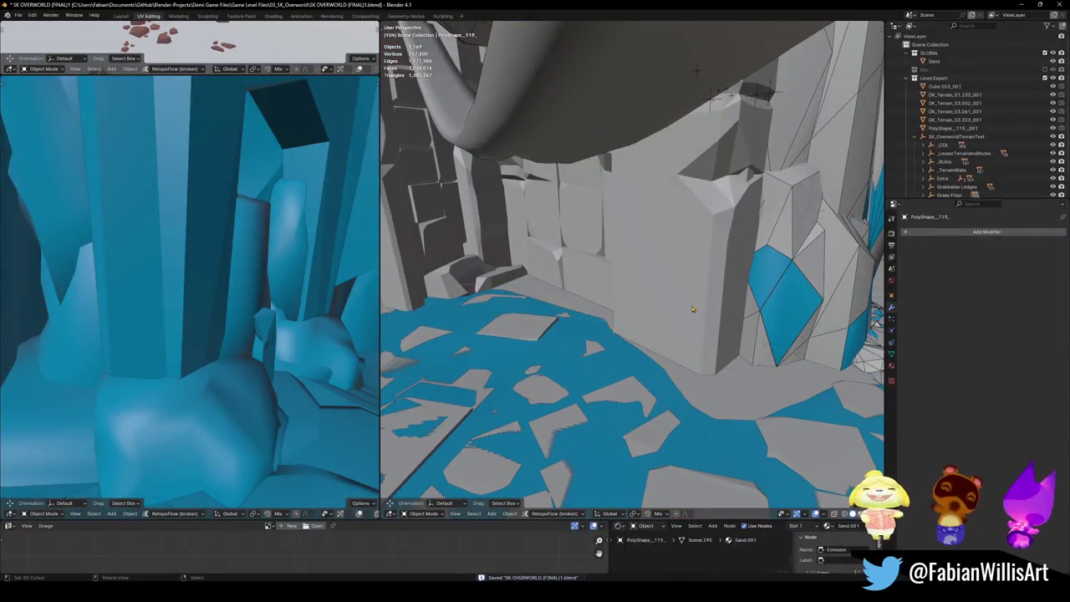
mouse_move(679, 290)
middle_down()
mouse_move(692, 285)
mouse_move(659, 279)
mouse_move(677, 291)
mouse_move(662, 294)
middle_up()
Step: Isolate the ruin wall Cube.088 in local view and add a mesh collider to it
key(KP_Divide)
key(shift+alt+c)
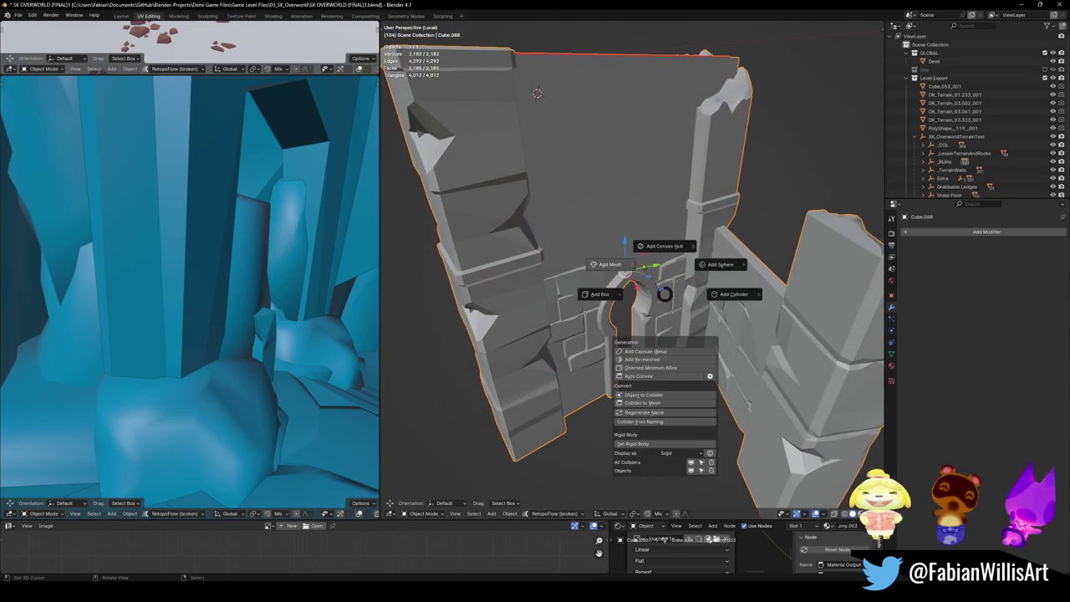
click(610, 265)
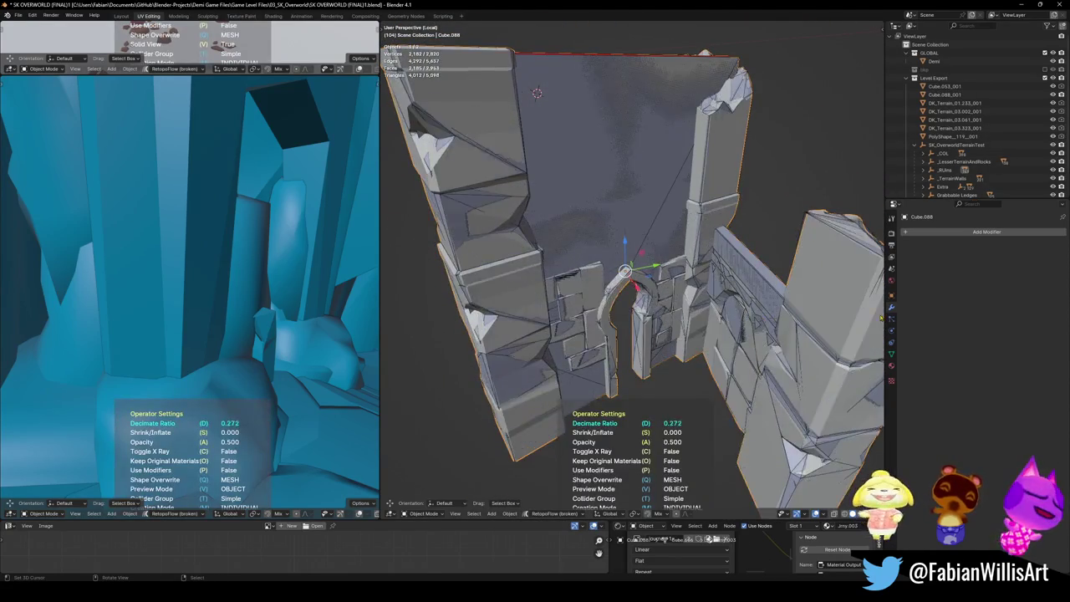
click(740, 328)
scroll(699, 316, up, 5)
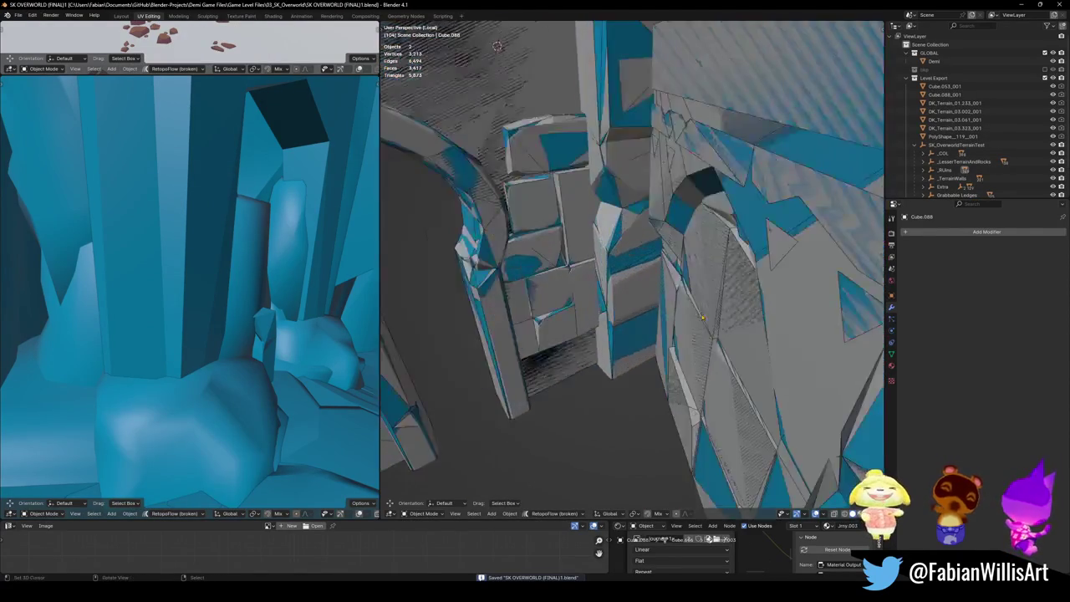
middle_drag(699, 316, 610, 330)
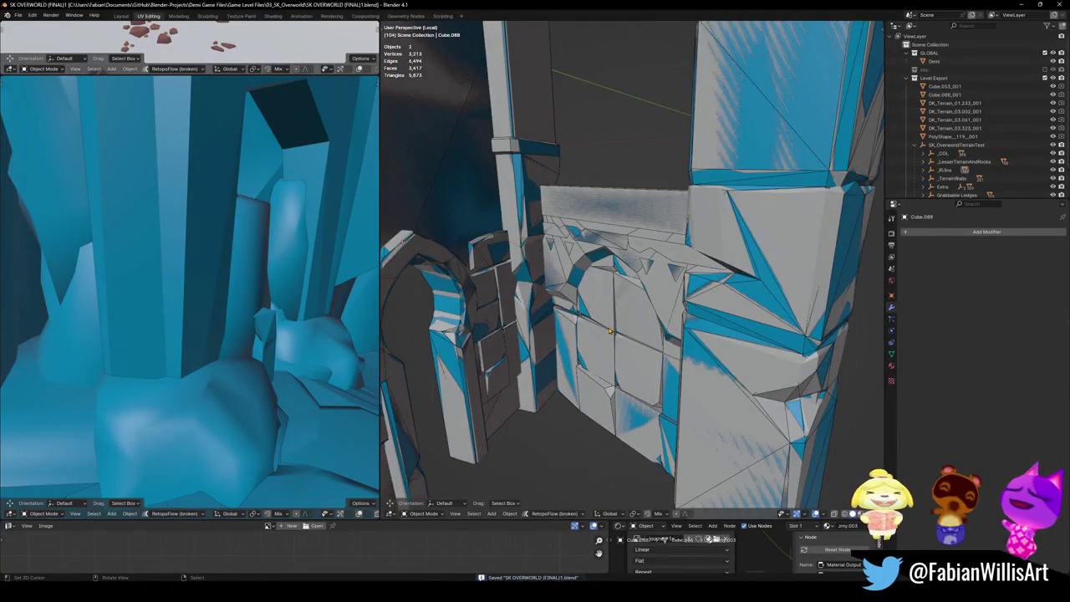
key(KP_Divide)
Step: Fly through the ruins to the SD_Wall_16.009 rubble pile and add a mesh collider
key(shift+grave)
key(w)
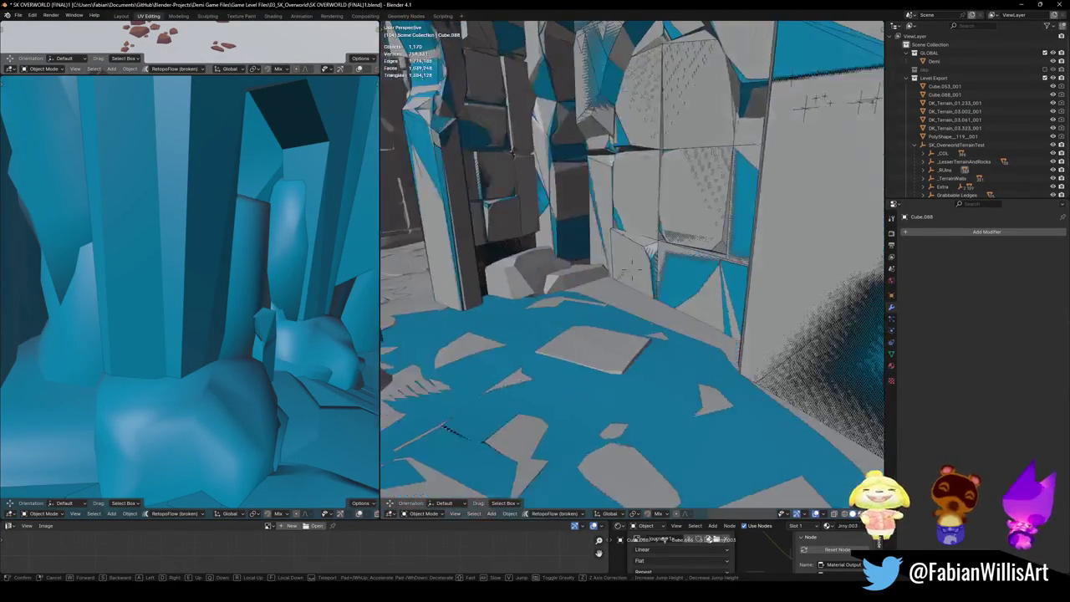
click(635, 311)
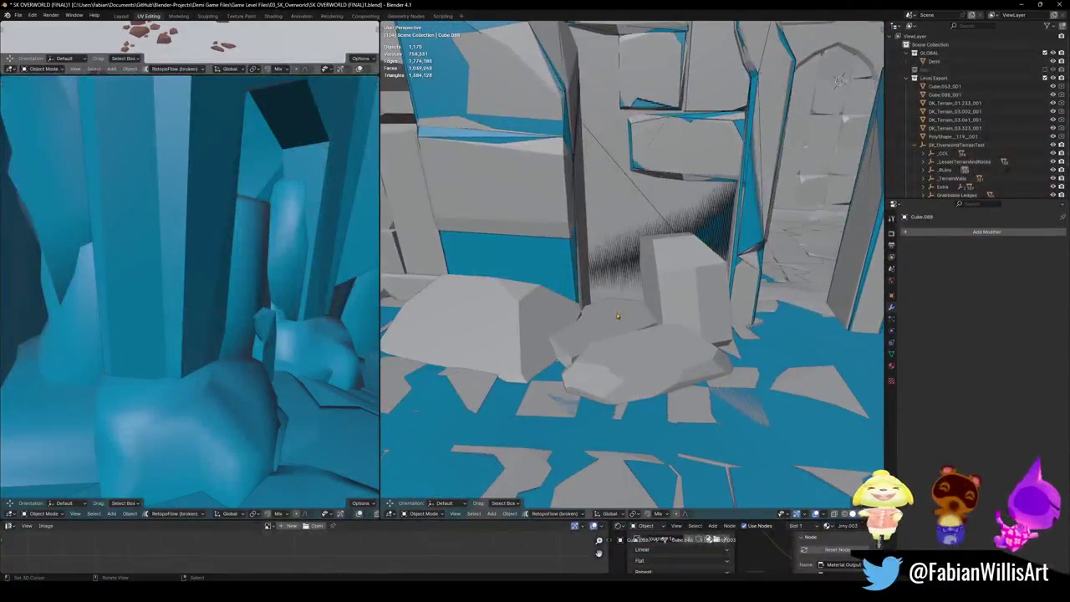
middle_drag(605, 332, 612, 267)
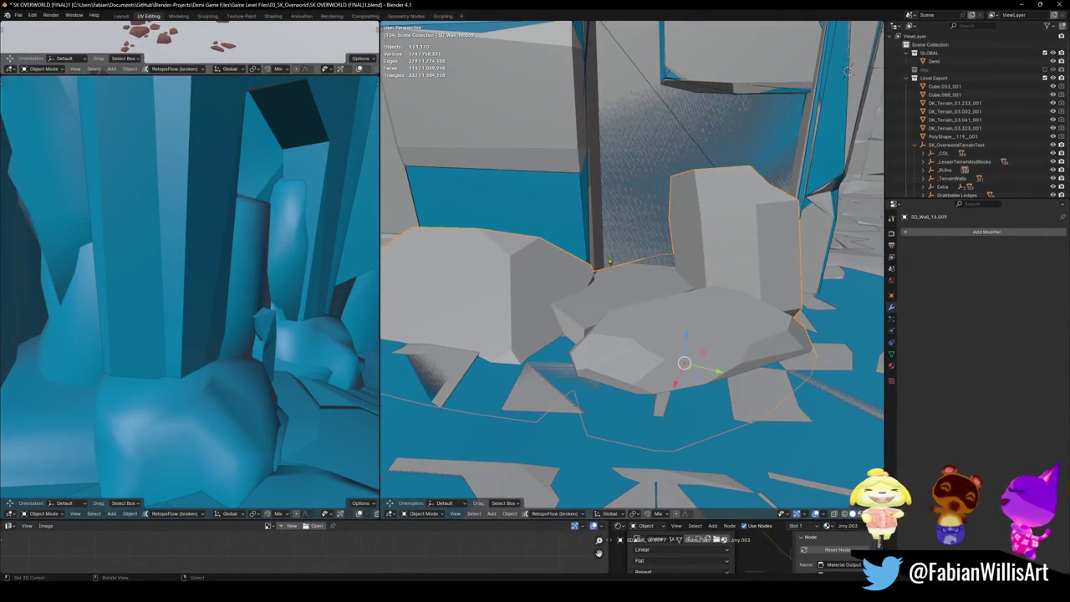
click(560, 263)
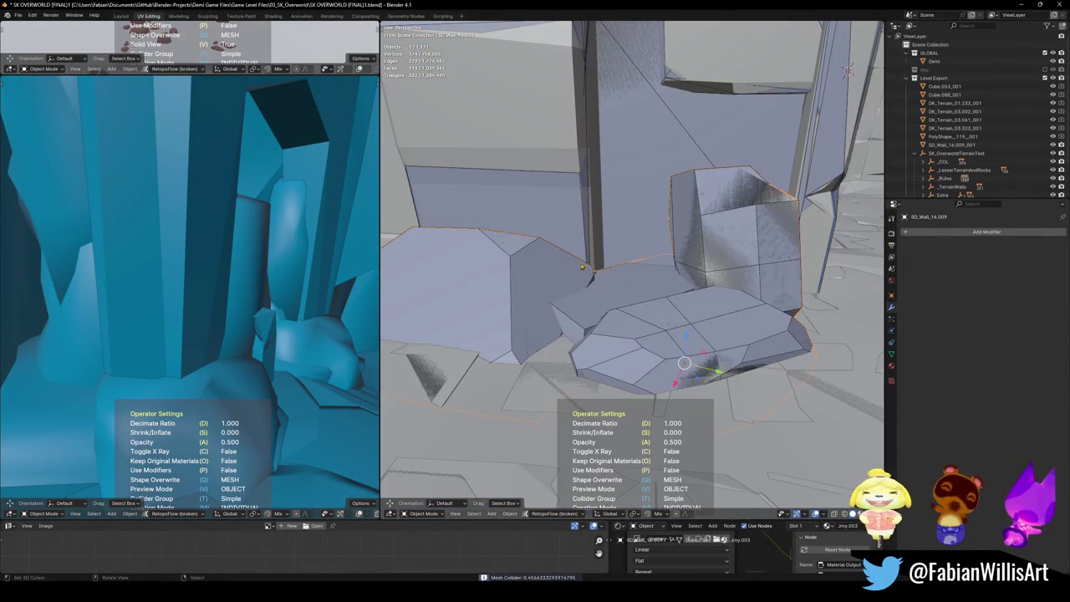
Step: Save the level and show the arched wall Plane.089 isolated in local view
mouse_move(821, 247)
middle_down()
mouse_move(592, 257)
mouse_move(619, 255)
middle_up()
key(ctrl+s)
scroll(627, 254, up, 5)
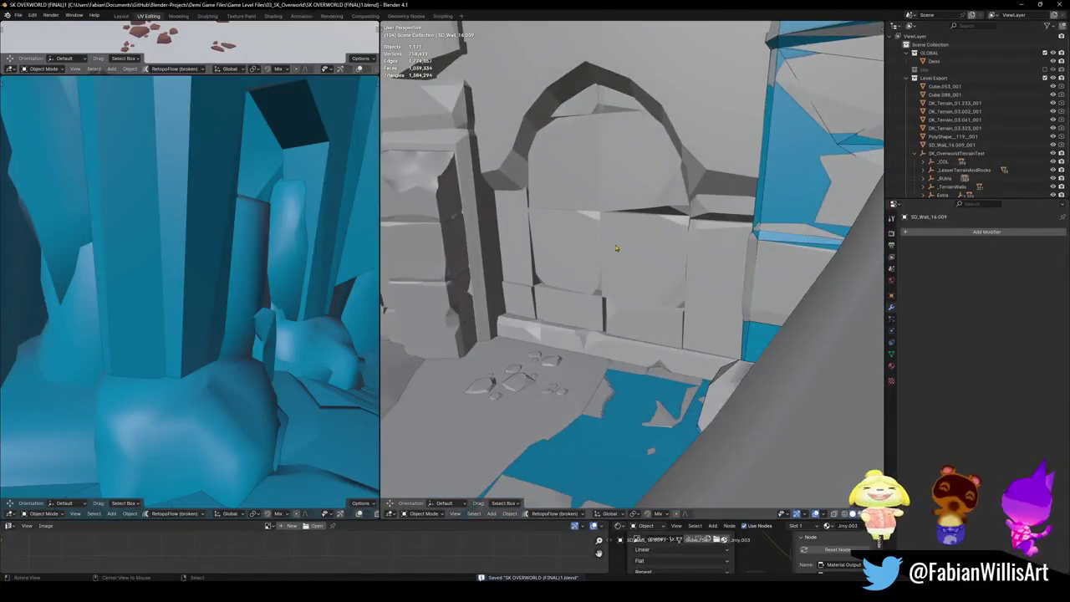
key(KP_Divide)
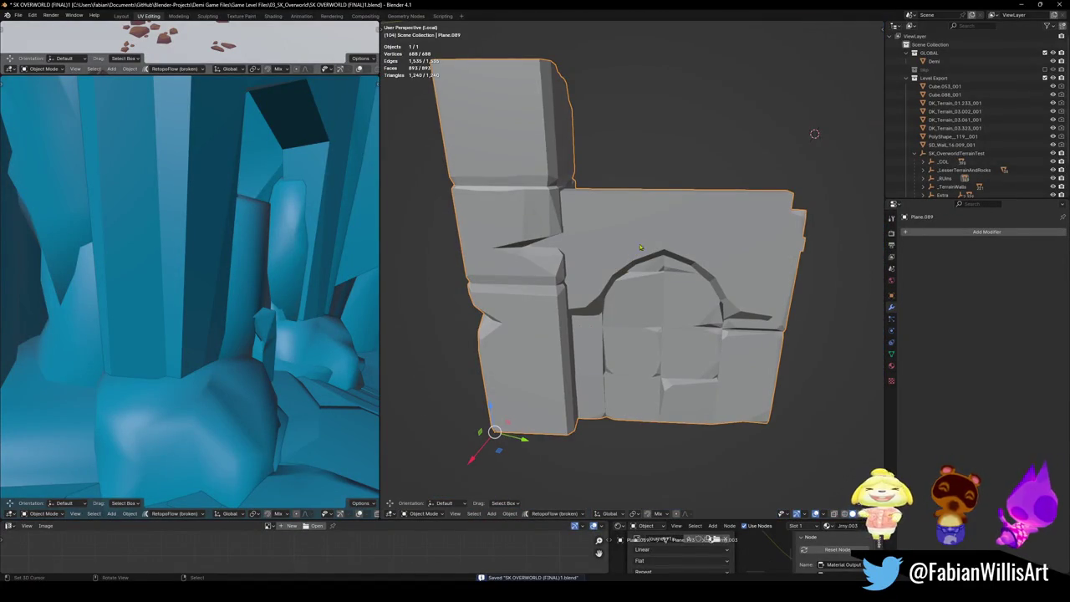